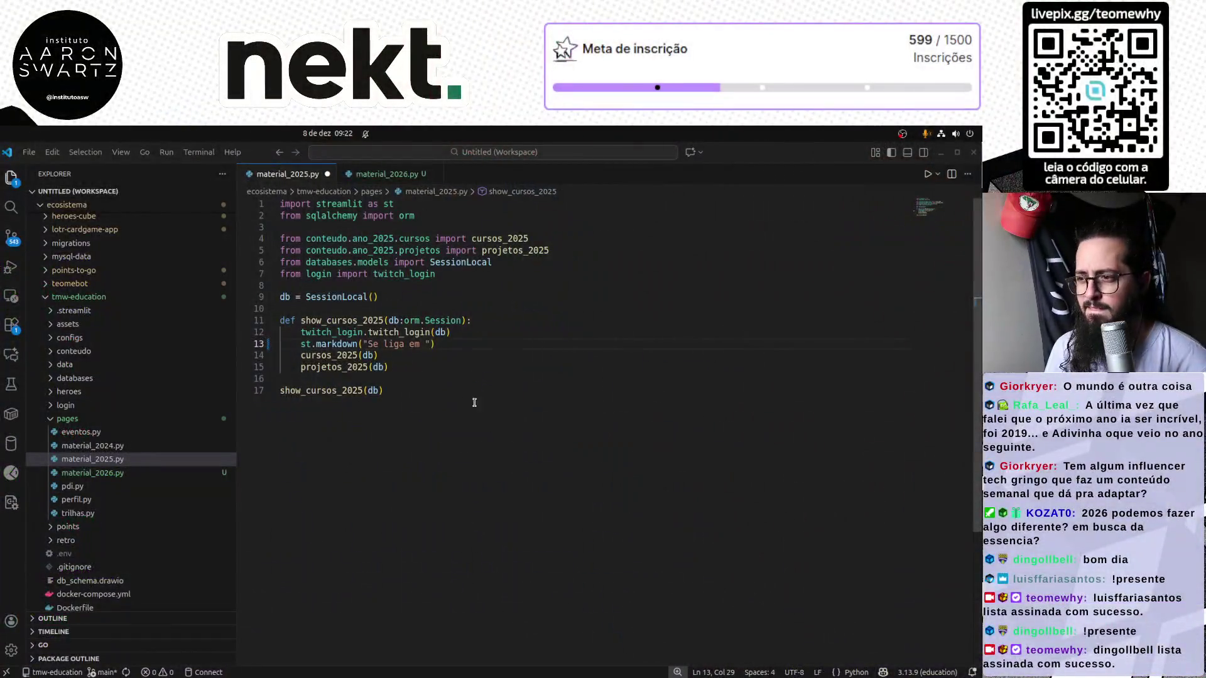
Focus the editor and begin the st.markdown message on line 13 of material_2025.py
{"action": "left_click", "coordinate": [474, 402]}
{"action": "type", "text": "tudo que constru"}
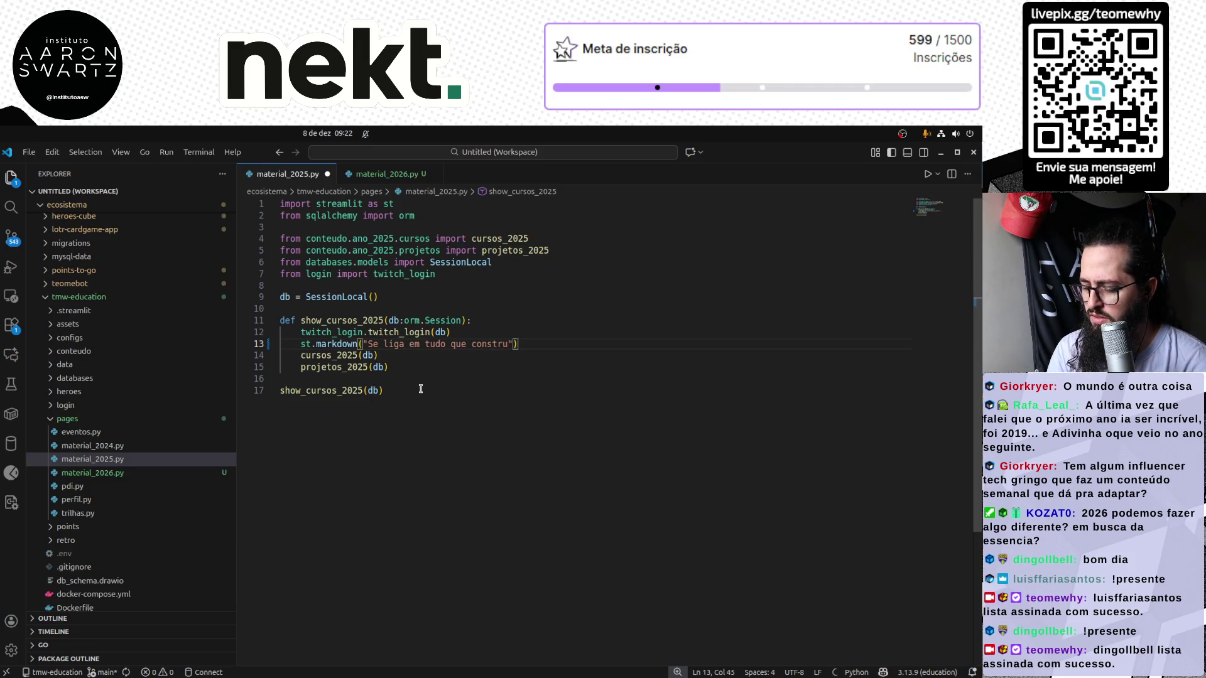
{"action": "type", "text": "uímos em 2025!"}
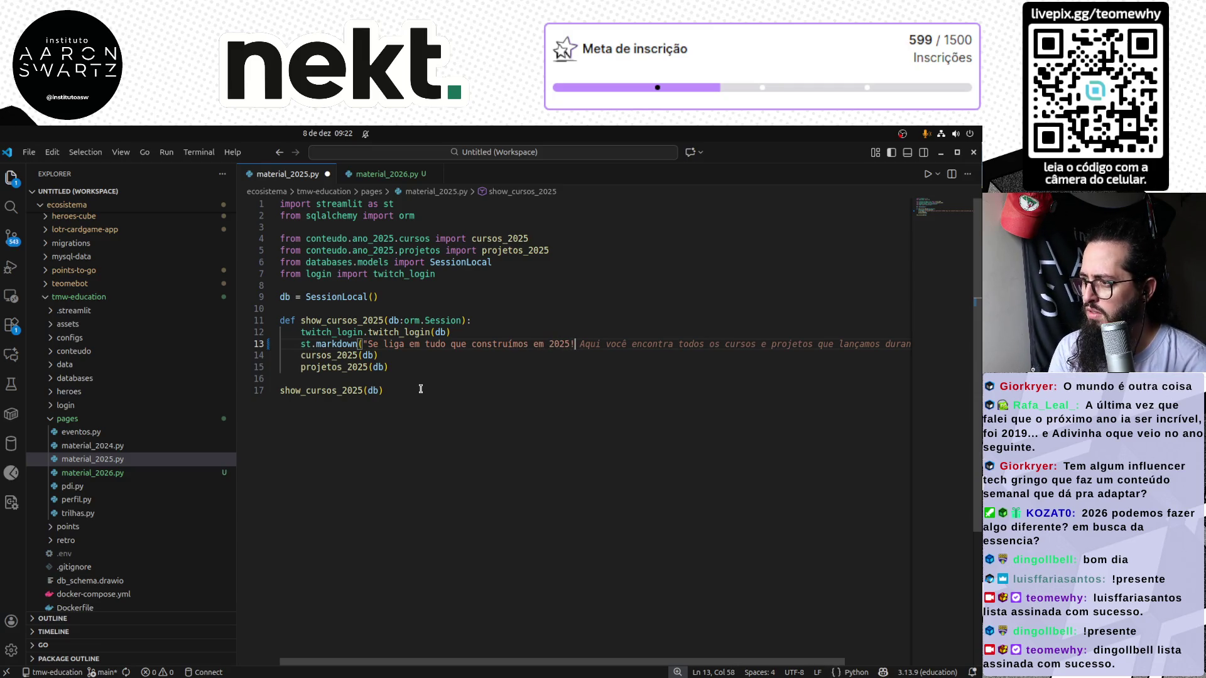
Finish 'Se liga em tudo que construímos em 2025!', save, and move to material_2026.py
{"action": "key", "text": "BackSpace"}
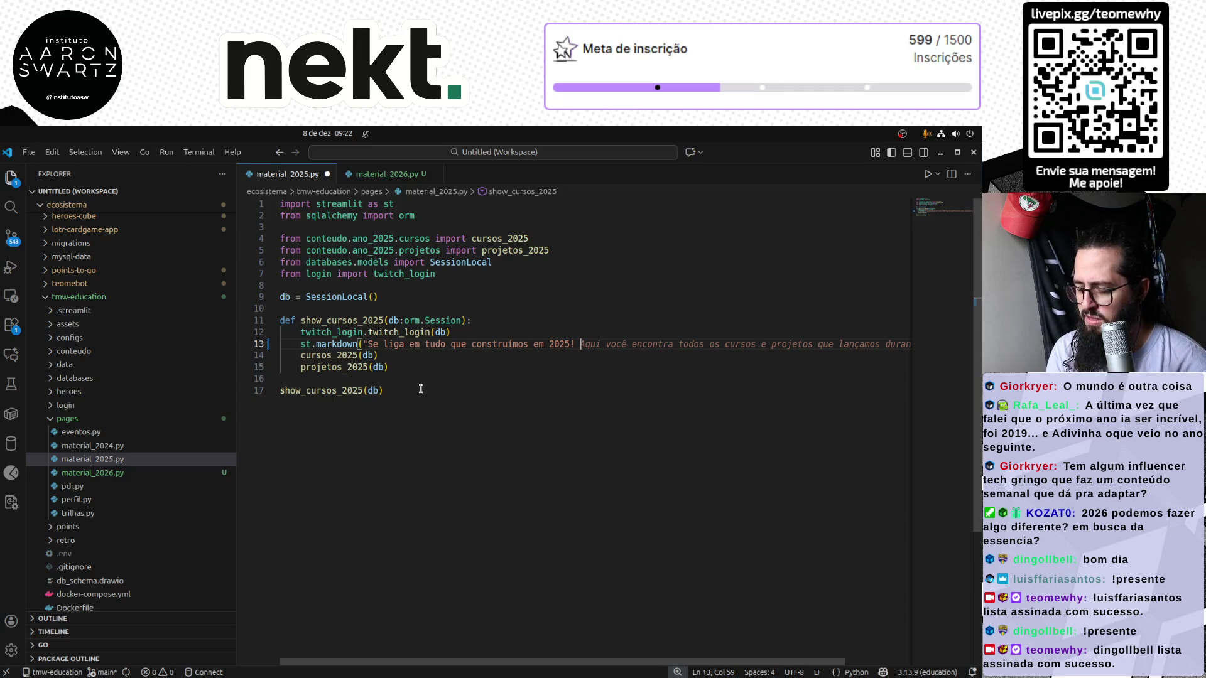
{"action": "key", "text": "ctrl+s"}
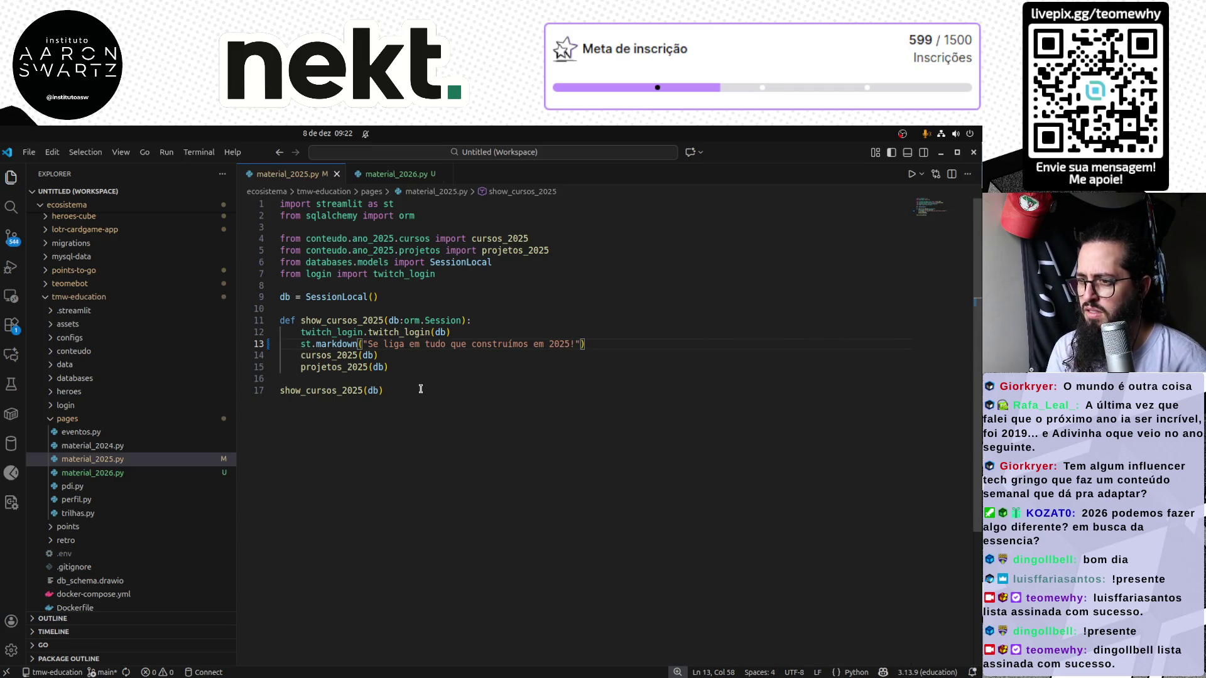
{"action": "left_click", "coordinate": [129, 473]}
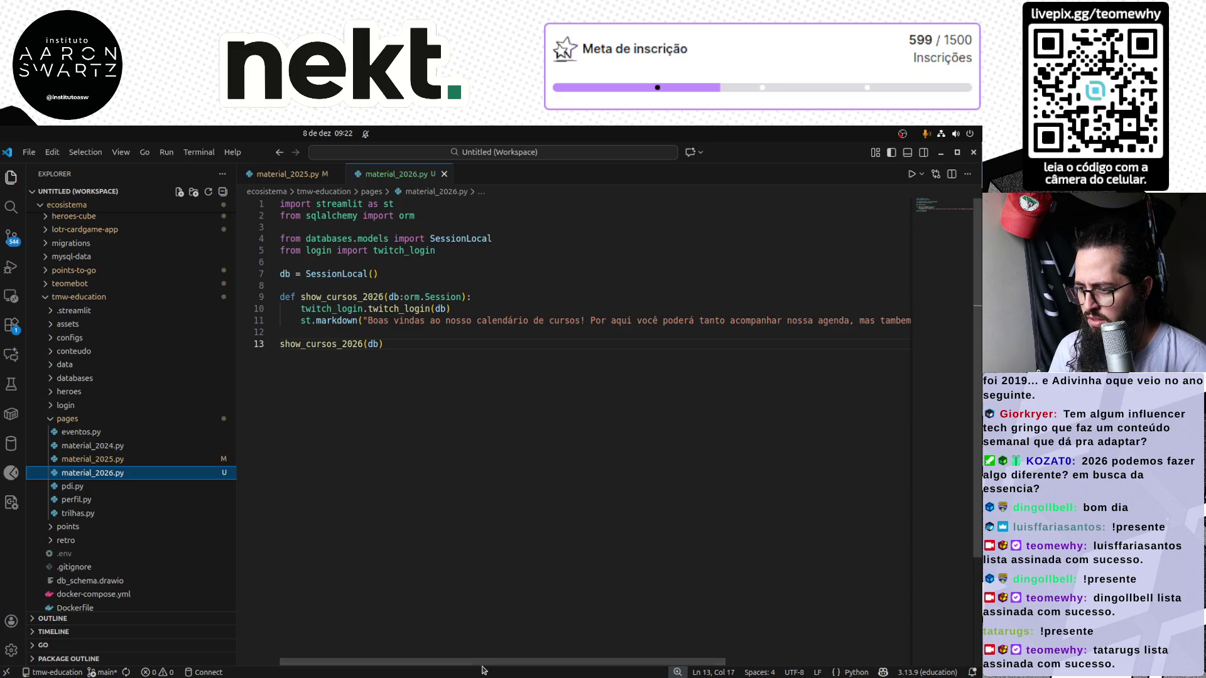
In the terminal go up a folder, list containers and run docker compose up app --build -d
{"action": "key", "text": "ctrl+grave"}
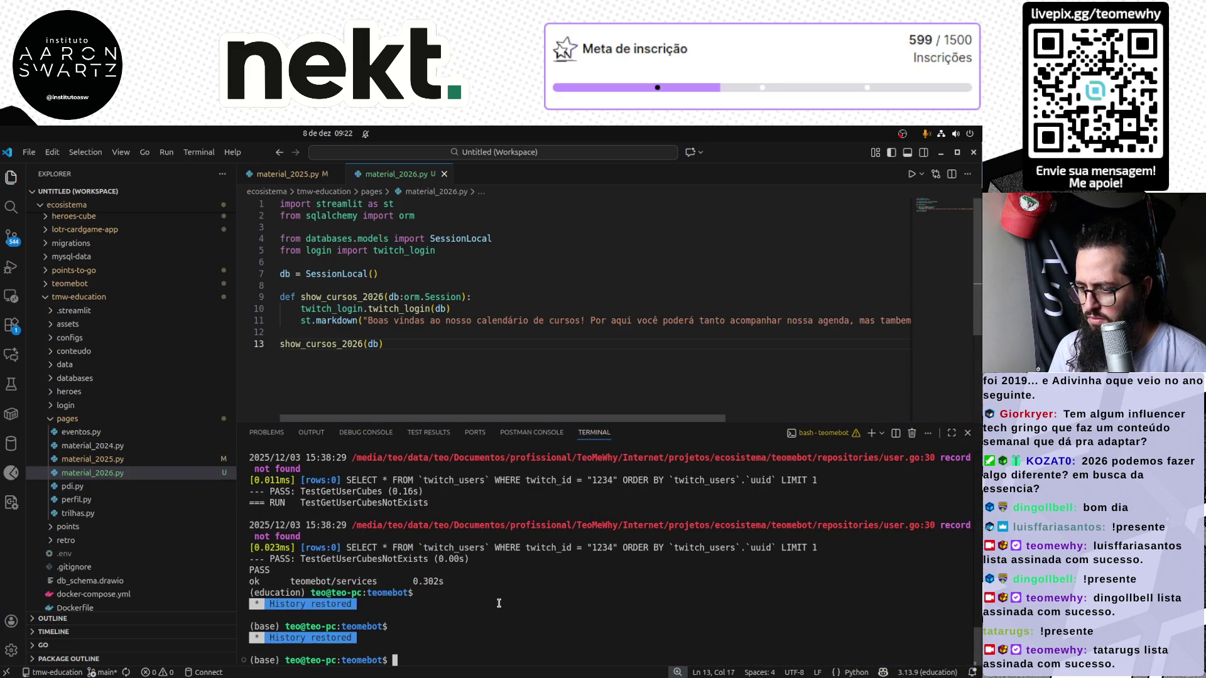
{"action": "type", "text": "cd .."}
{"action": "key", "text": "Return"}
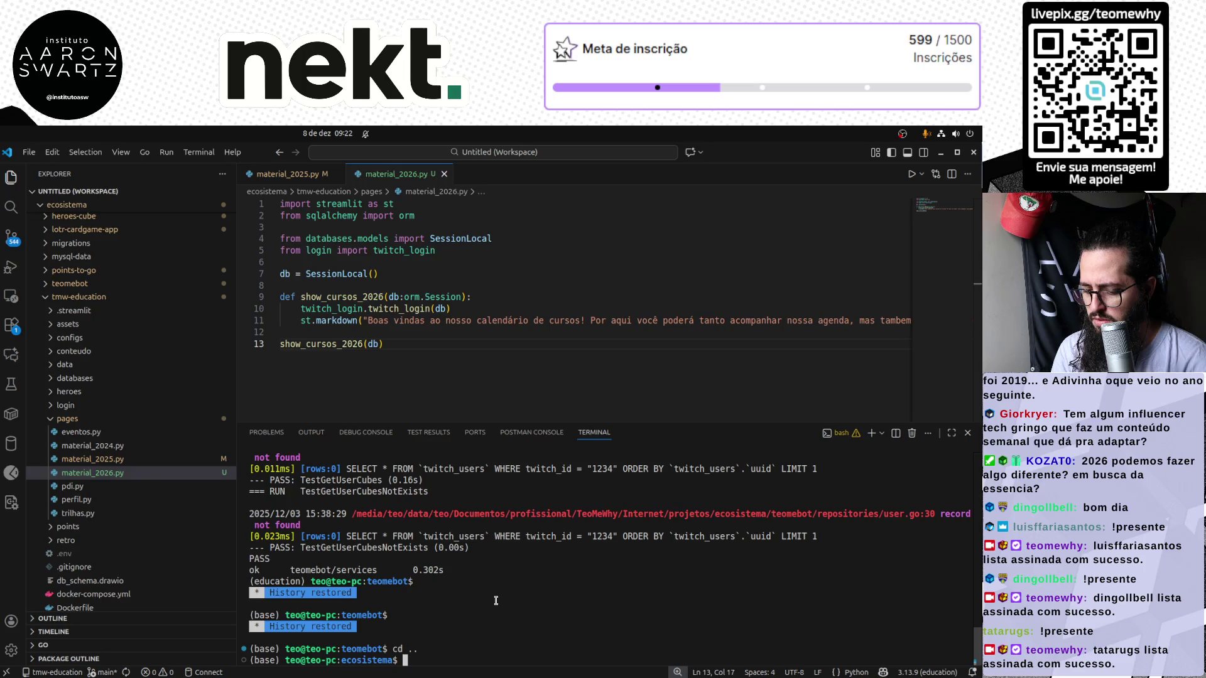
{"action": "type", "text": "docker ps"}
{"action": "key", "text": "Return"}
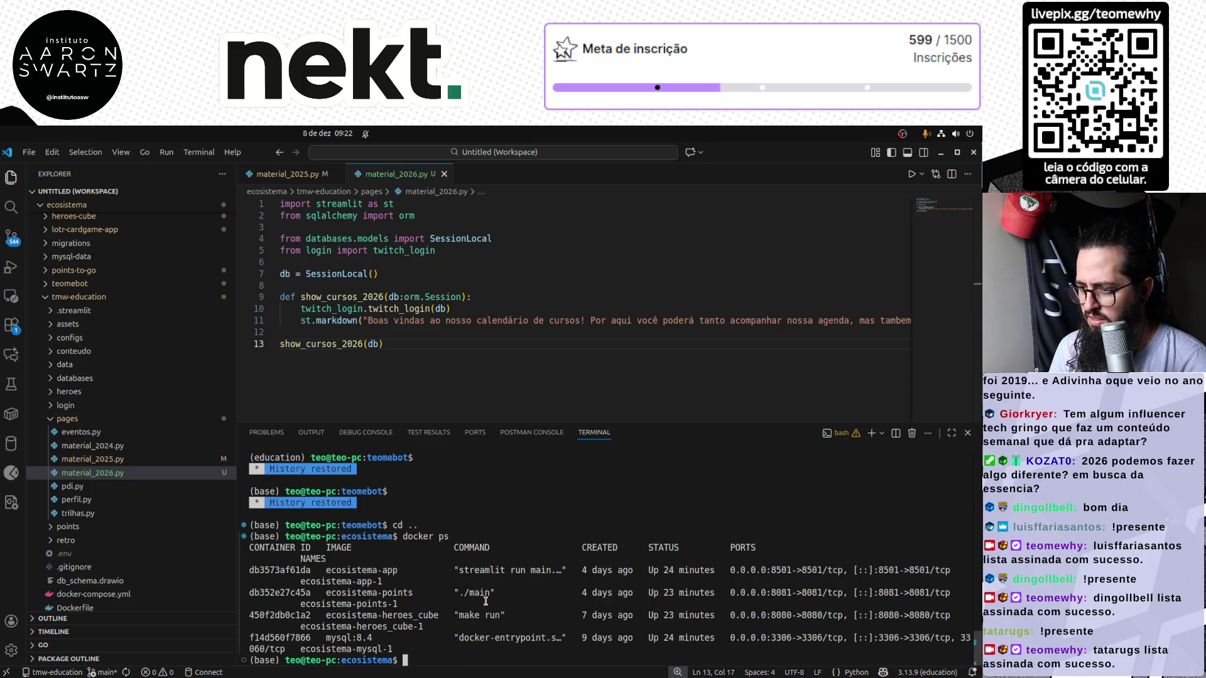
{"action": "type", "text": "sudo docker"}
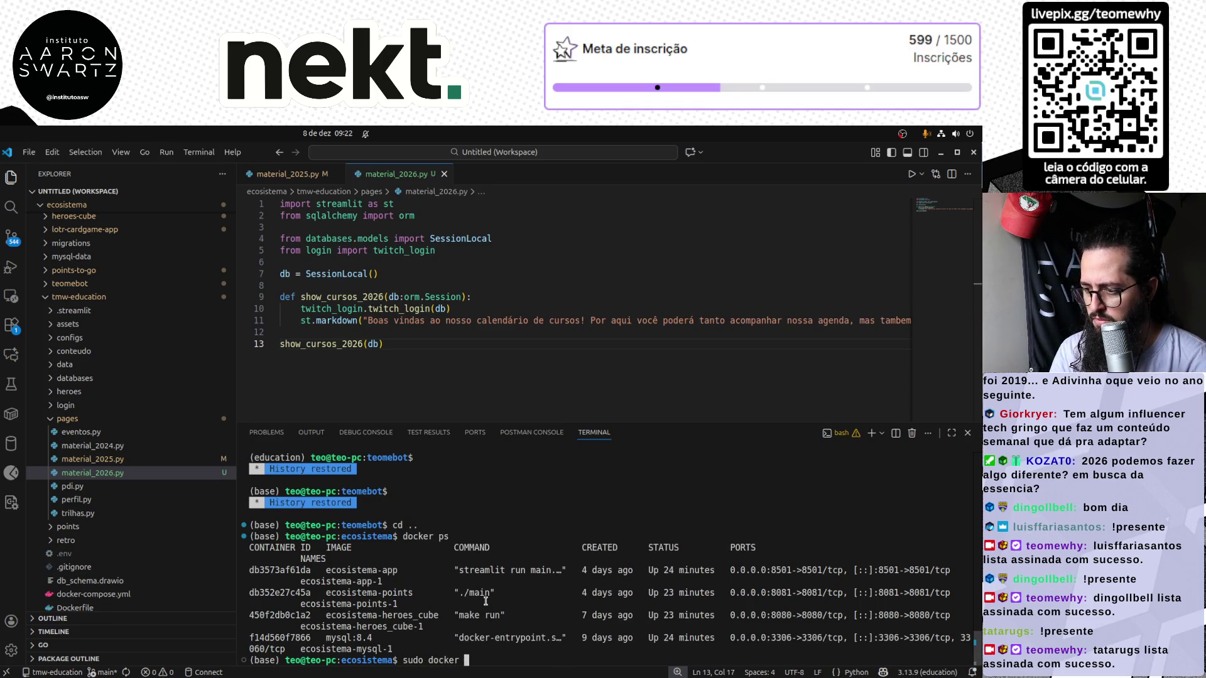
{"action": "key", "text": "Home"}
{"action": "key", "text": "Delete"}
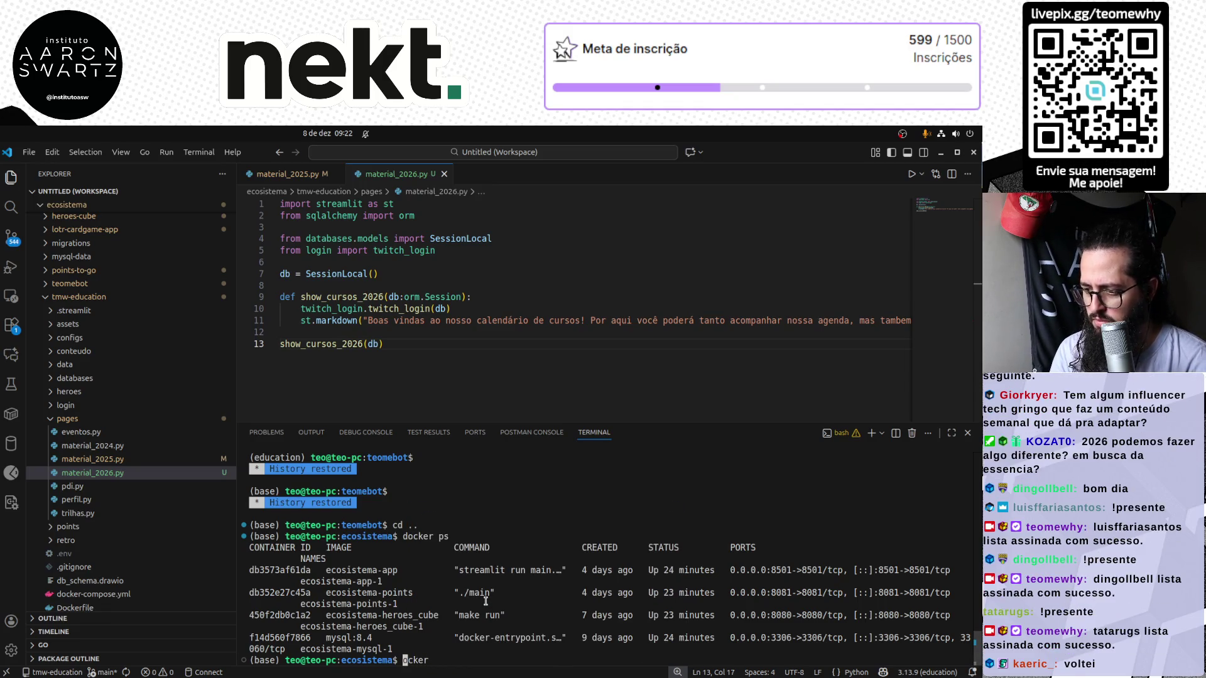
{"action": "type", "text": "compose up -d"}
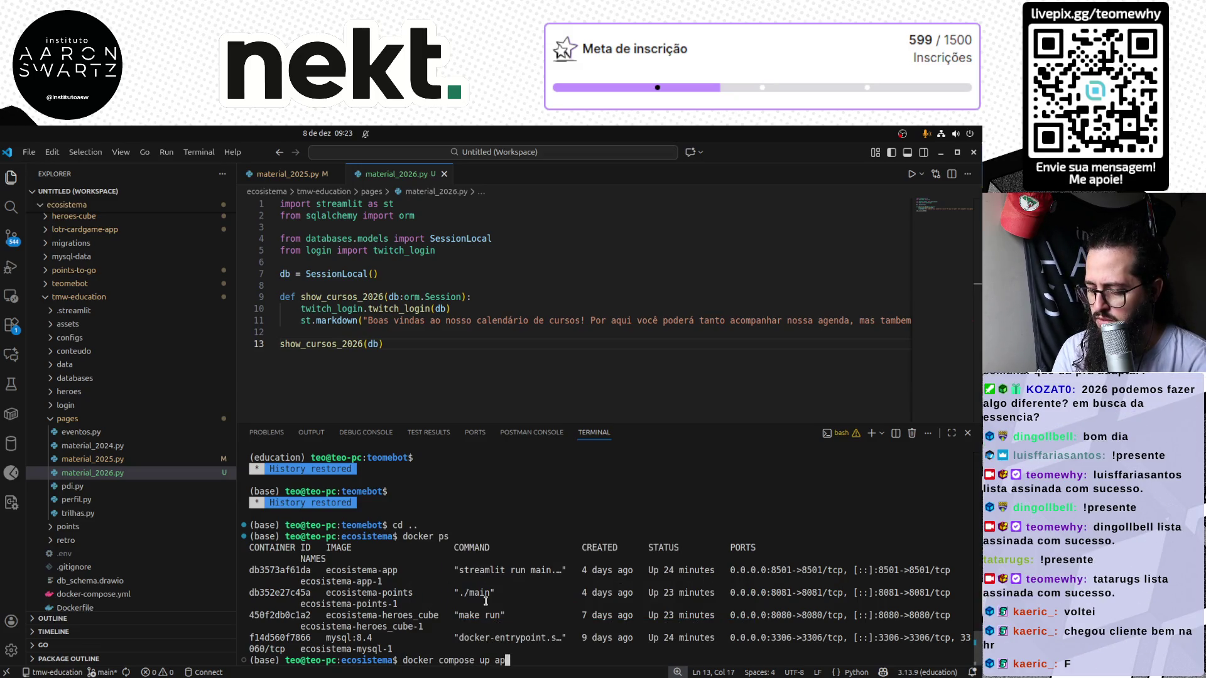
{"action": "type", "text": "-build -d"}
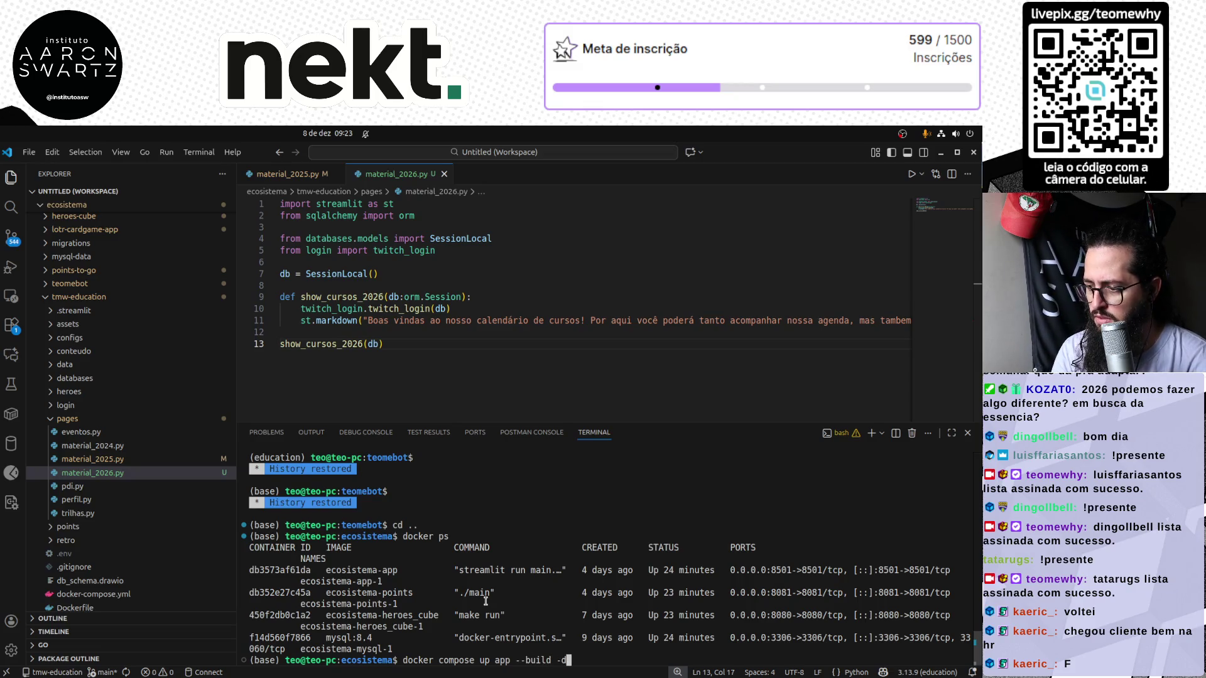
{"action": "key", "text": "Return"}
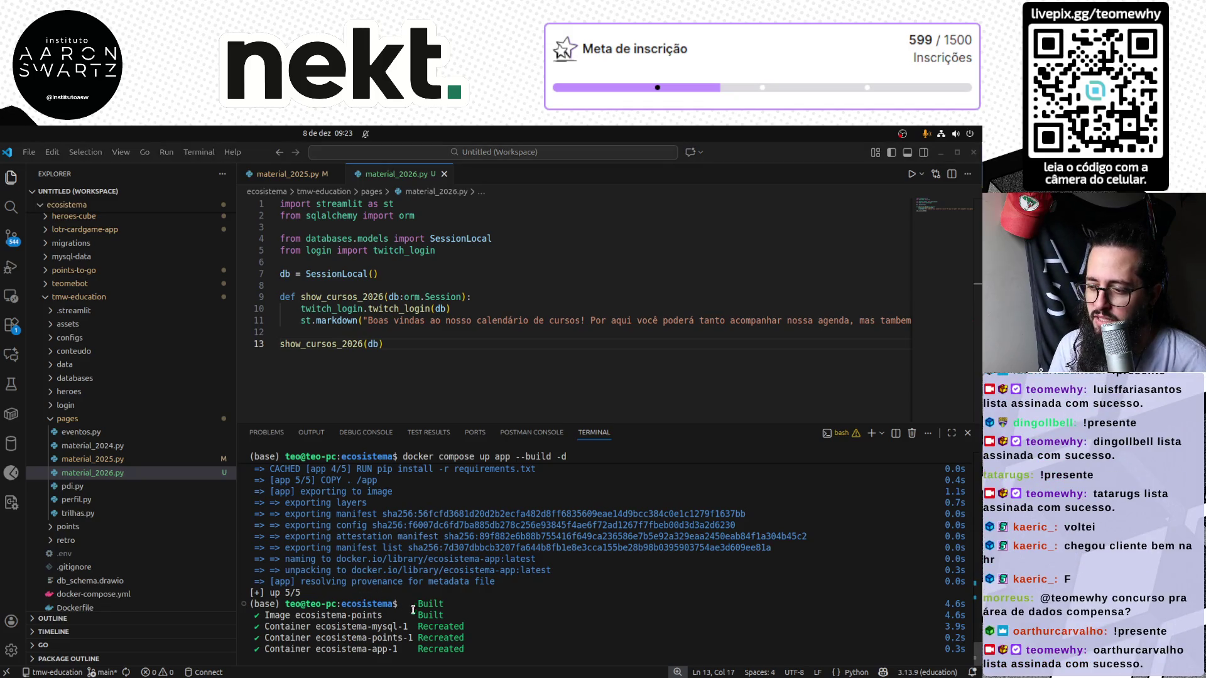
Check localhost:8501 in Chrome, view the 2025 page, and return to the editor
{"action": "key", "text": "alt+Tab"}
{"action": "key", "text": "alt+Tab"}
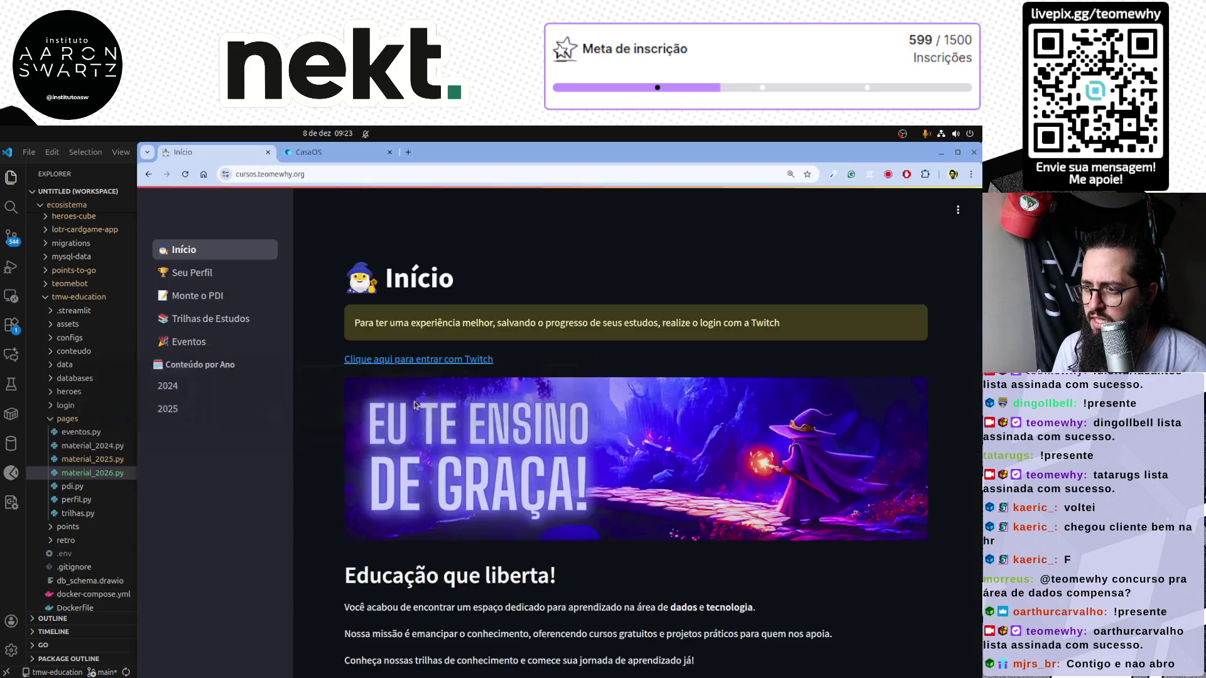
{"action": "left_click", "coordinate": [429, 406]}
{"action": "left_click", "coordinate": [408, 152]}
{"action": "type", "text": "localhost:8501"}
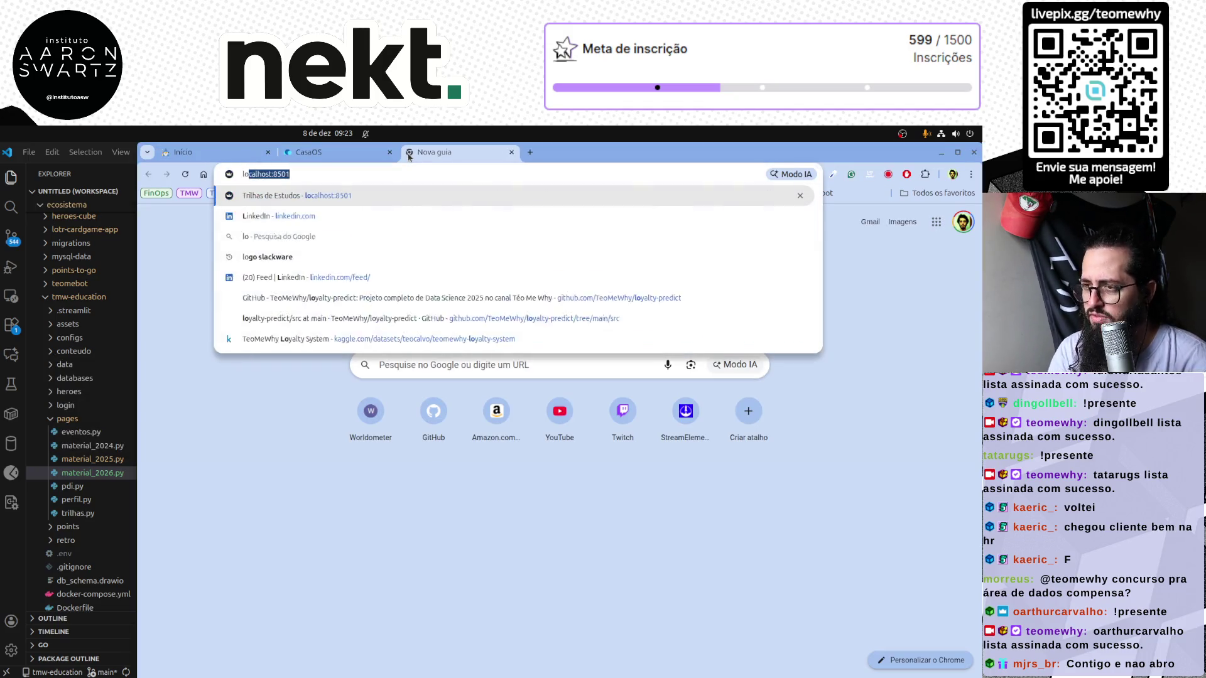
{"action": "key", "text": "Return"}
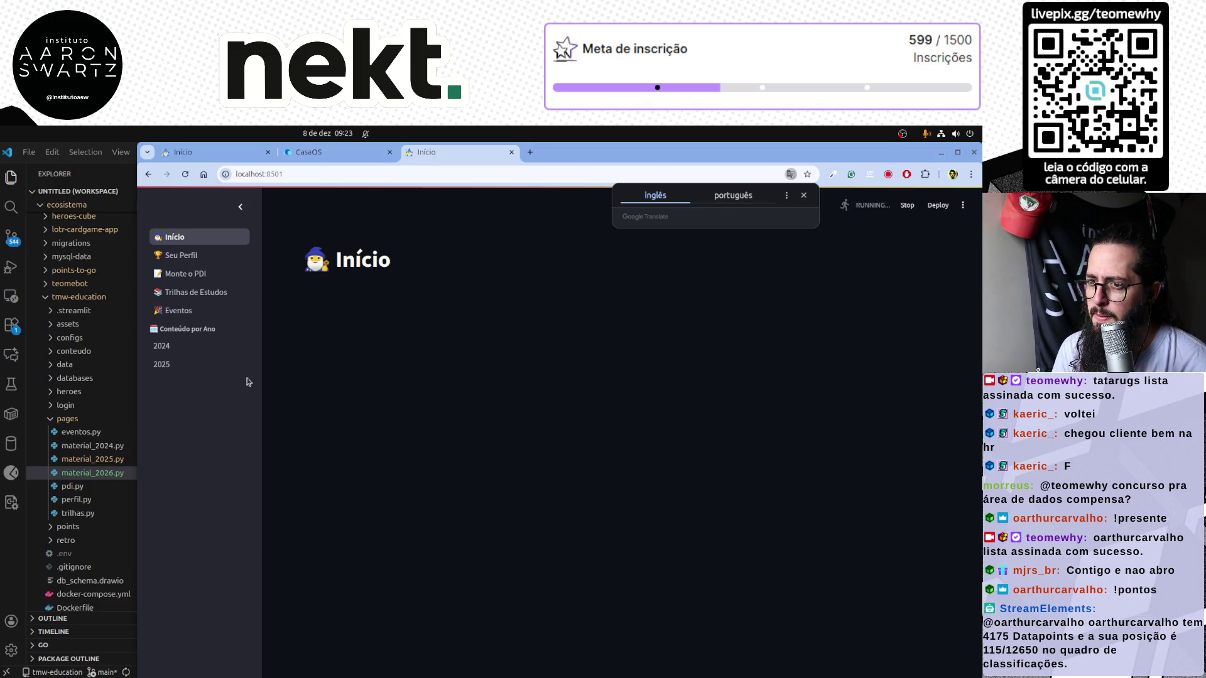
{"action": "left_click", "coordinate": [161, 365]}
{"action": "key", "text": "alt+Tab"}
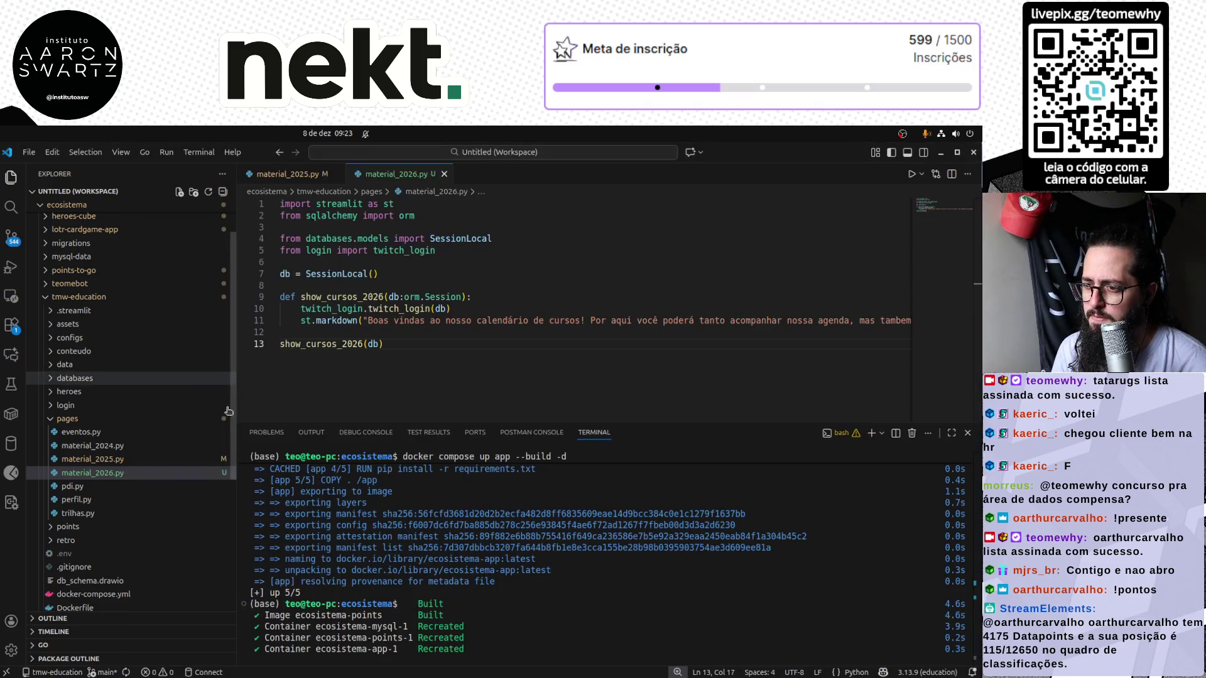
Highlight show_cursos_2026 uses, then locate and show pages_sections.toml under .streamlit
{"action": "double_click", "coordinate": [310, 344]}
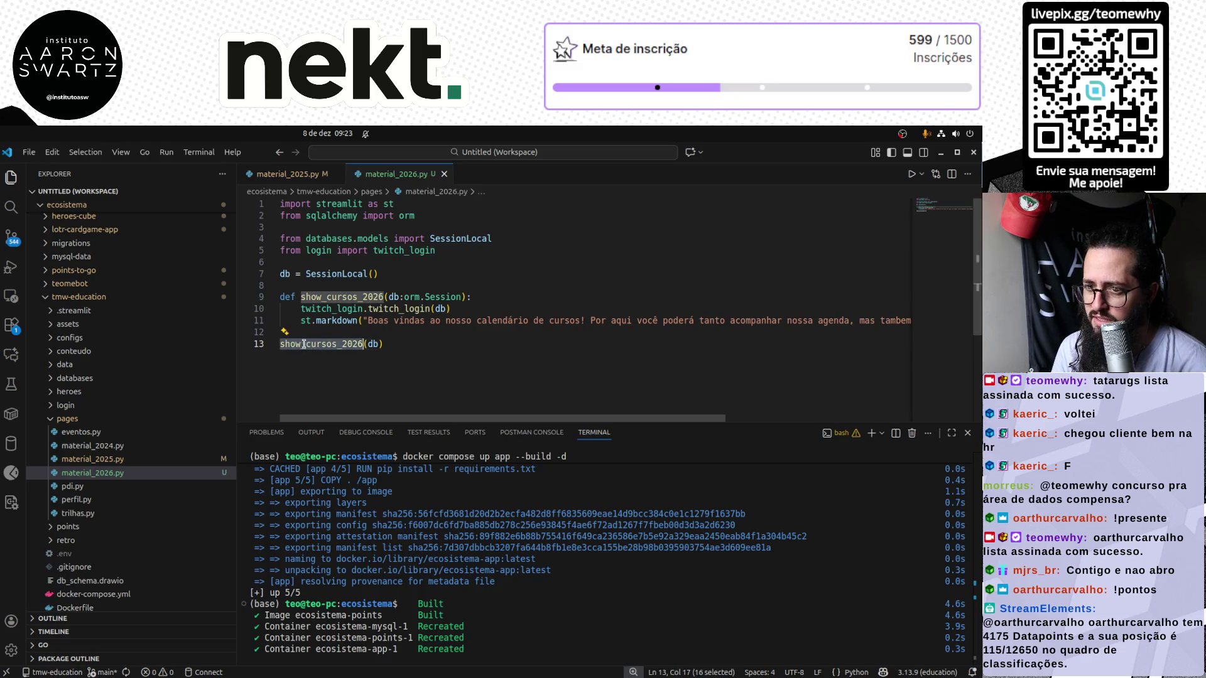
{"action": "mouse_move", "coordinate": [76, 500]}
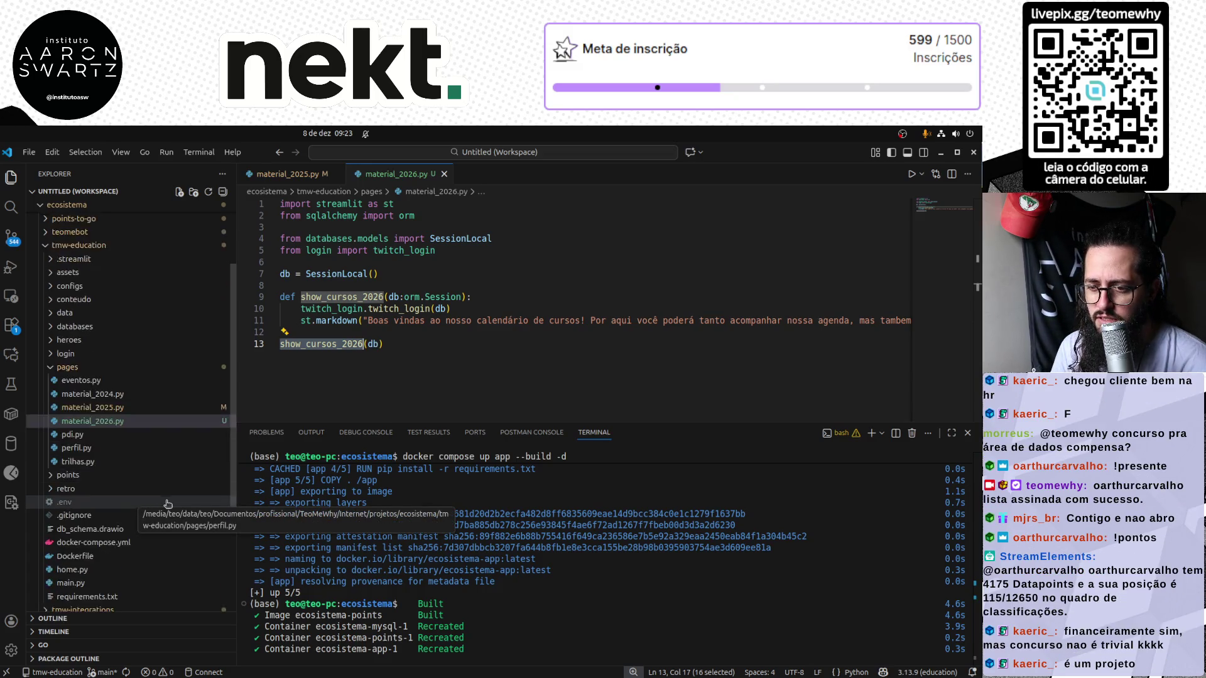
{"action": "scroll", "coordinate": [157, 494], "scroll_direction": "down", "scroll_amount": 2}
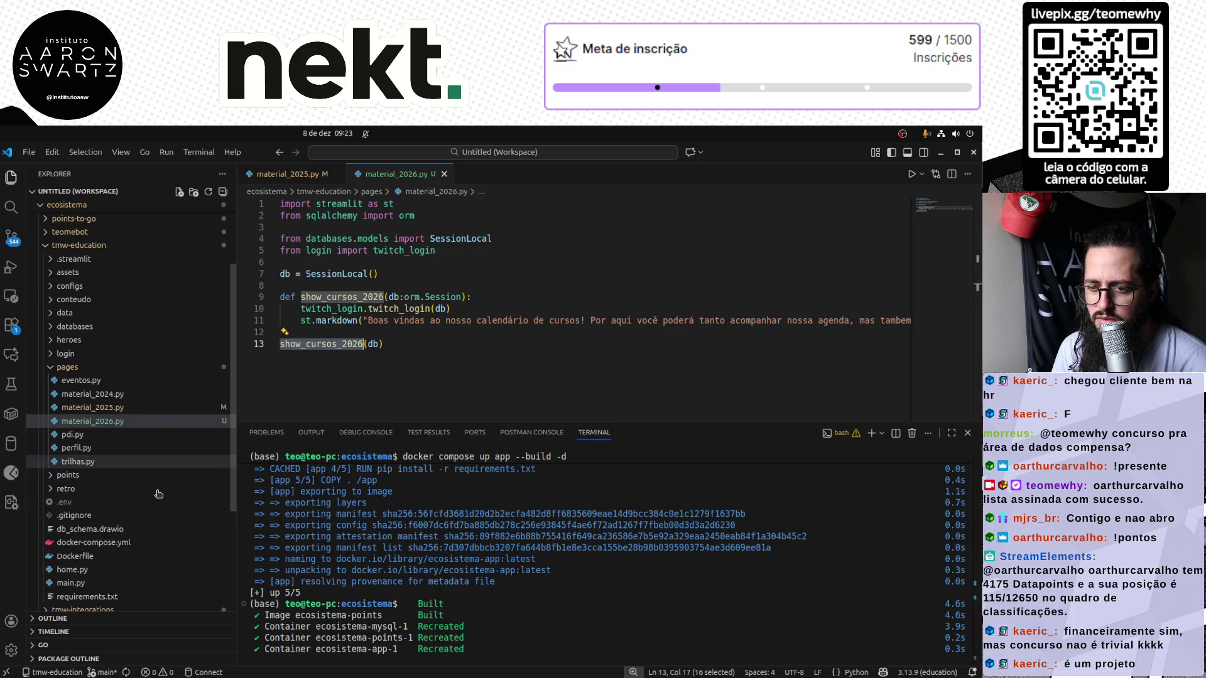
{"action": "scroll", "coordinate": [95, 472], "scroll_direction": "up", "scroll_amount": 4}
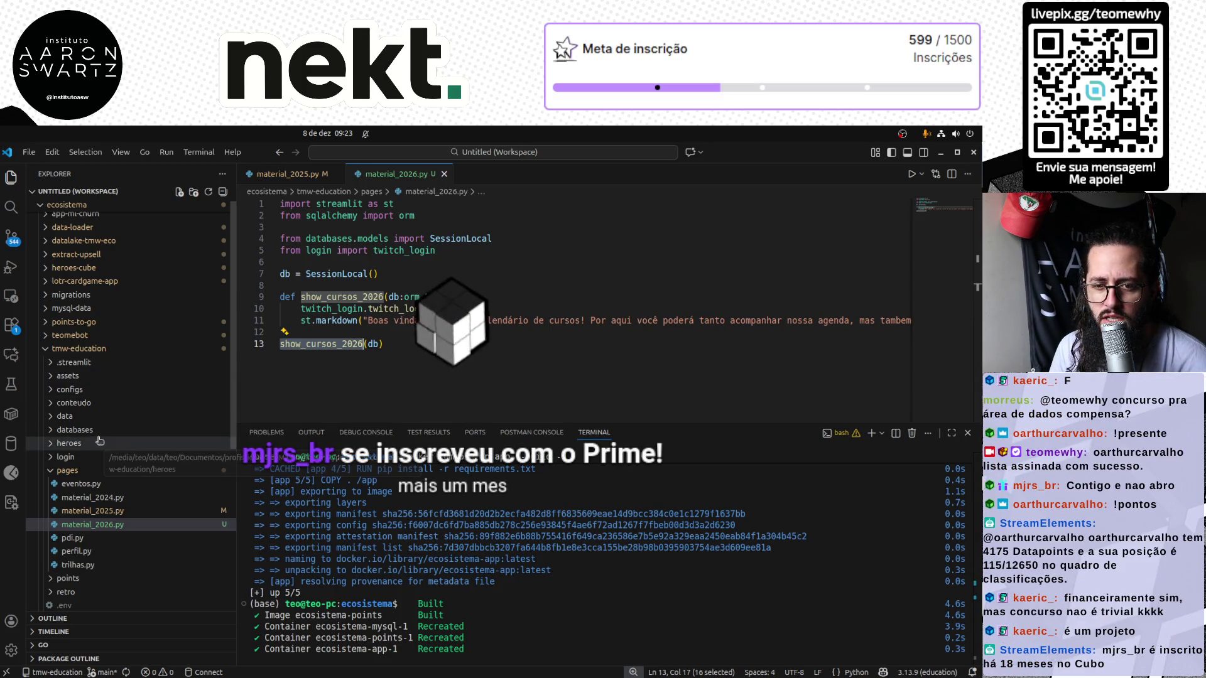
{"action": "scroll", "coordinate": [160, 448], "scroll_direction": "down", "scroll_amount": 4}
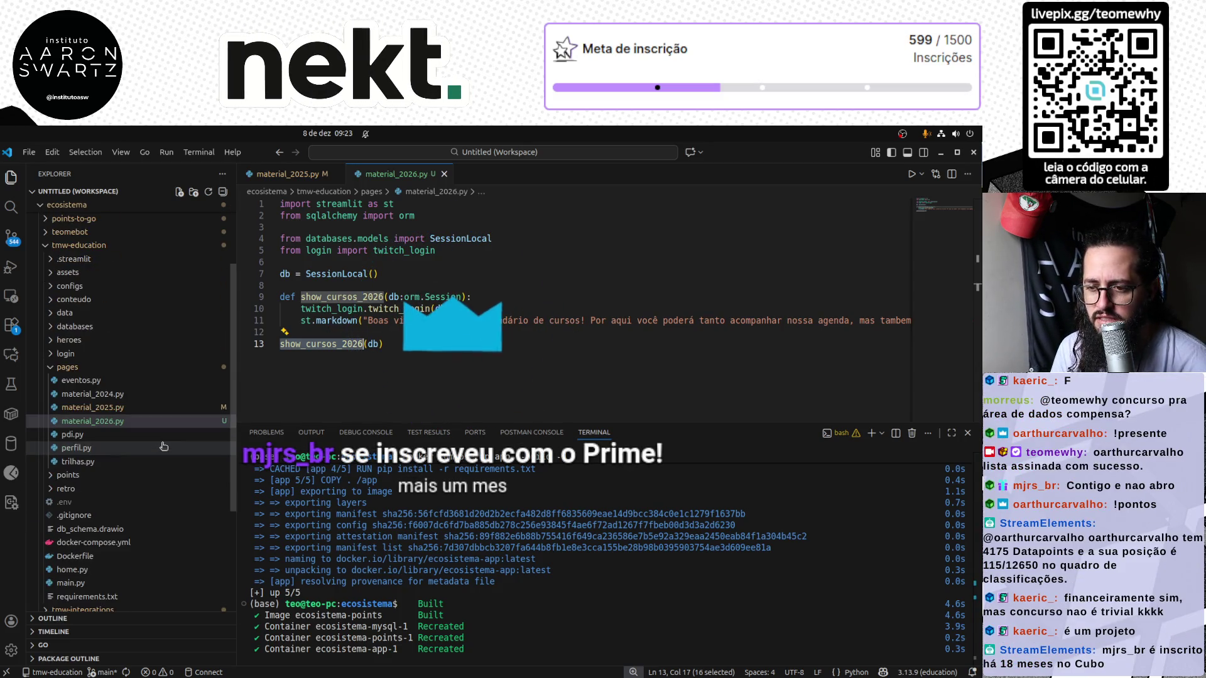
{"action": "scroll", "coordinate": [173, 500], "scroll_direction": "down", "scroll_amount": 3}
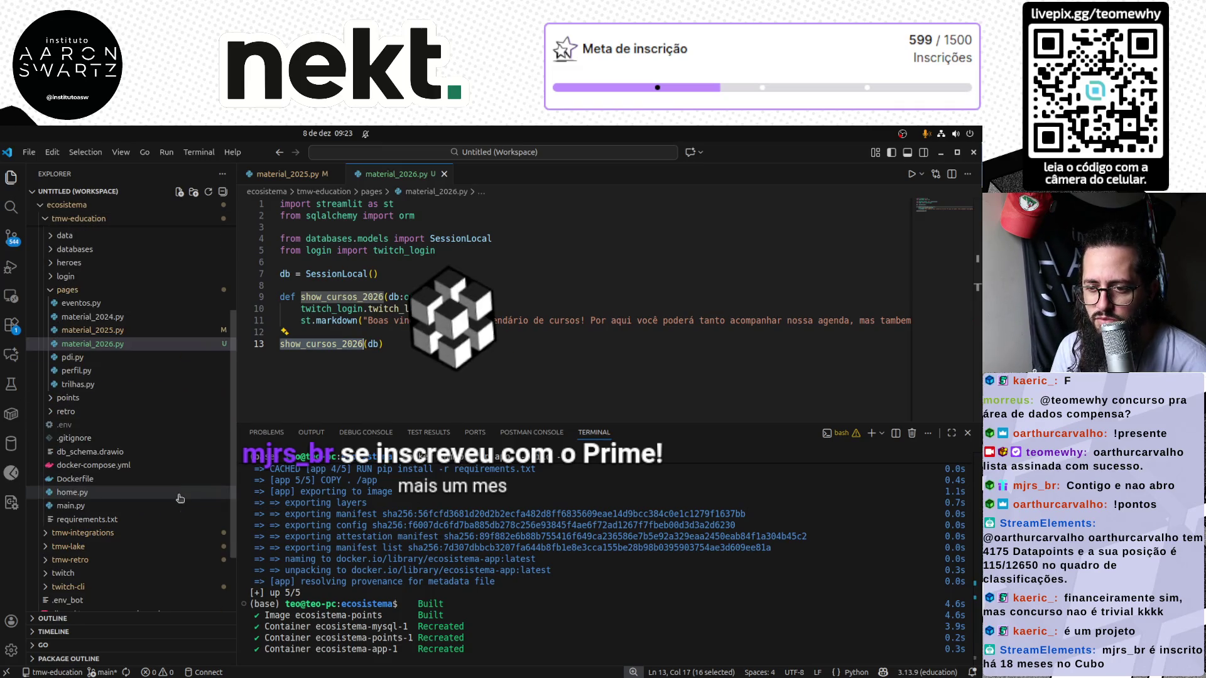
{"action": "scroll", "coordinate": [118, 442], "scroll_direction": "up", "scroll_amount": 2}
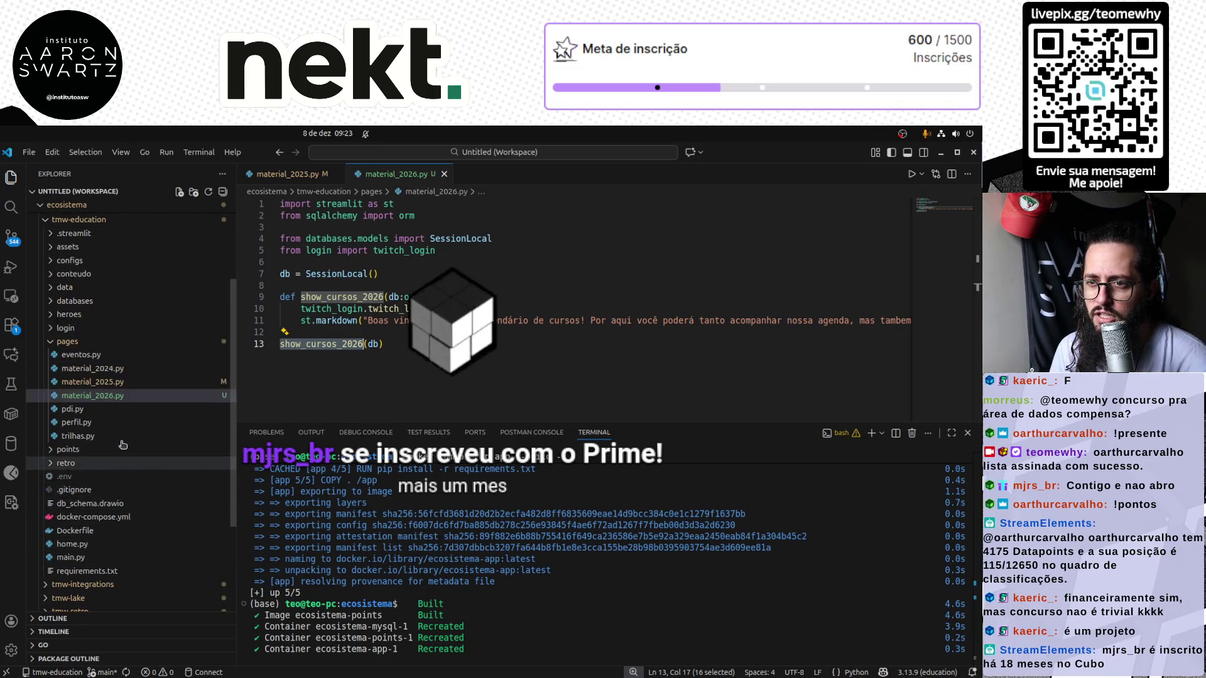
{"action": "scroll", "coordinate": [114, 415], "scroll_direction": "up", "scroll_amount": 4}
{"action": "left_click", "coordinate": [76, 336]}
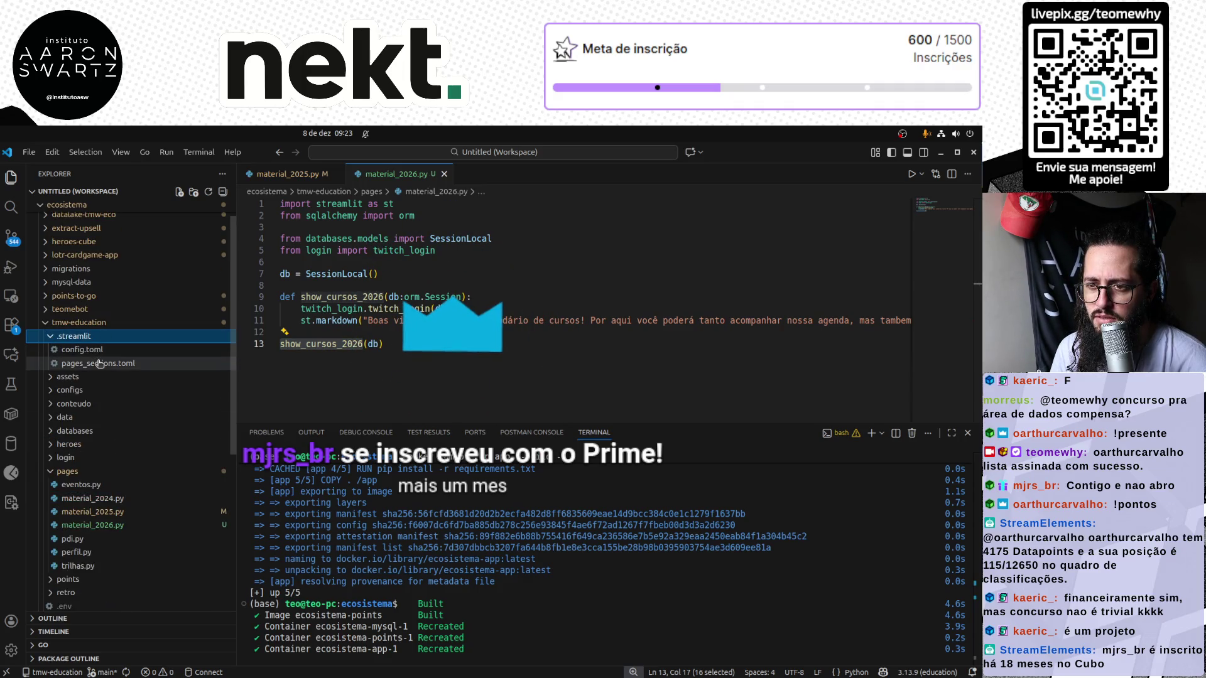
{"action": "left_click", "coordinate": [103, 350]}
{"action": "left_click", "coordinate": [99, 364]}
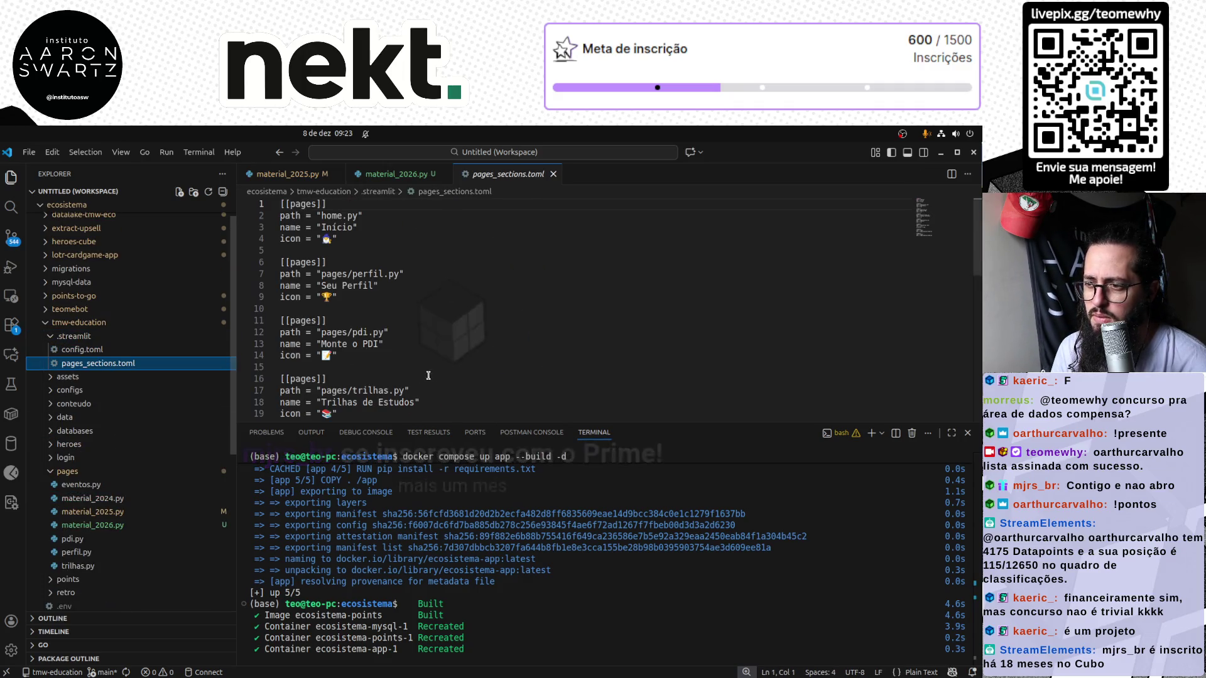
{"action": "scroll", "coordinate": [439, 375], "scroll_direction": "down", "scroll_amount": 2}
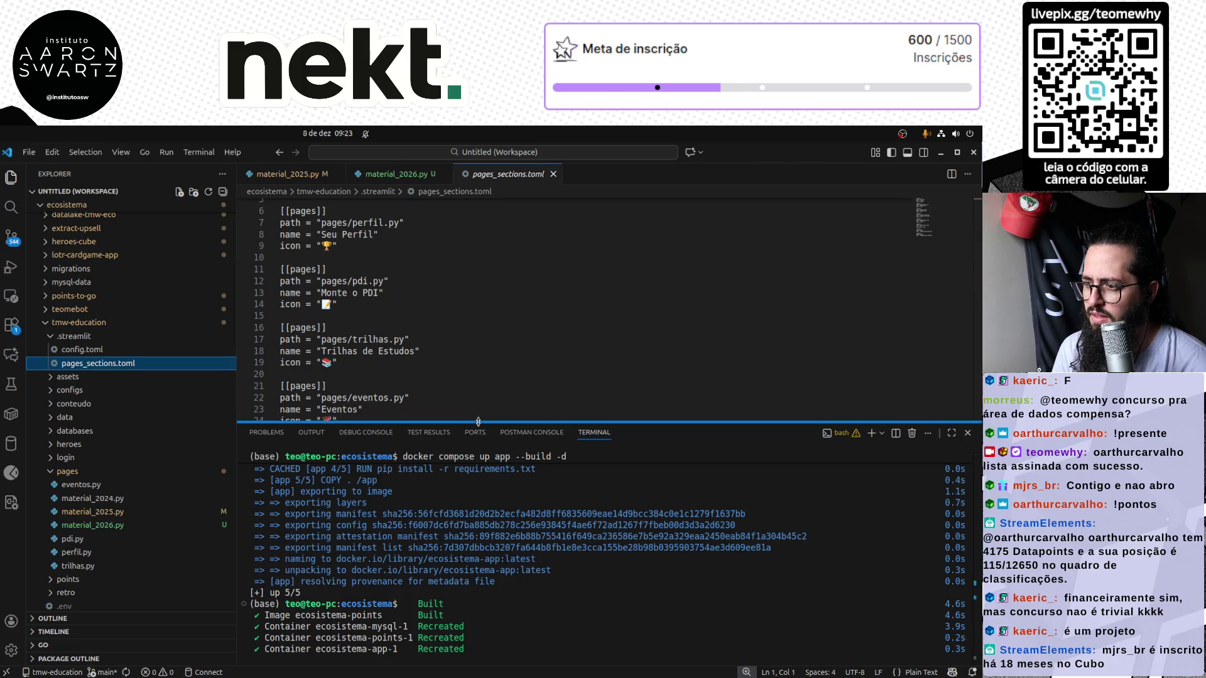
Duplicate the 2025 page entry as a 2026 entry pointing to pages/material_2026.py and save
{"action": "left_click_drag", "start_coordinate": [472, 425], "coordinate": [475, 561]}
{"action": "scroll", "coordinate": [424, 466], "scroll_direction": "down", "scroll_amount": 2}
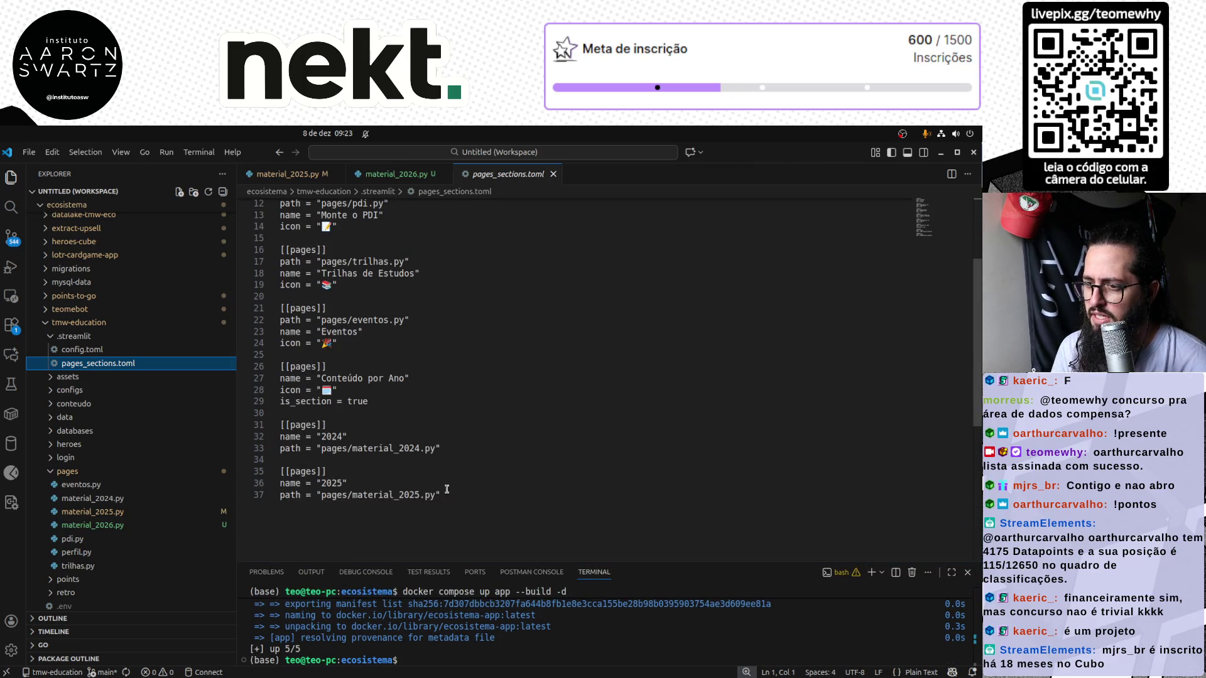
{"action": "left_click_drag", "start_coordinate": [441, 495], "coordinate": [264, 469]}
{"action": "key", "text": "ctrl+c"}
{"action": "key", "text": "ctrl+End"}
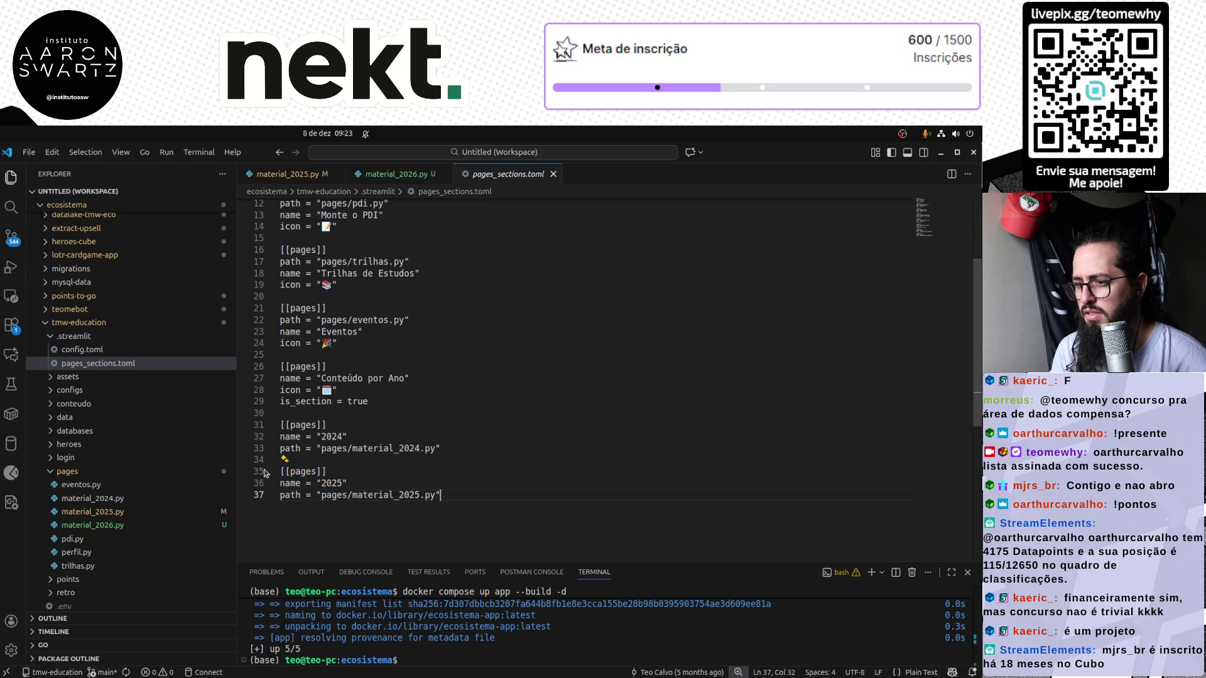
{"action": "key", "text": "Return"}
{"action": "key", "text": "Return"}
{"action": "key", "text": "ctrl+v"}
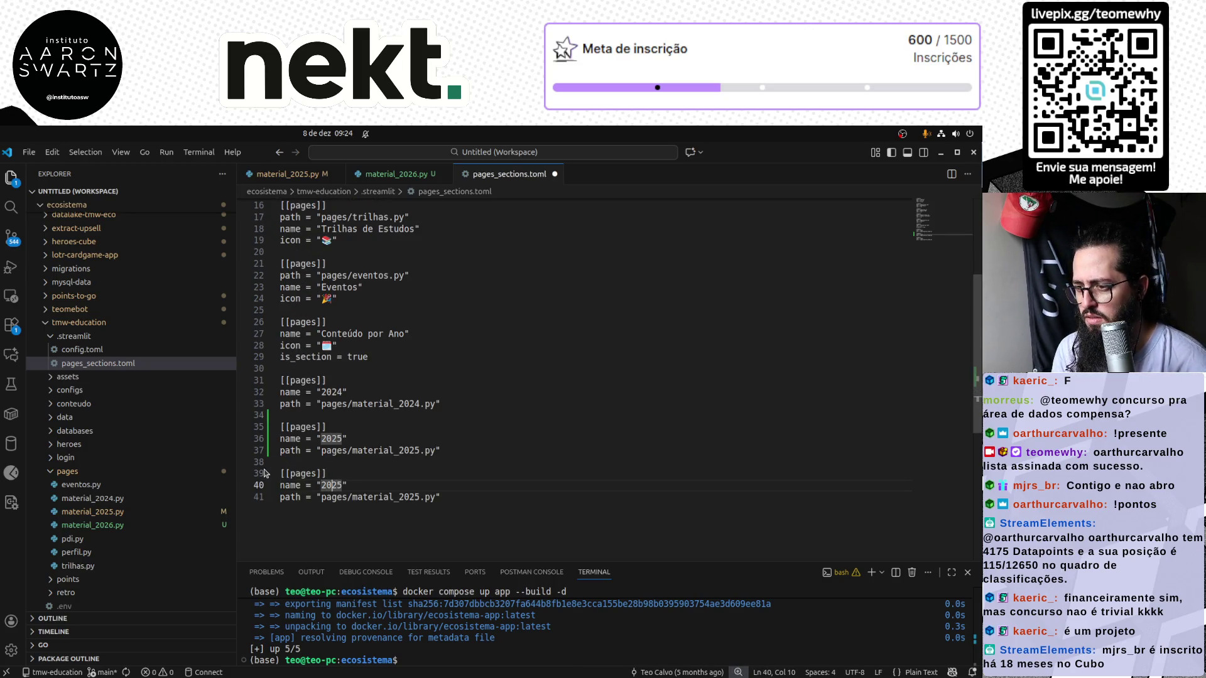
{"action": "key", "text": "BackSpace"}
{"action": "type", "text": "6"}
{"action": "key", "text": "Down"}
{"action": "key", "text": "End"}
{"action": "key", "text": "Left"}
{"action": "key", "text": "Left"}
{"action": "key", "text": "Left"}
{"action": "key", "text": "BackSpace"}
{"action": "type", "text": "6"}
{"action": "key", "text": "ctrl+s"}
Rerun docker compose up app --build -d in the terminal and switch to Chrome
{"action": "left_click", "coordinate": [448, 626]}
{"action": "key", "text": "Up"}
{"action": "key", "text": "Return"}
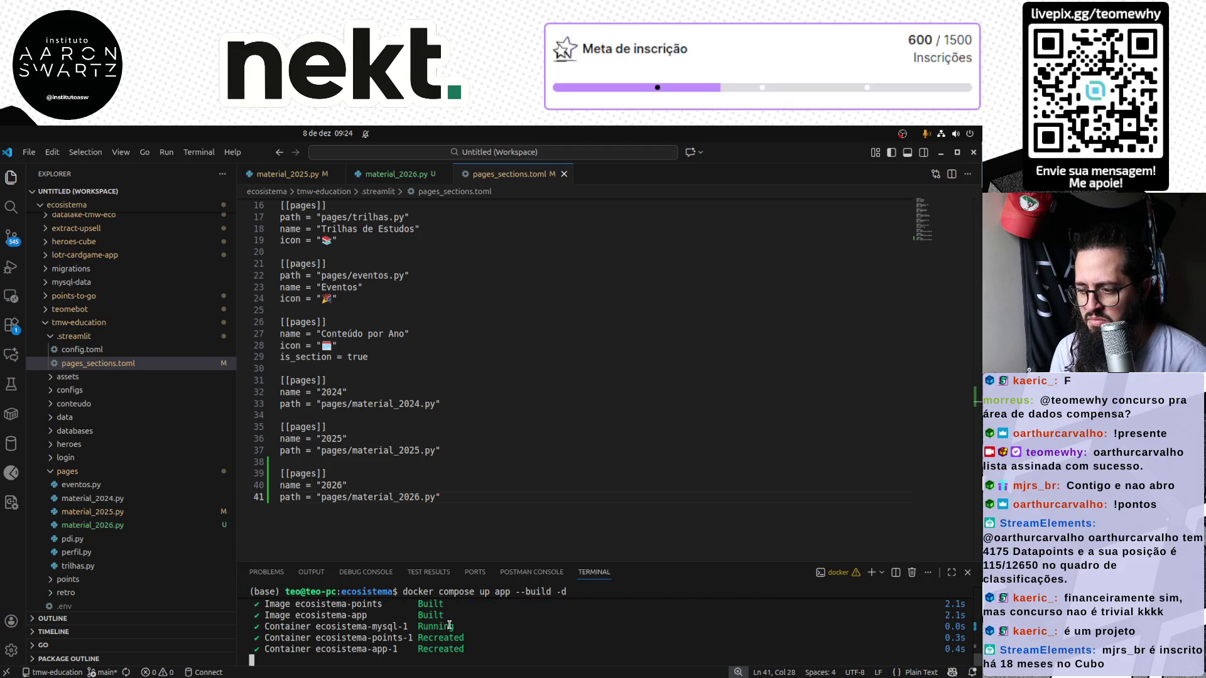
{"action": "left_click_drag", "start_coordinate": [494, 561], "coordinate": [492, 517]}
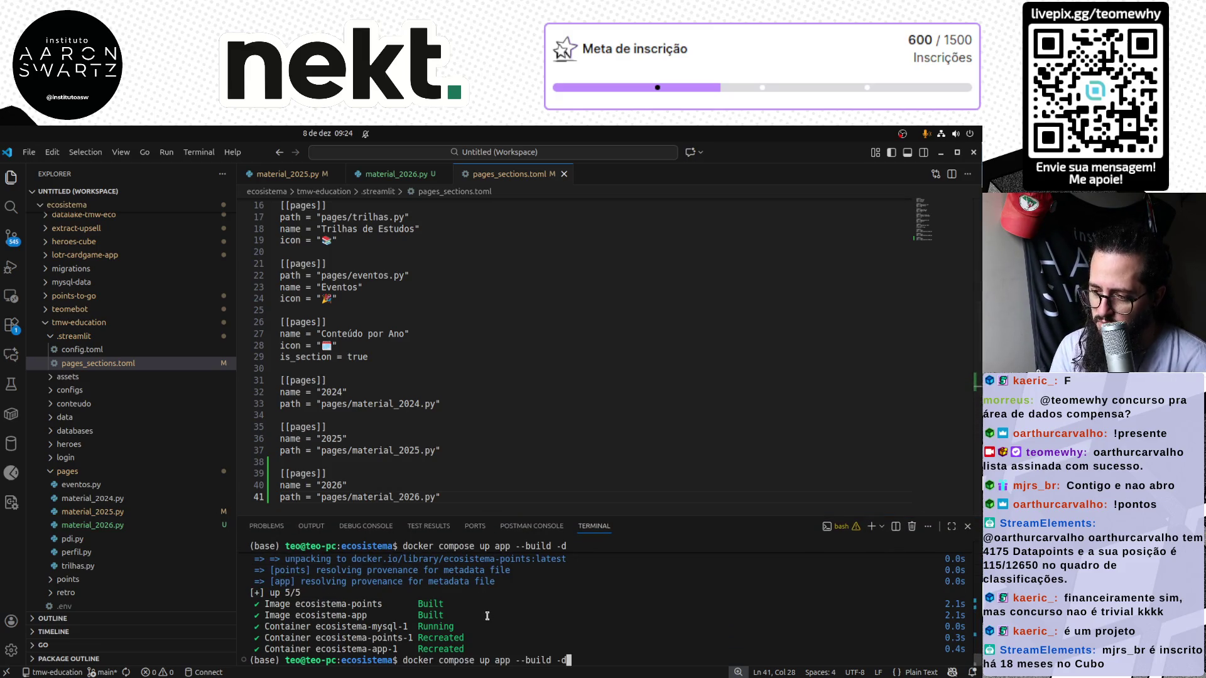
{"action": "key", "text": "Return"}
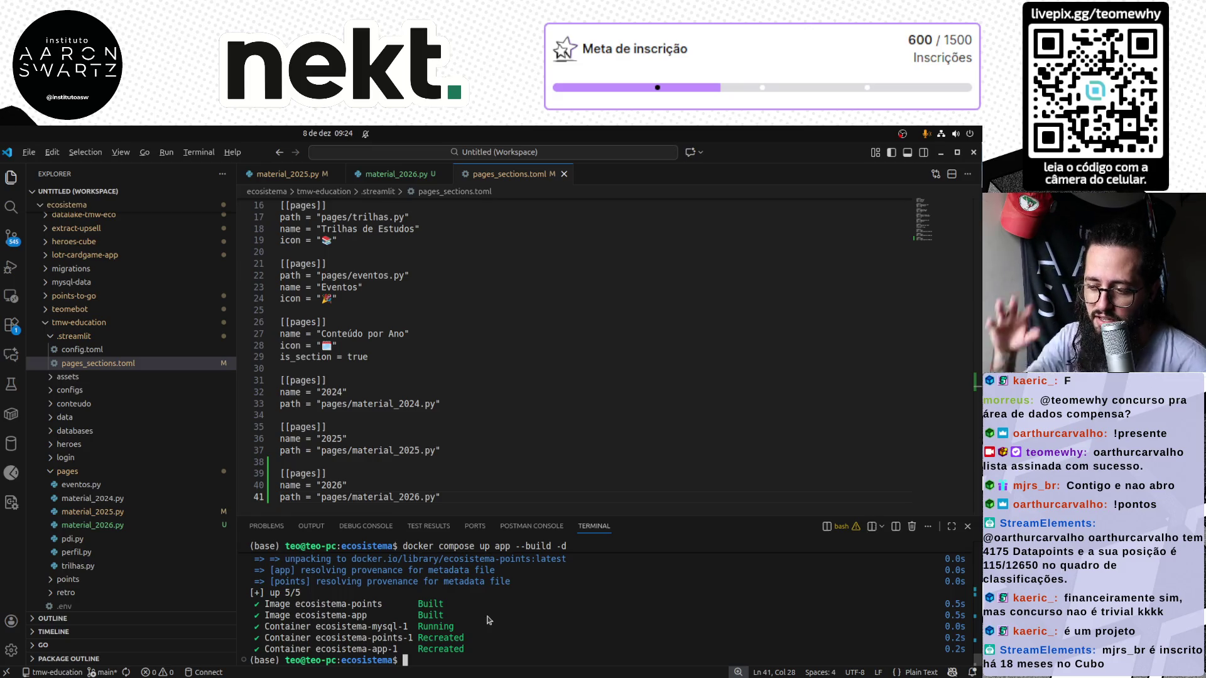
{"action": "key", "text": "alt+Tab"}
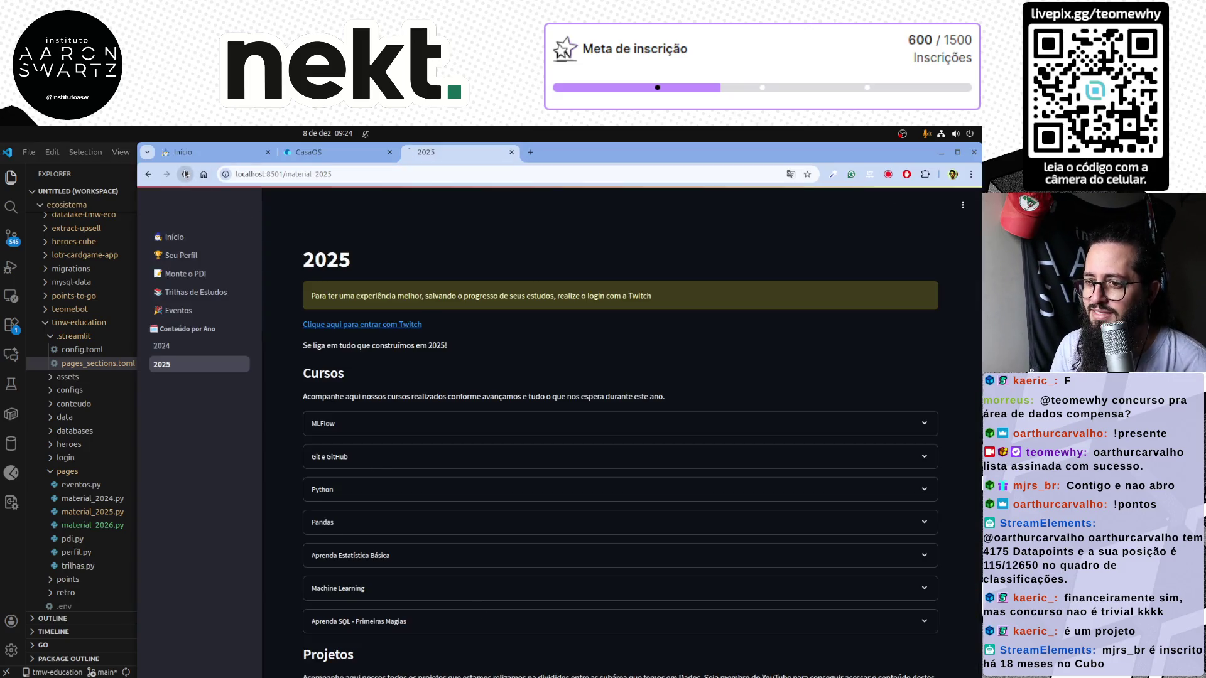
Reload the site, view material 2026 and material 2025 pages, then return to VS Code
{"action": "left_click", "coordinate": [186, 173]}
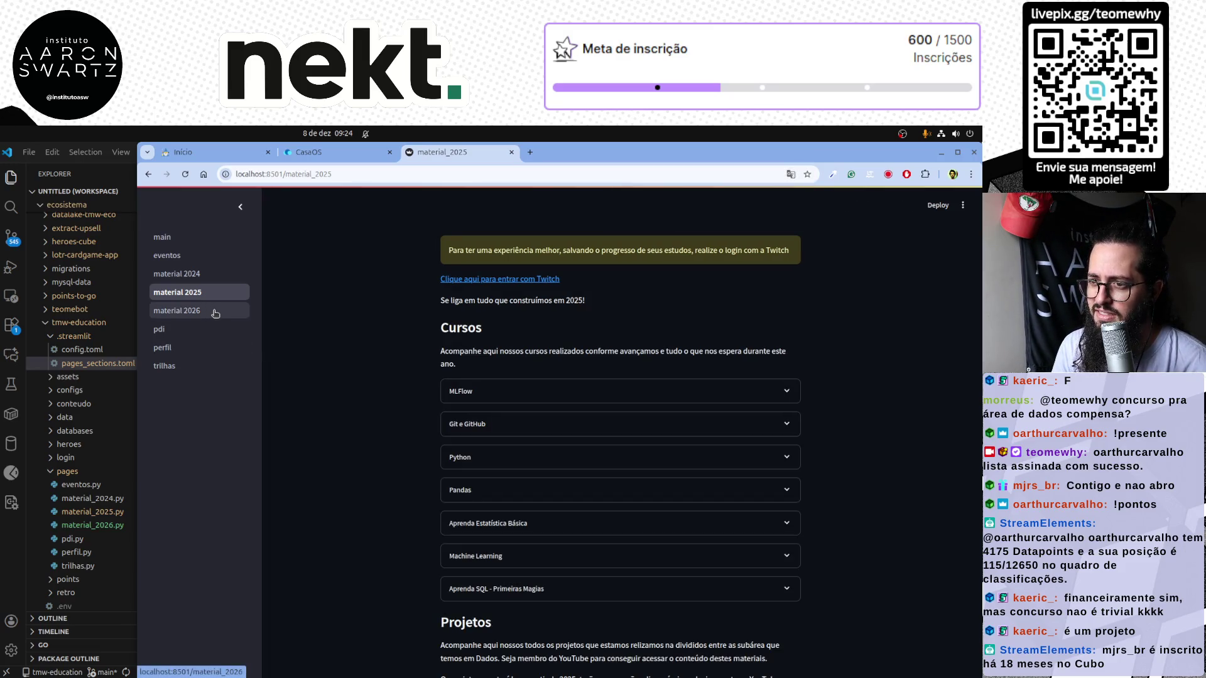
{"action": "left_click", "coordinate": [215, 313]}
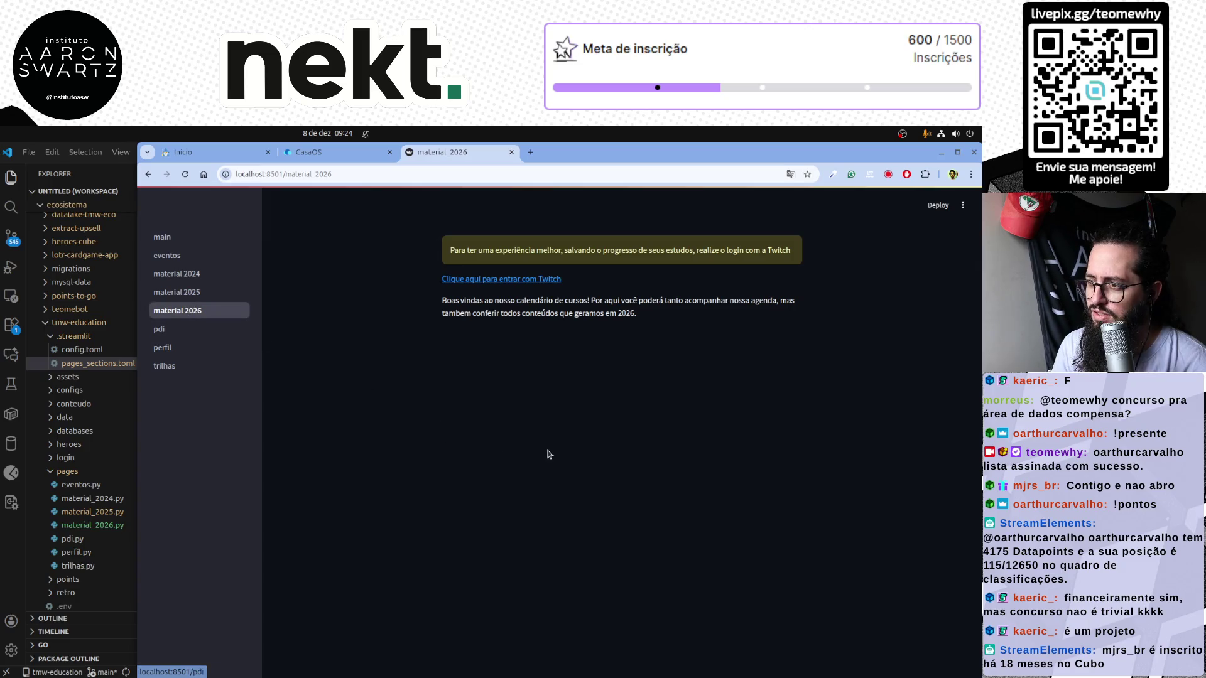
{"action": "left_click", "coordinate": [184, 292]}
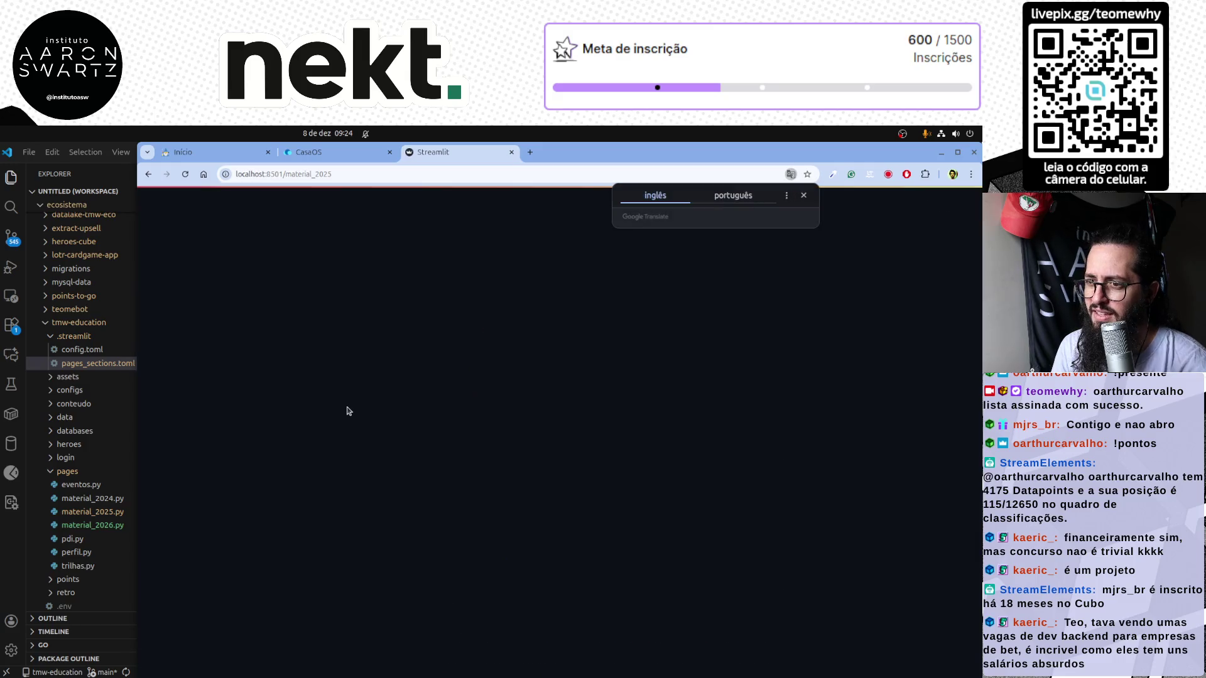
{"action": "key", "text": "alt+Tab"}
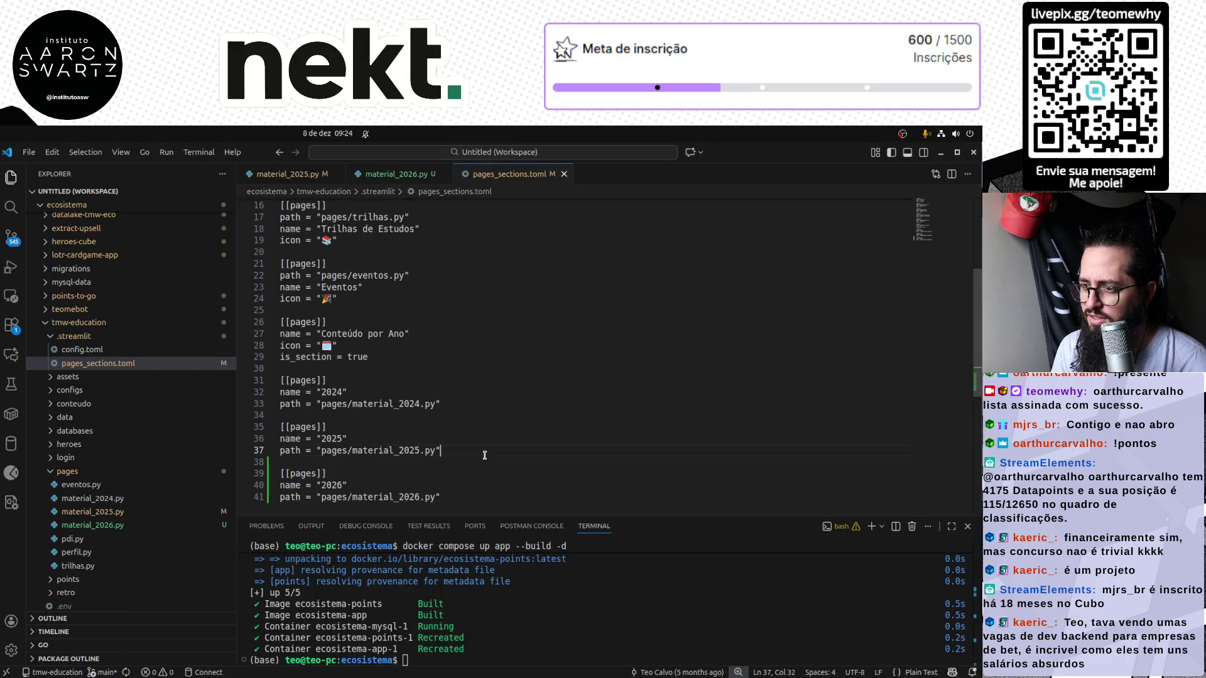
Shrink the terminal, rerun the app container rebuild, and switch to the browser
{"action": "left_click_drag", "start_coordinate": [597, 514], "coordinate": [574, 566]}
{"action": "left_click", "coordinate": [439, 472]}
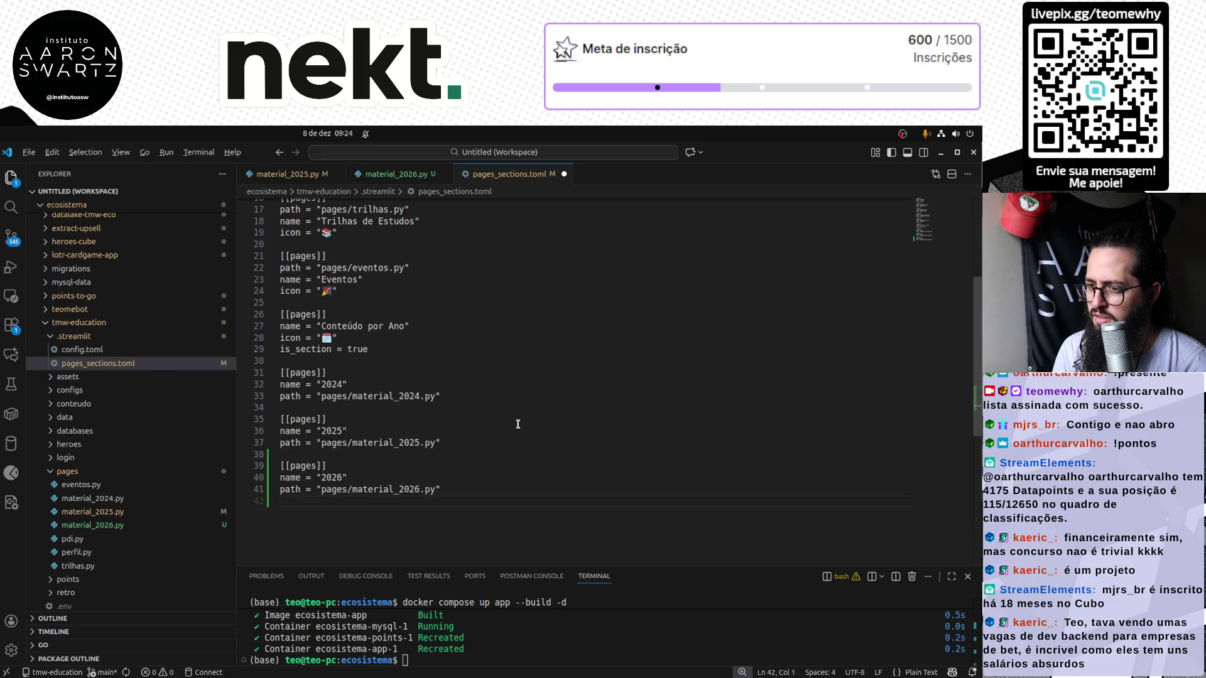
{"action": "key", "text": "alt+Tab"}
{"action": "key", "text": "alt+Tab"}
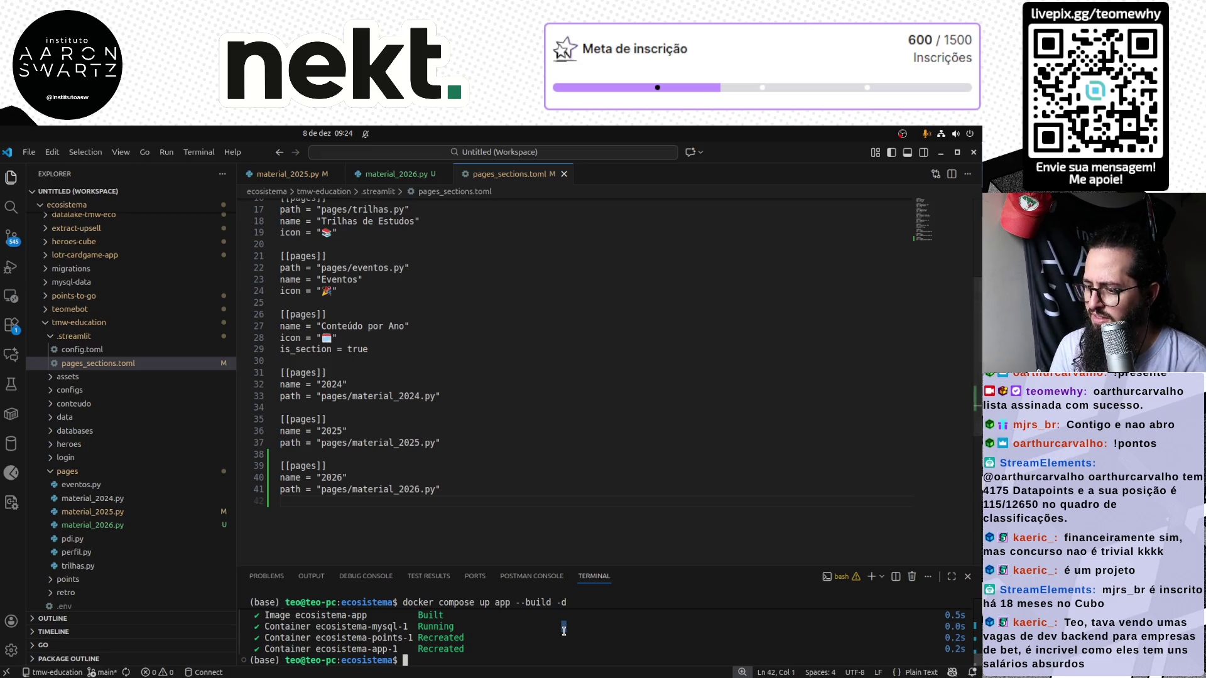
{"action": "key", "text": "Up"}
{"action": "key", "text": "Return"}
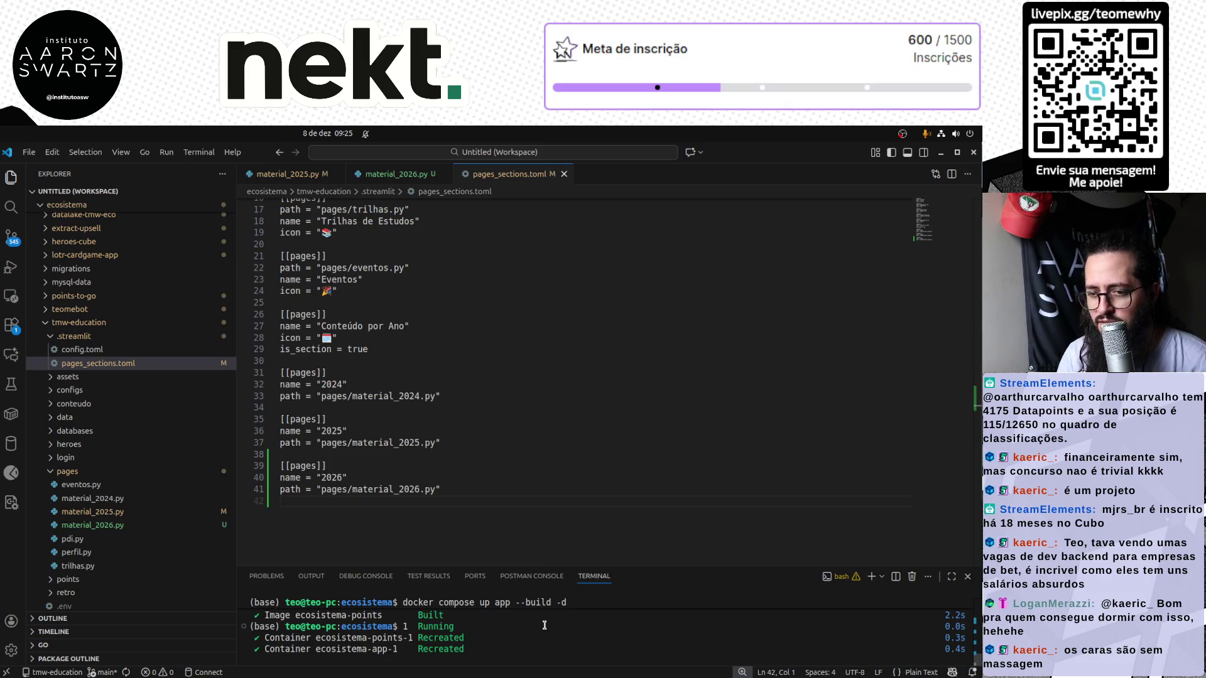
{"action": "key", "text": "alt+Tab"}
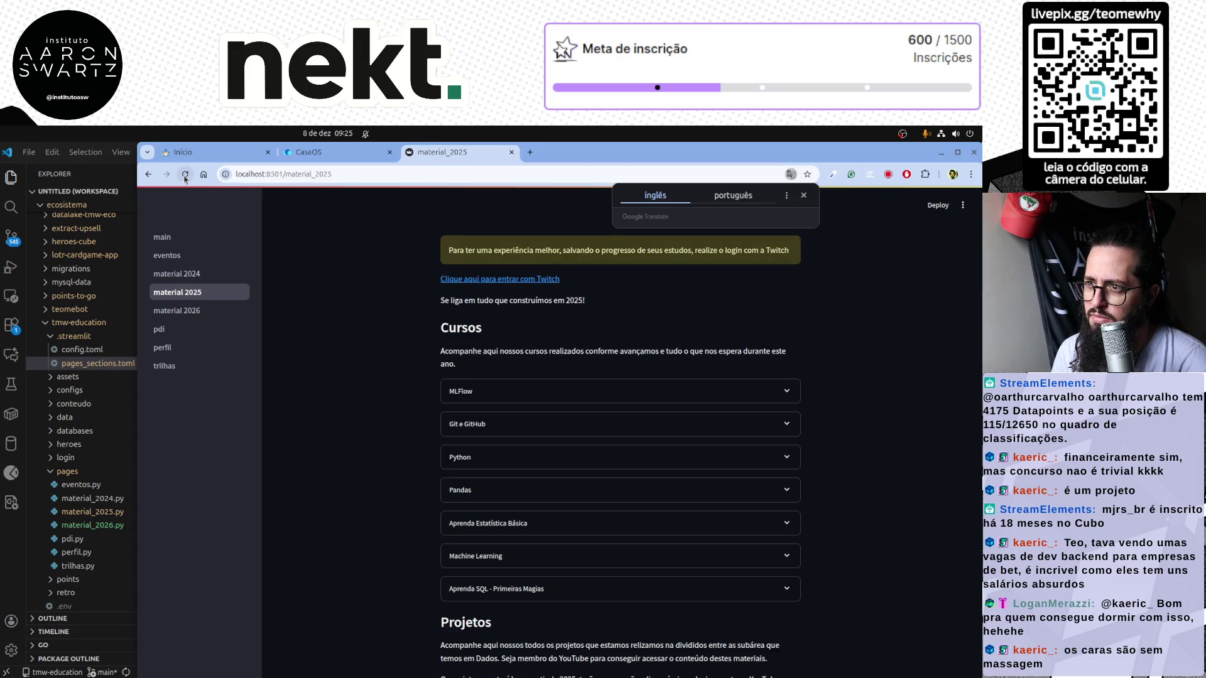
Reload the site and browse the 2026, 2025 and 2024 pages under Conteúdo por Ano
{"action": "left_click", "coordinate": [213, 238]}
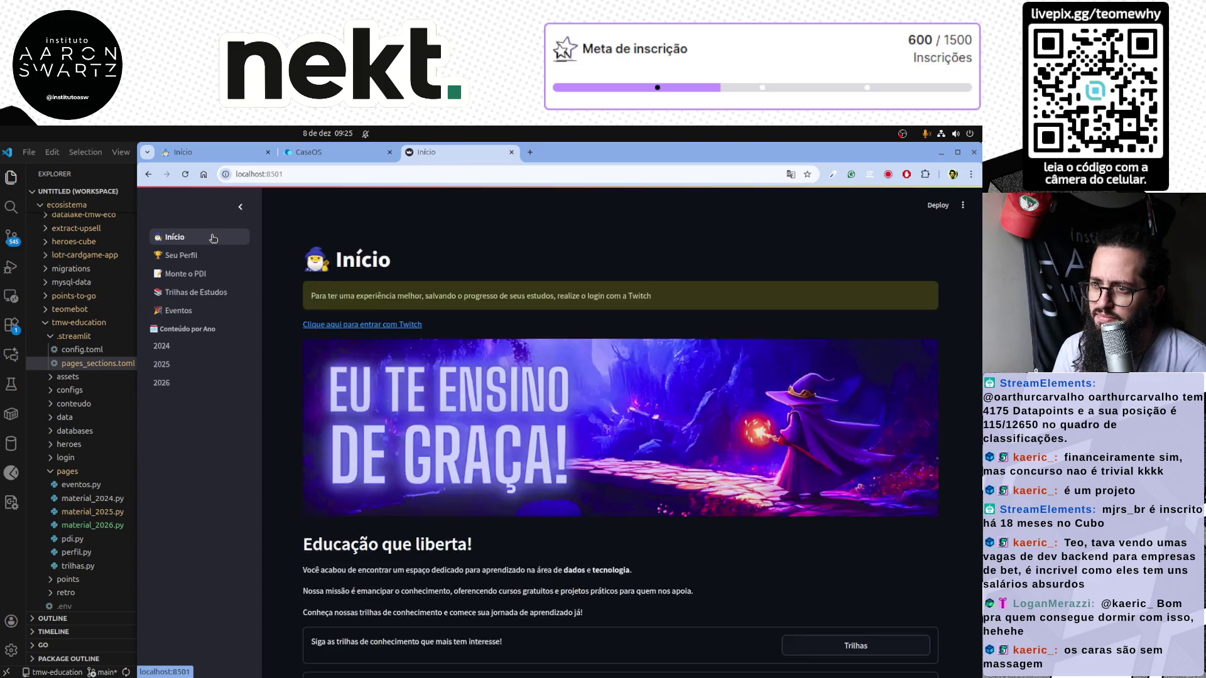
{"action": "left_click", "coordinate": [162, 383]}
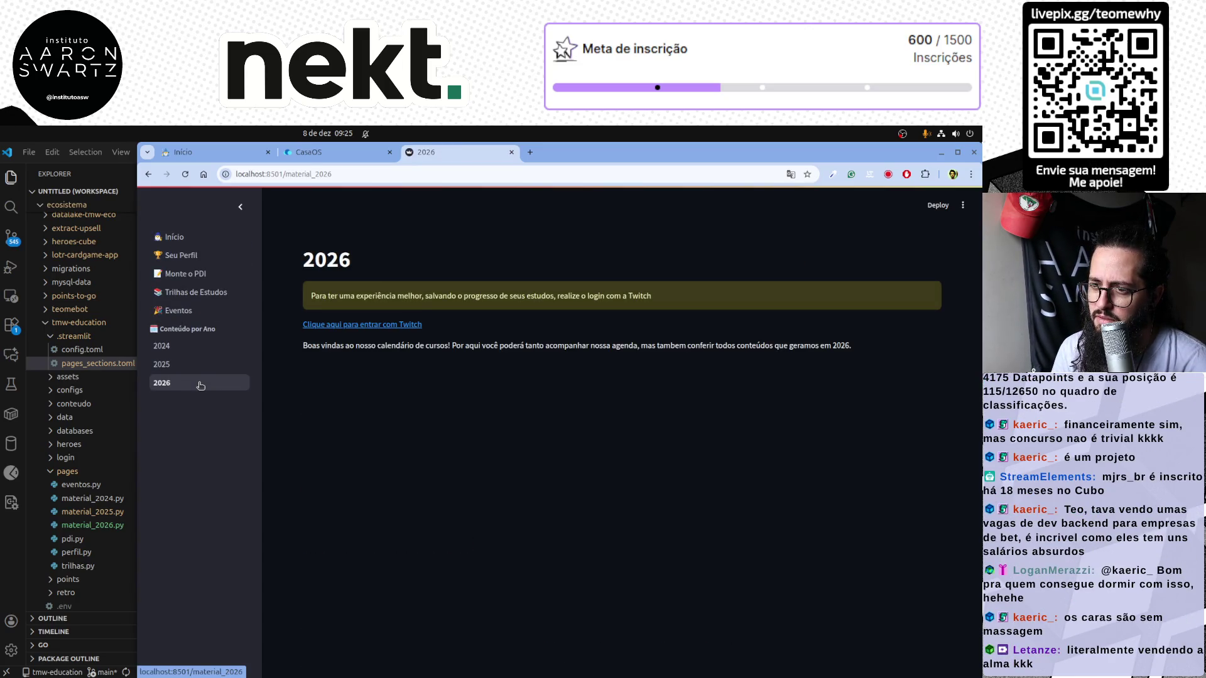
{"action": "left_click", "coordinate": [179, 364]}
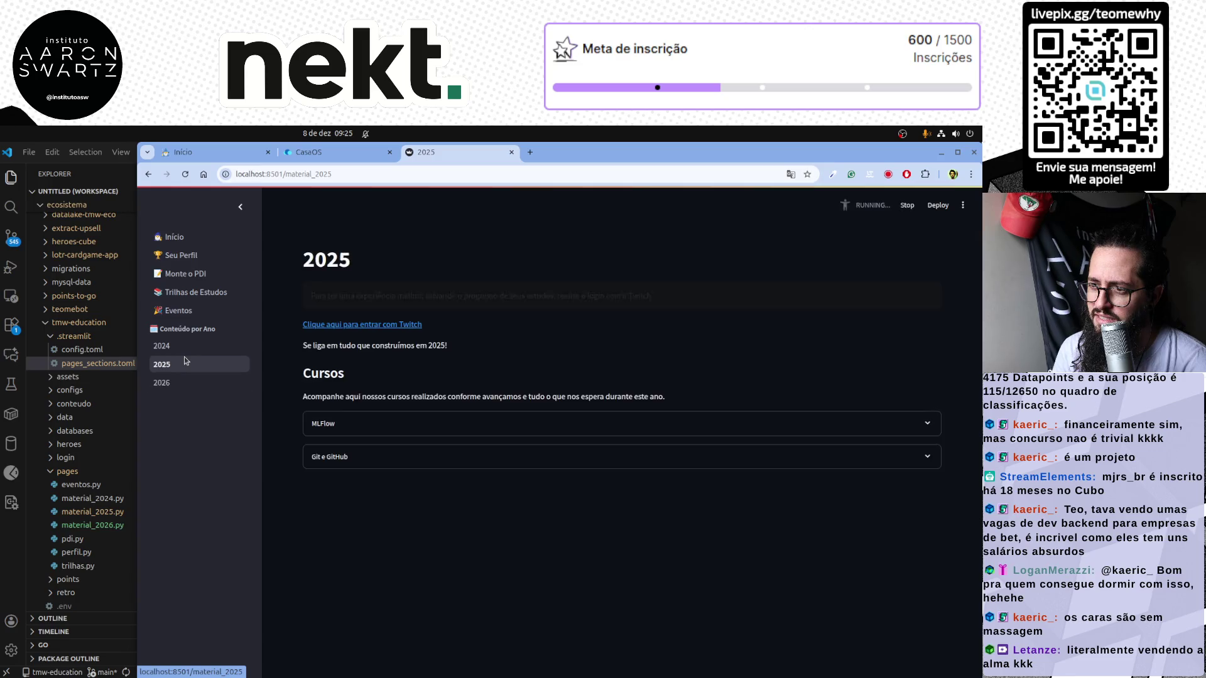
{"action": "left_click", "coordinate": [188, 347]}
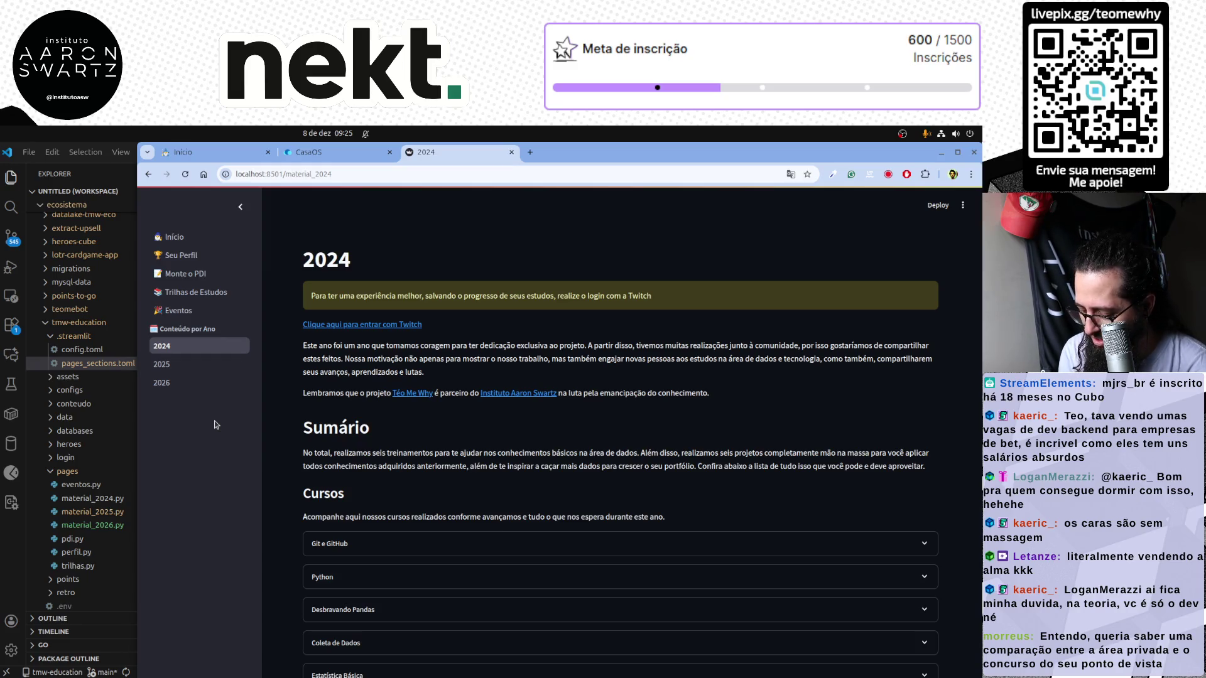
View the 2026 welcome page, then return to the 2025 page
{"action": "left_click", "coordinate": [189, 383]}
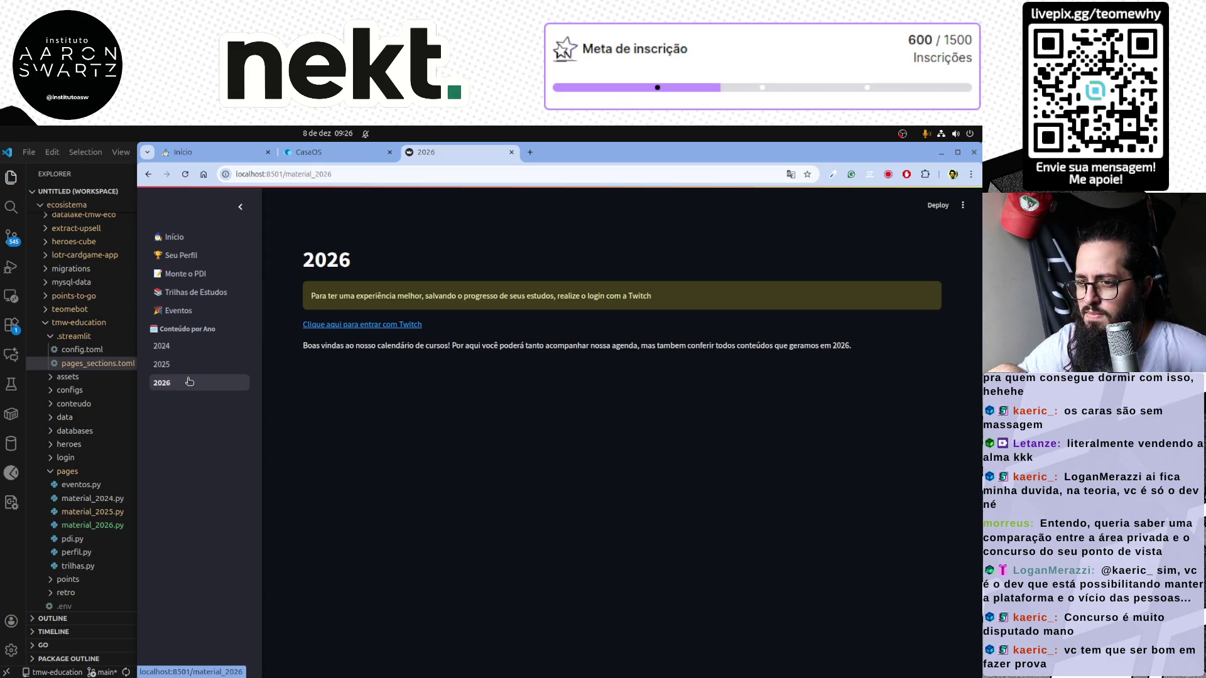
{"action": "left_click", "coordinate": [194, 365]}
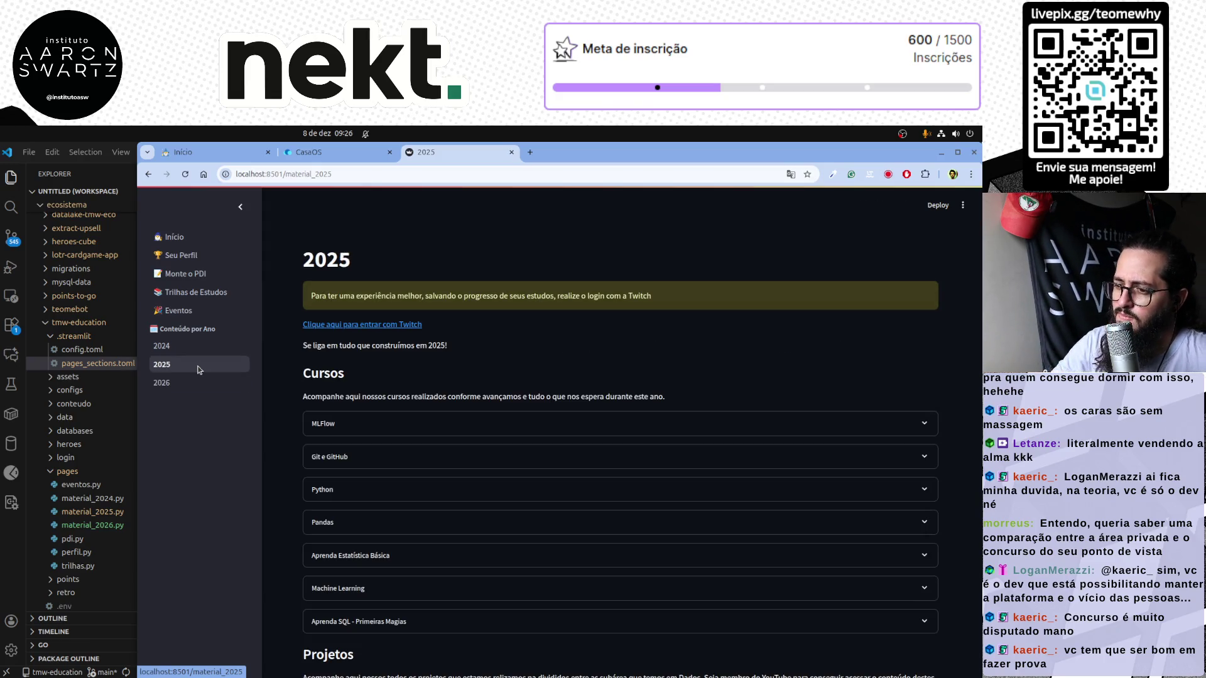
{"action": "scroll", "coordinate": [444, 425], "scroll_direction": "down", "scroll_amount": 3}
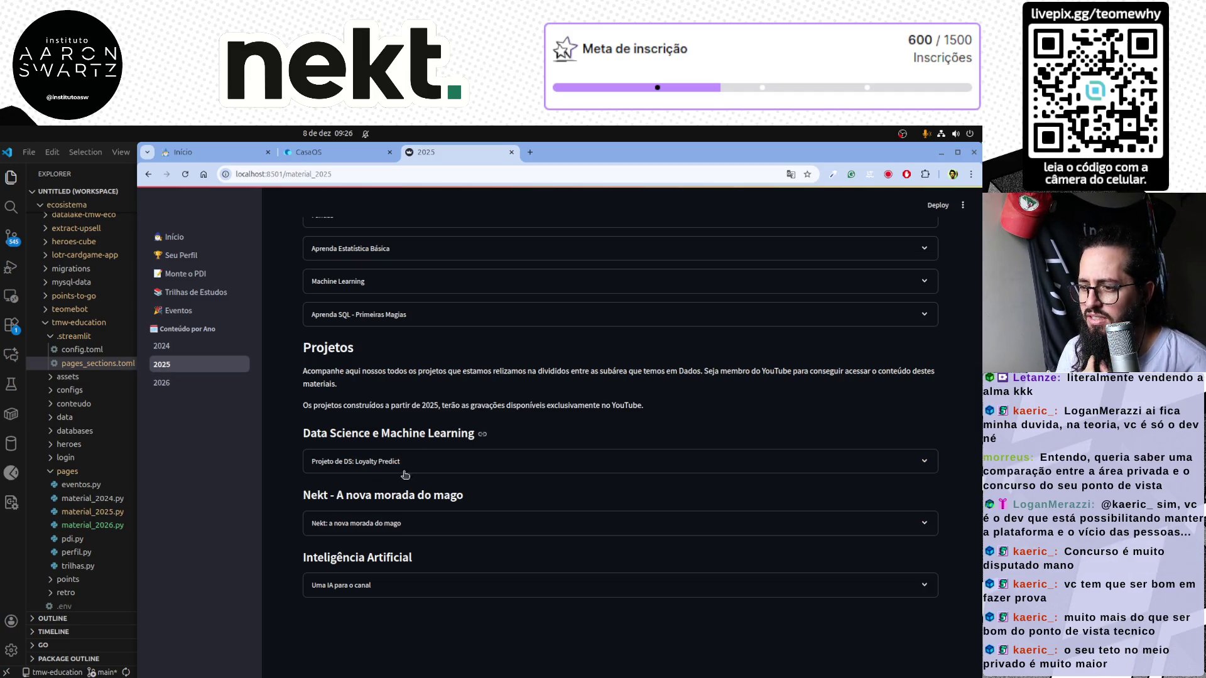
Expand and collapse the Nekt, Loyalty Predict and Uma IA para o canal project entries
{"action": "left_click", "coordinate": [386, 524]}
{"action": "scroll", "coordinate": [437, 492], "scroll_direction": "down", "scroll_amount": 3}
{"action": "scroll", "coordinate": [437, 492], "scroll_direction": "up", "scroll_amount": 3}
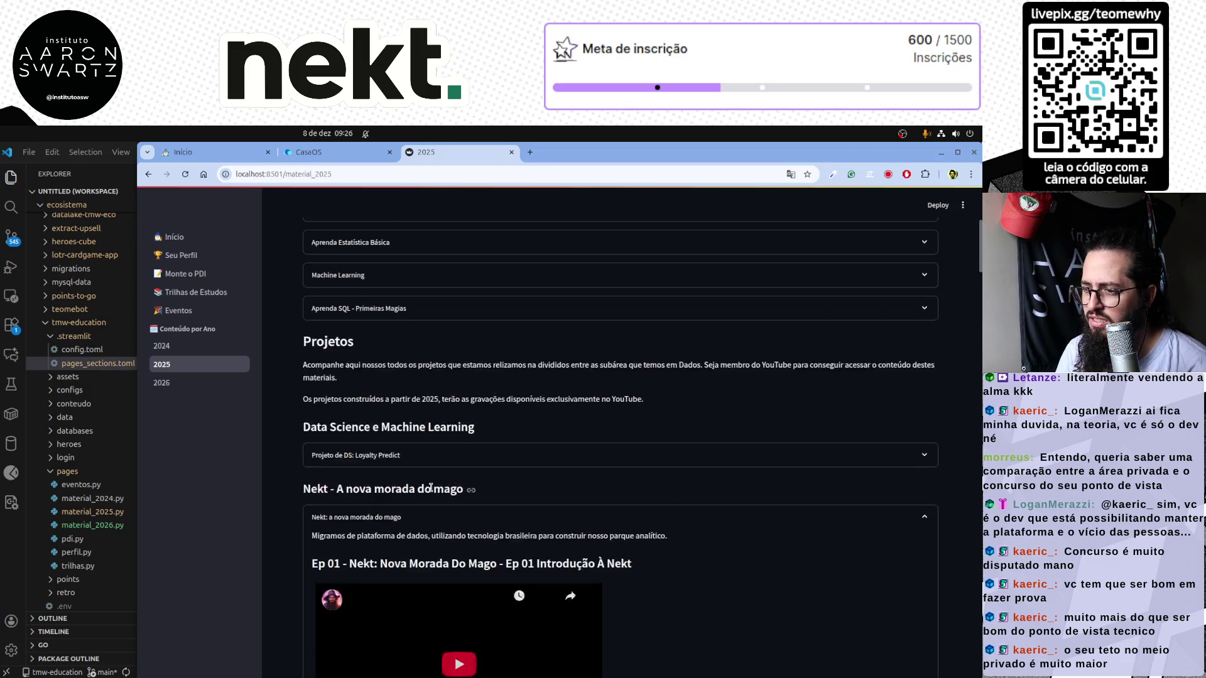
{"action": "left_click", "coordinate": [378, 518]}
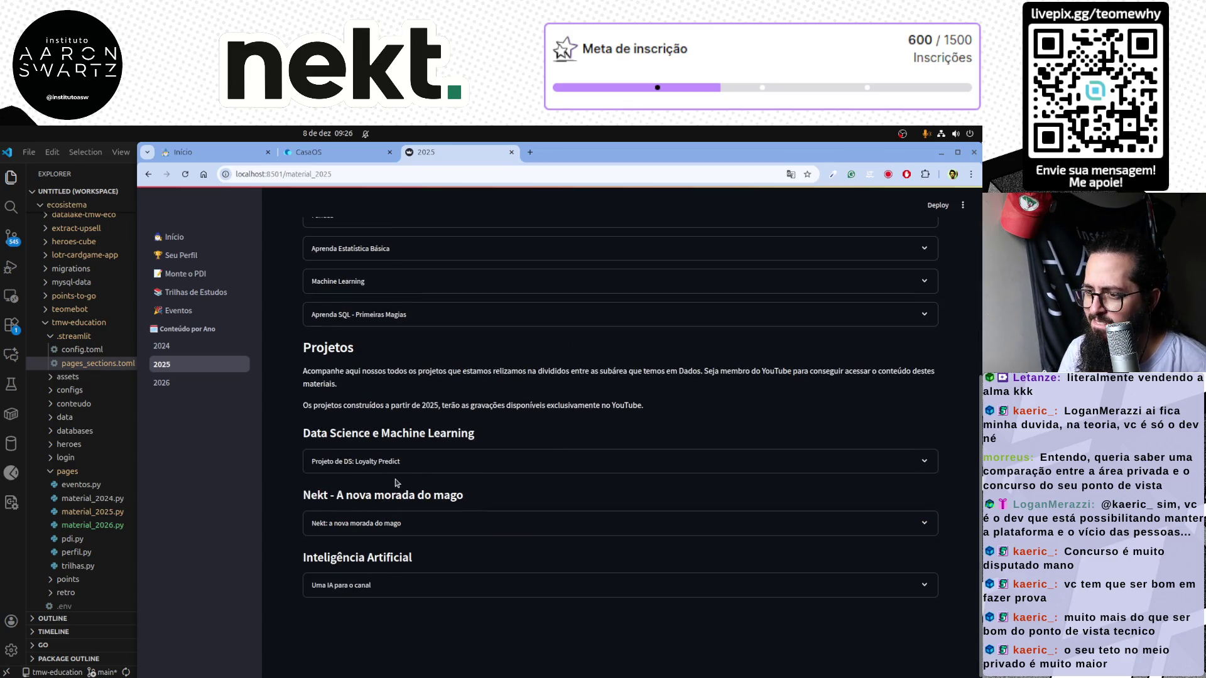
{"action": "left_click", "coordinate": [415, 462]}
{"action": "left_click", "coordinate": [415, 462]}
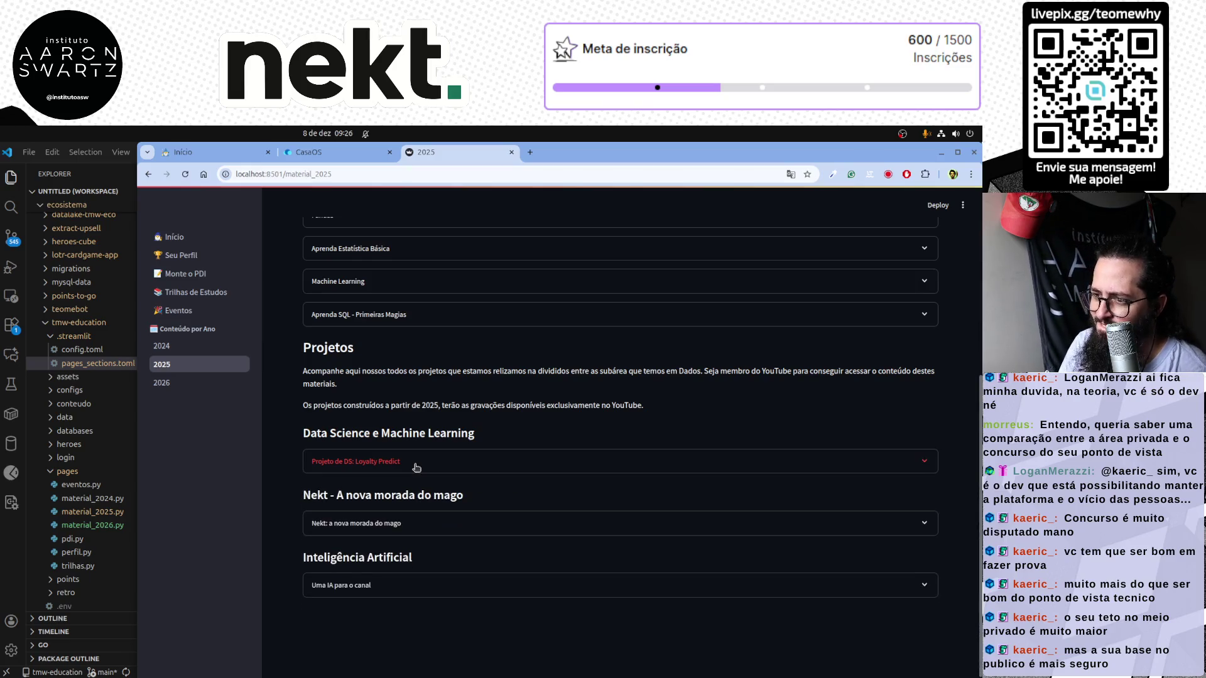
{"action": "left_click", "coordinate": [359, 584]}
{"action": "scroll", "coordinate": [361, 528], "scroll_direction": "down", "scroll_amount": 3}
{"action": "scroll", "coordinate": [363, 471], "scroll_direction": "up", "scroll_amount": 1}
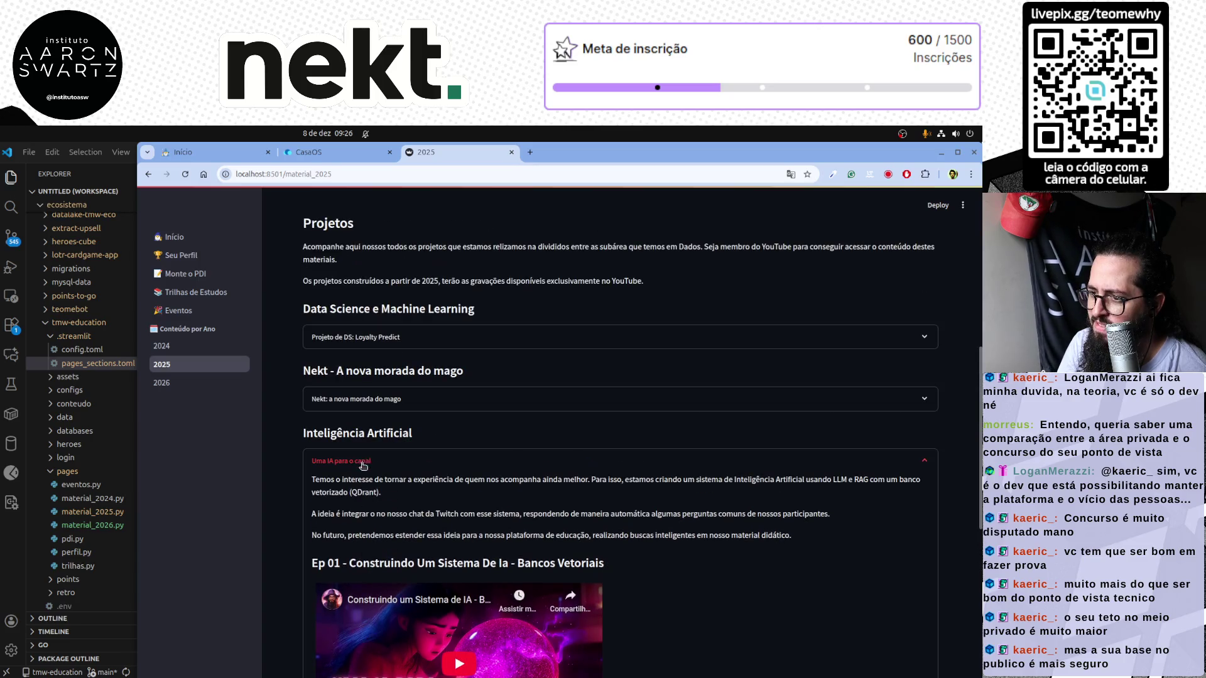
{"action": "left_click", "coordinate": [359, 467]}
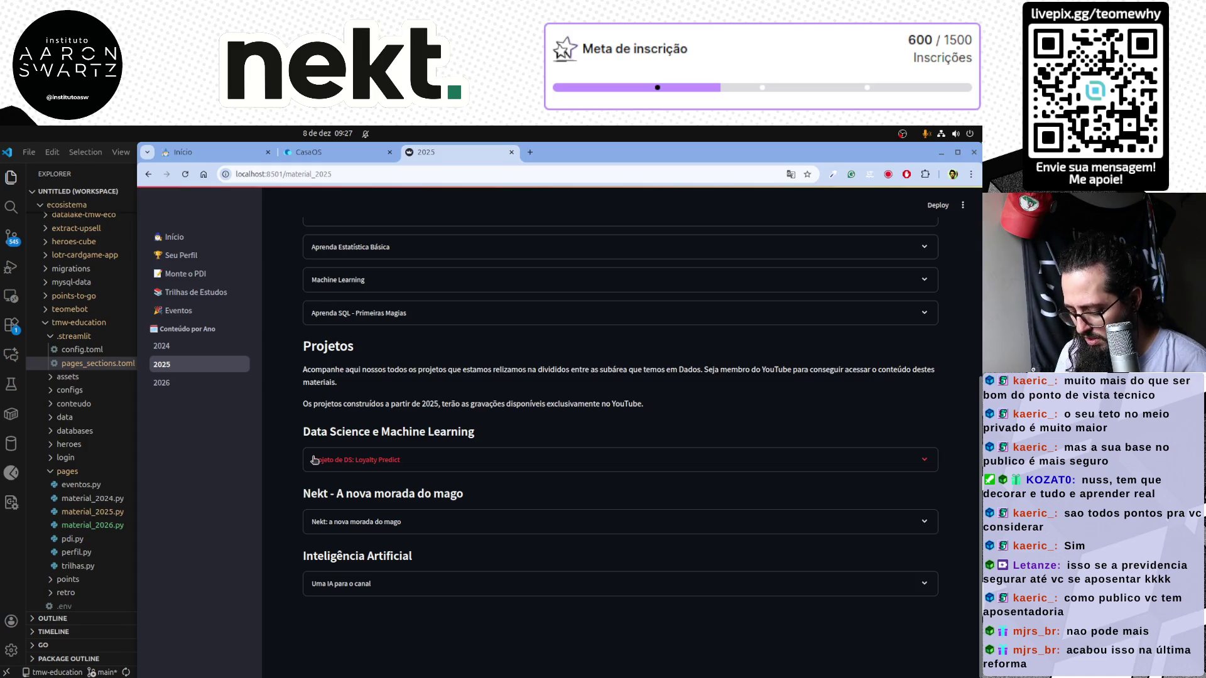
{"action": "mouse_move", "coordinate": [199, 381]}
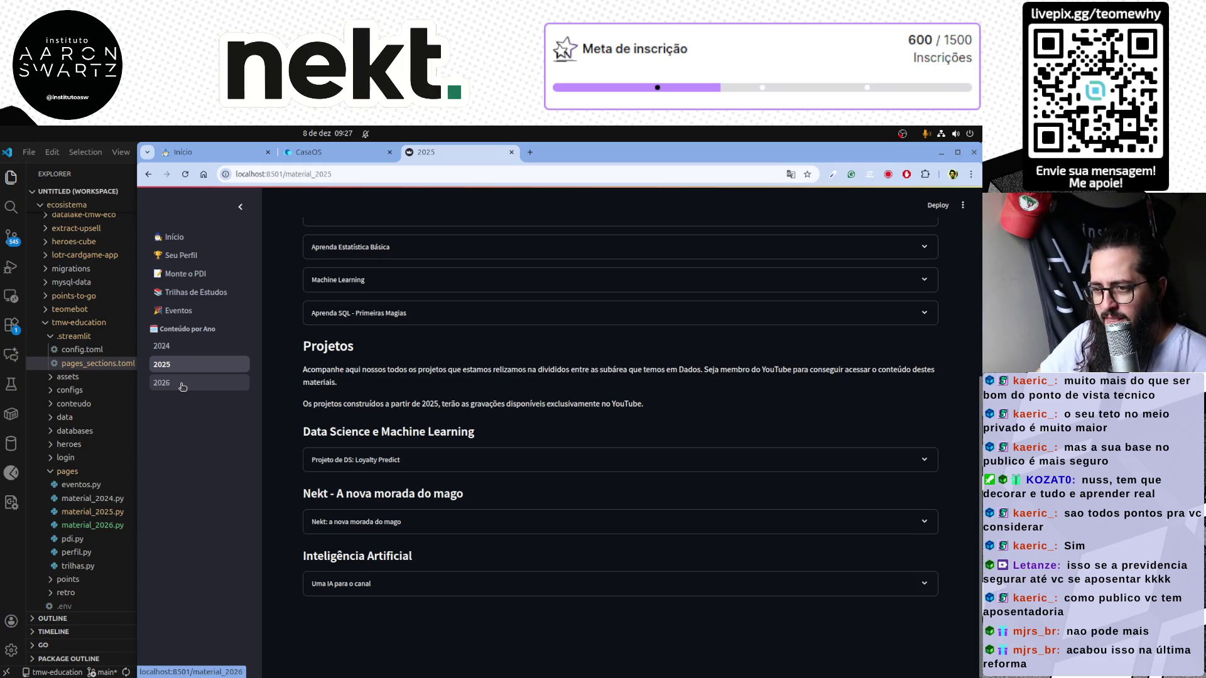
Review the 2026, 2024 and 2025 pages in the Streamlit sidebar, then return to VS Code
{"action": "left_click", "coordinate": [183, 384]}
{"action": "left_click", "coordinate": [192, 343]}
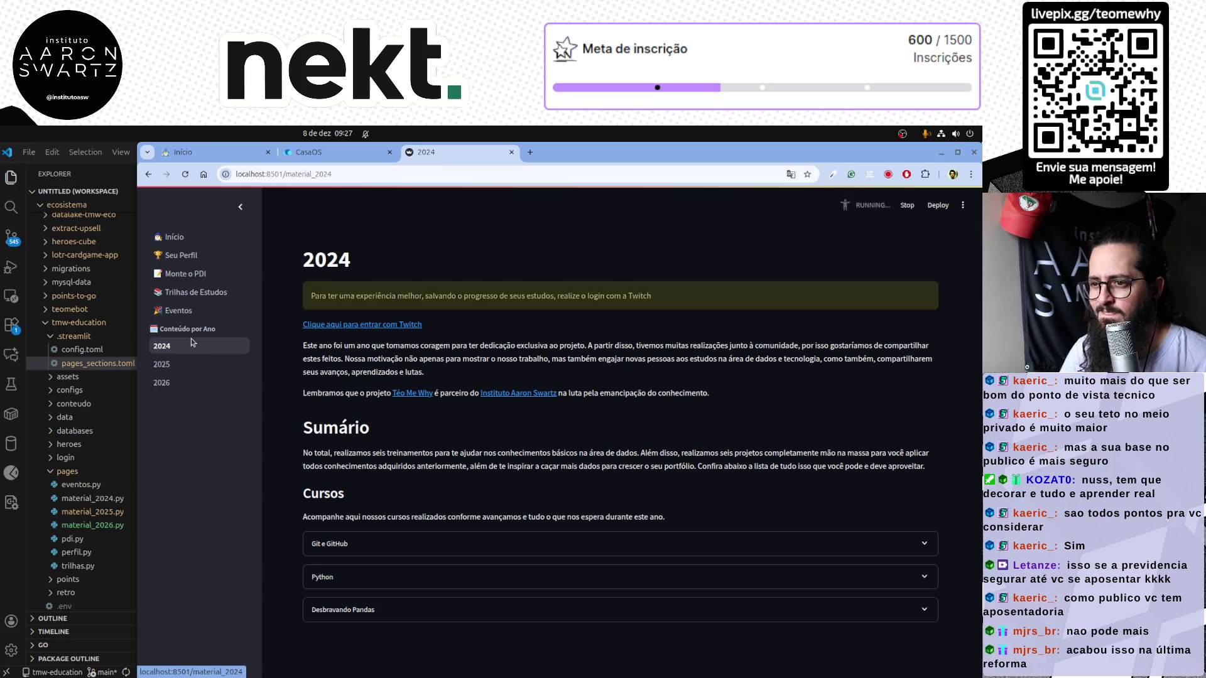
{"action": "left_click", "coordinate": [187, 362]}
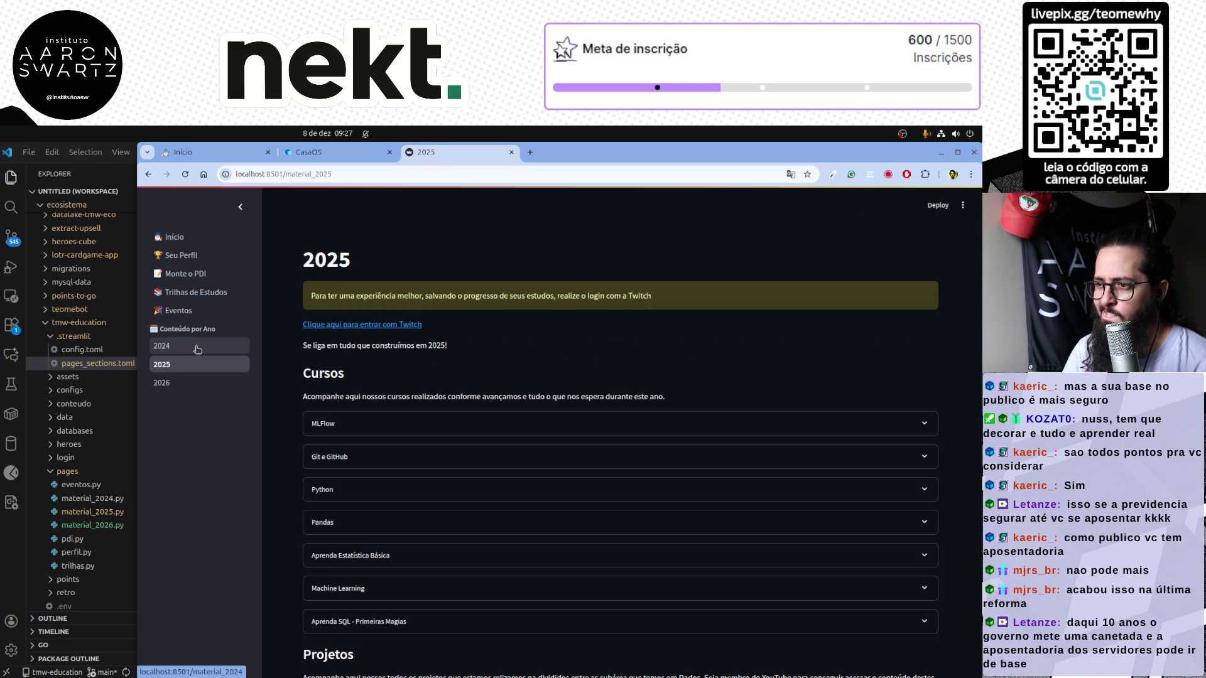
{"action": "left_click", "coordinate": [196, 347]}
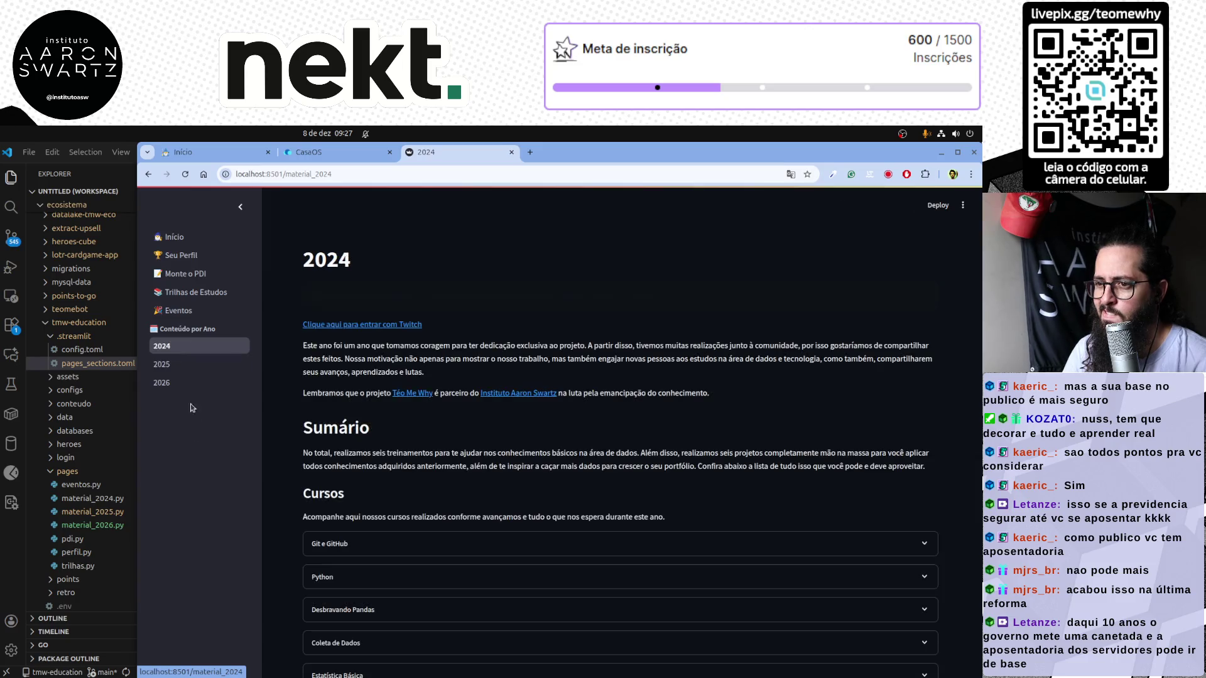
{"action": "left_click", "coordinate": [191, 369]}
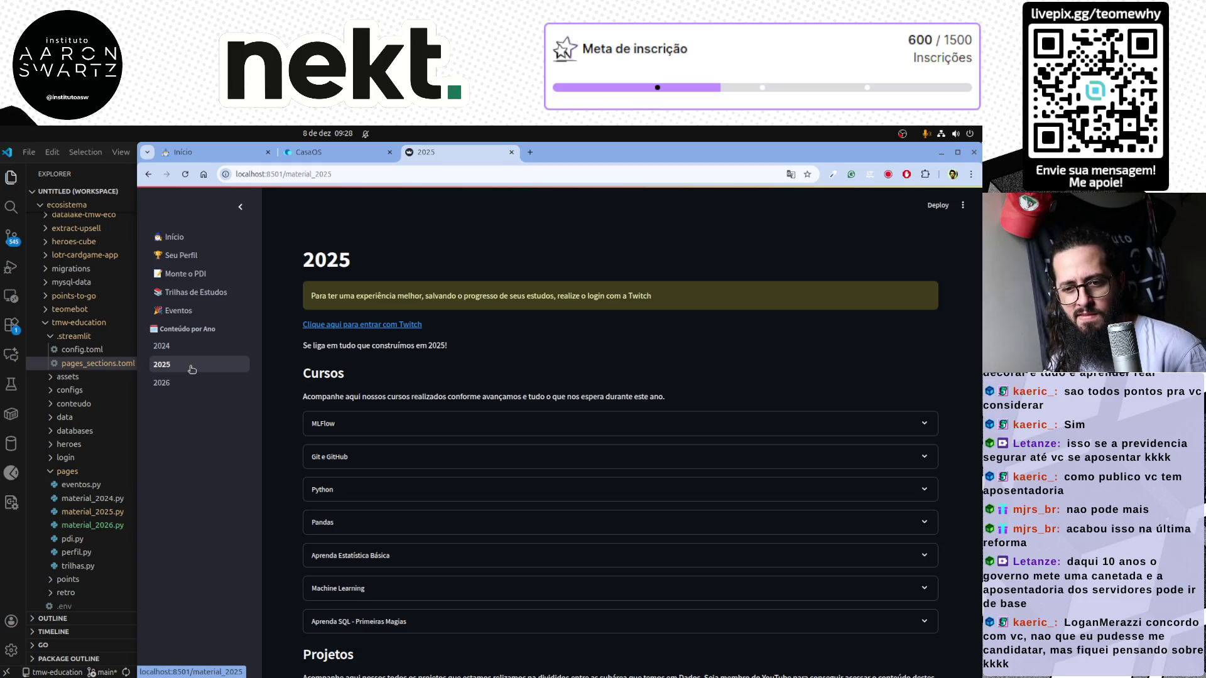
{"action": "key", "text": "alt+Tab"}
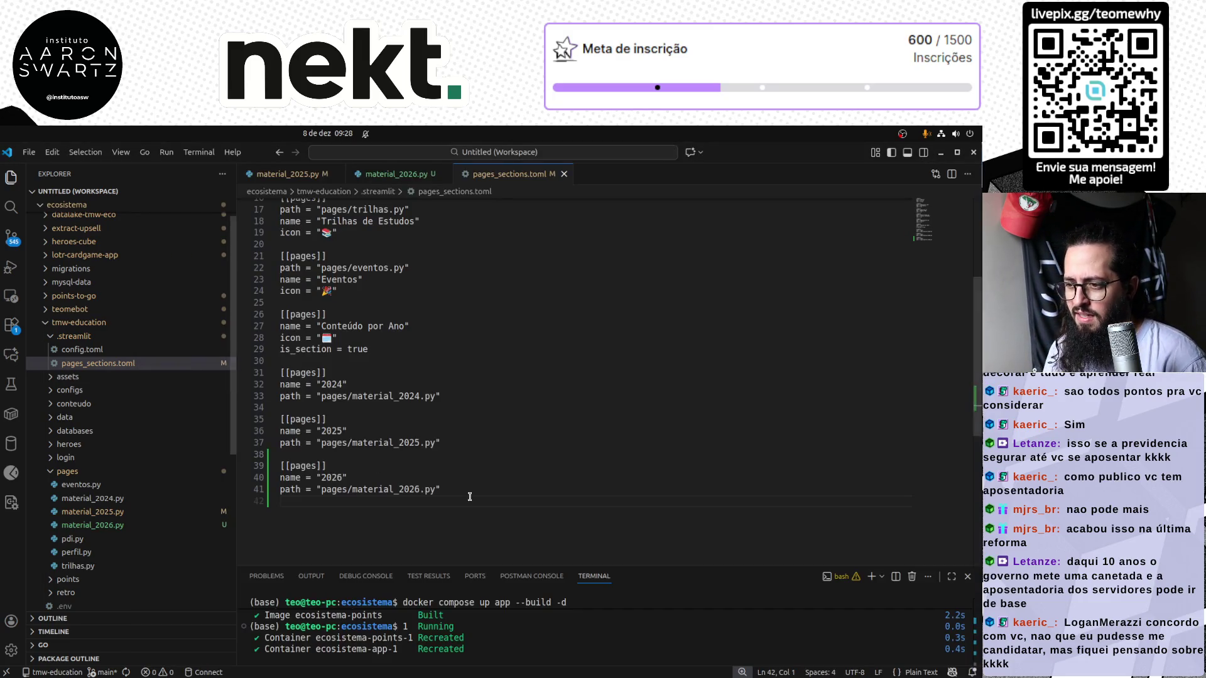
In material_2025.py, replace the old st.markdown intro with the new 'Nosso foco em 2025…' sentence
{"action": "left_click", "coordinate": [123, 526]}
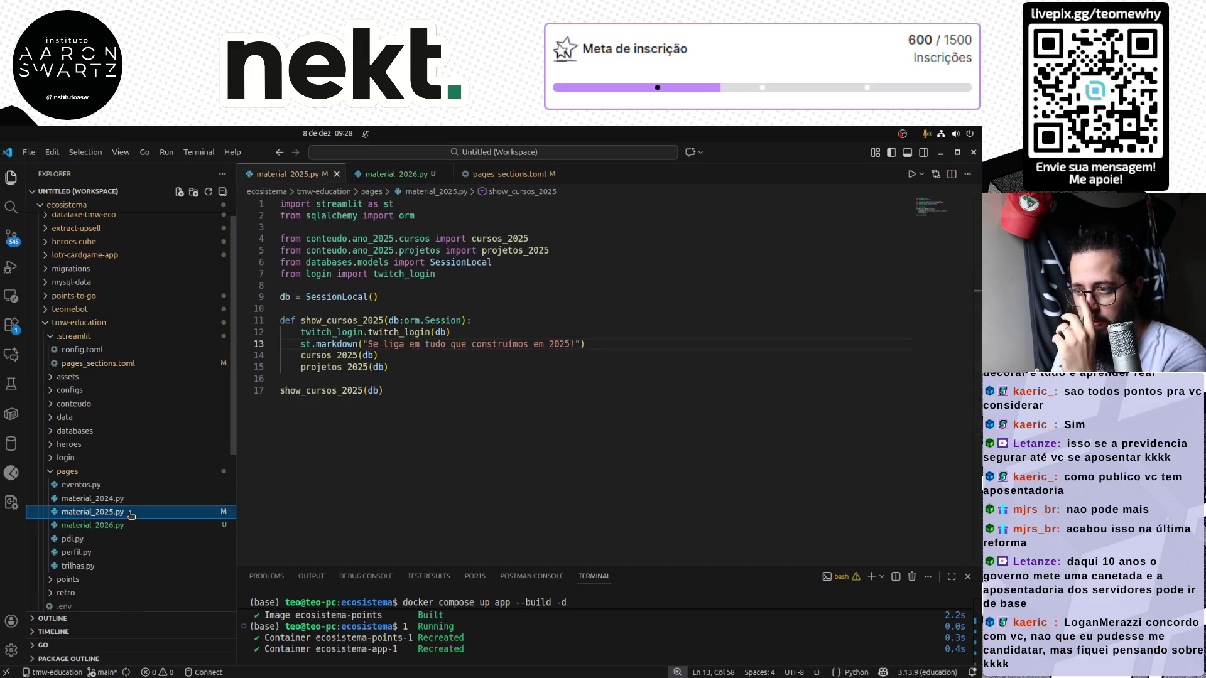
{"action": "left_click", "coordinate": [94, 512]}
{"action": "scroll", "coordinate": [407, 476], "scroll_direction": "up", "scroll_amount": 3}
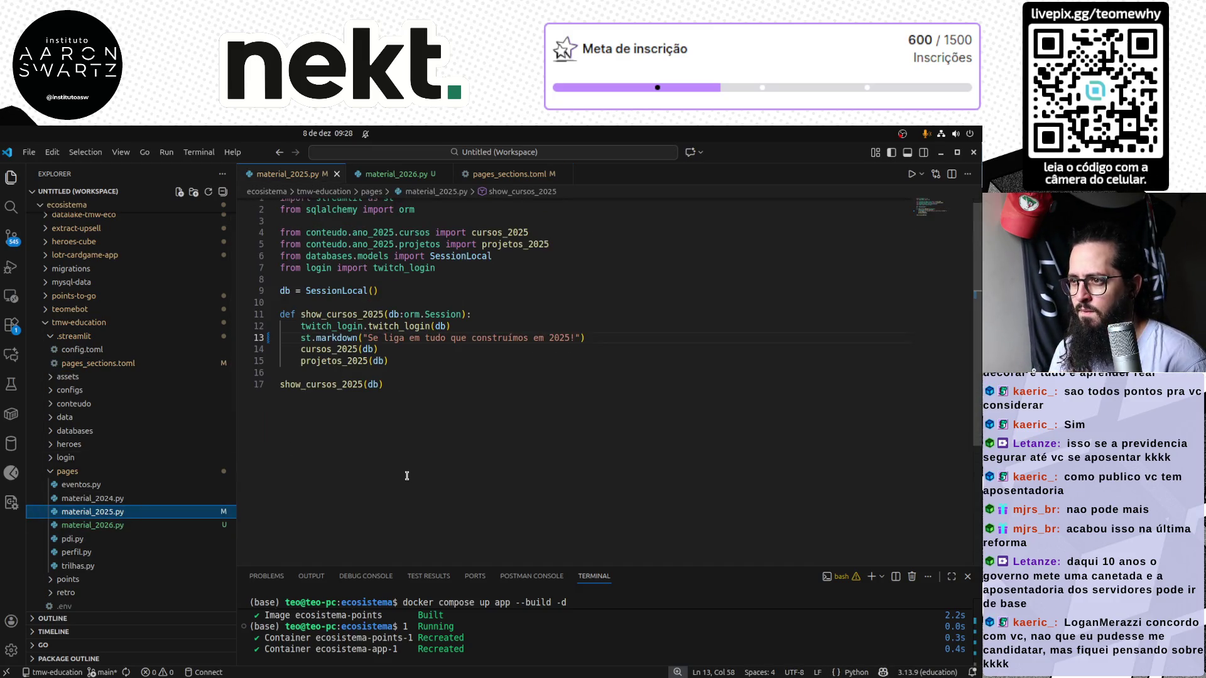
{"action": "left_click", "coordinate": [577, 344]}
{"action": "key", "text": "ctrl+shift+Left"}
{"action": "key", "text": "ctrl+shift+Left"}
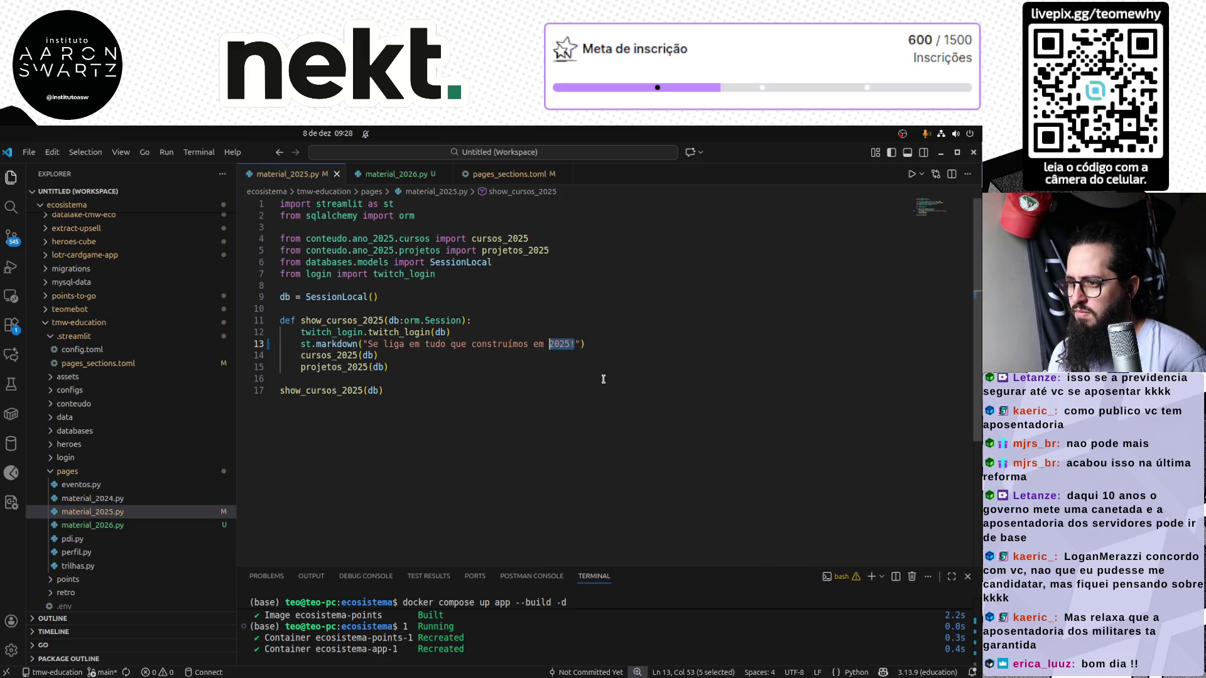
{"action": "key", "text": "ctrl+shift+Left"}
{"action": "key", "text": "ctrl+shift+Left"}
{"action": "key", "text": "ctrl+shift+Left"}
{"action": "key", "text": "ctrl+shift+Left"}
{"action": "key", "text": "ctrl+shift+Left"}
{"action": "key", "text": "ctrl+shift+Left"}
{"action": "type", "text": "Nosso foco em 2025 fo"}
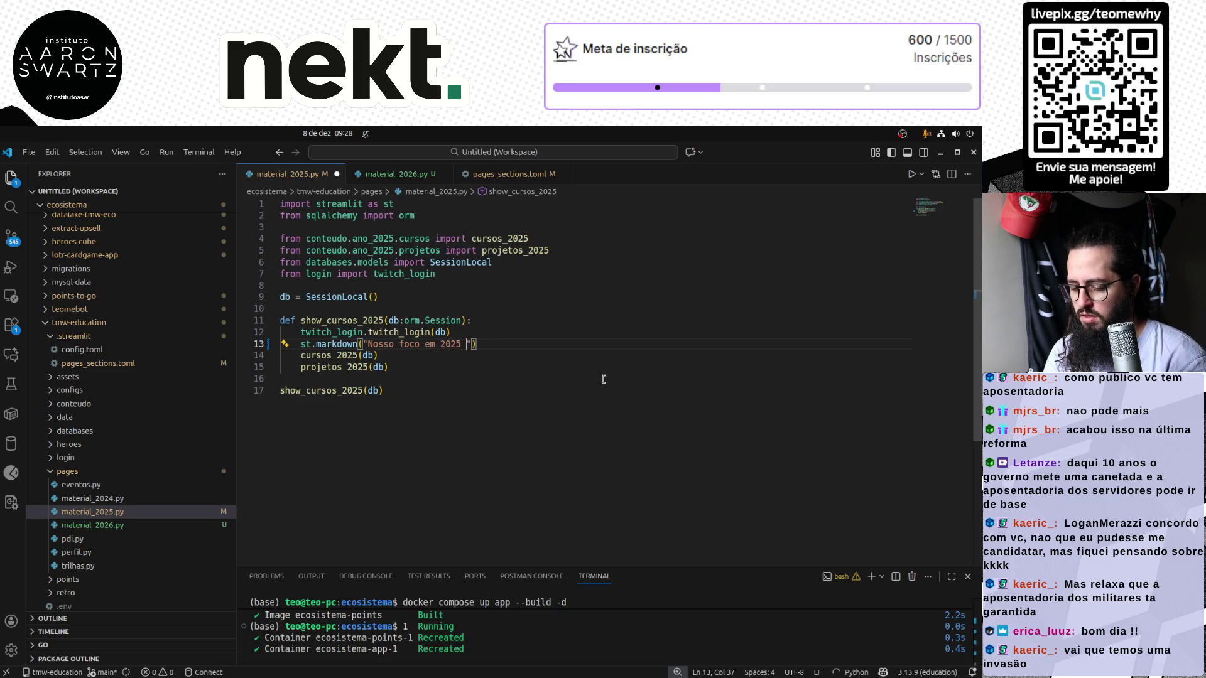
{"action": "type", "text": "i trazer c"}
{"action": "key", "text": "BackSpace"}
{"action": "type", "text": "conteu"}
{"action": "key", "text": "BackSpace"}
{"action": "type", "text": "údo"}
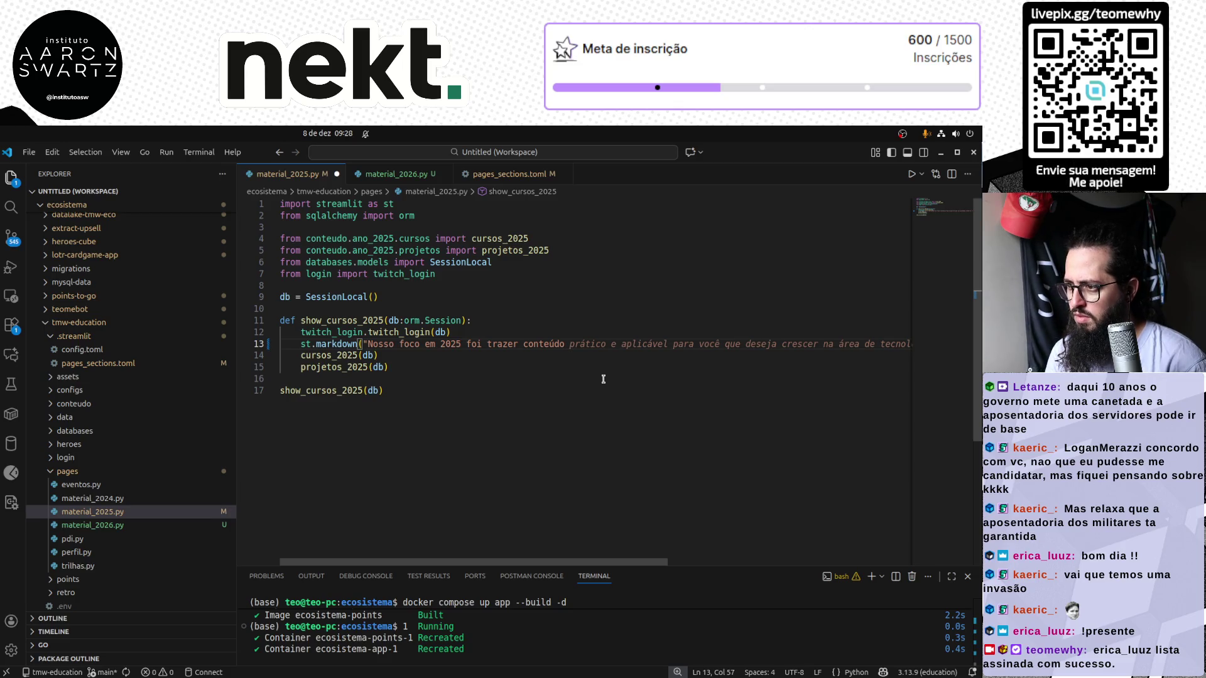
{"action": "key", "text": "ctrl+shift+Left"}
{"action": "type", "text": "mate"}
{"action": "type", "text": "didático para su"}
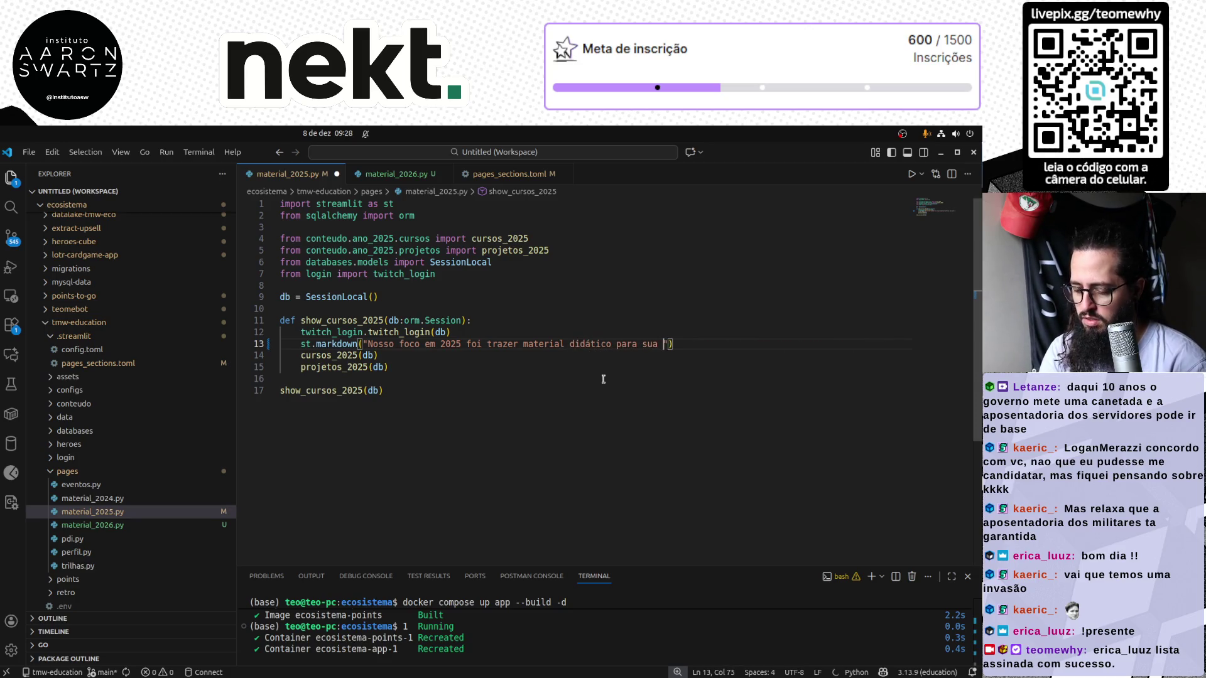
{"action": "type", "text": "a formação na área de dados"}
{"action": "key", "text": "ctrl+Left"}
{"action": "key", "text": "ctrl+Left"}
{"action": "key", "text": "ctrl+Left"}
{"action": "key", "text": "ctrl+Left"}
{"action": "key", "text": "ctrl+Left"}
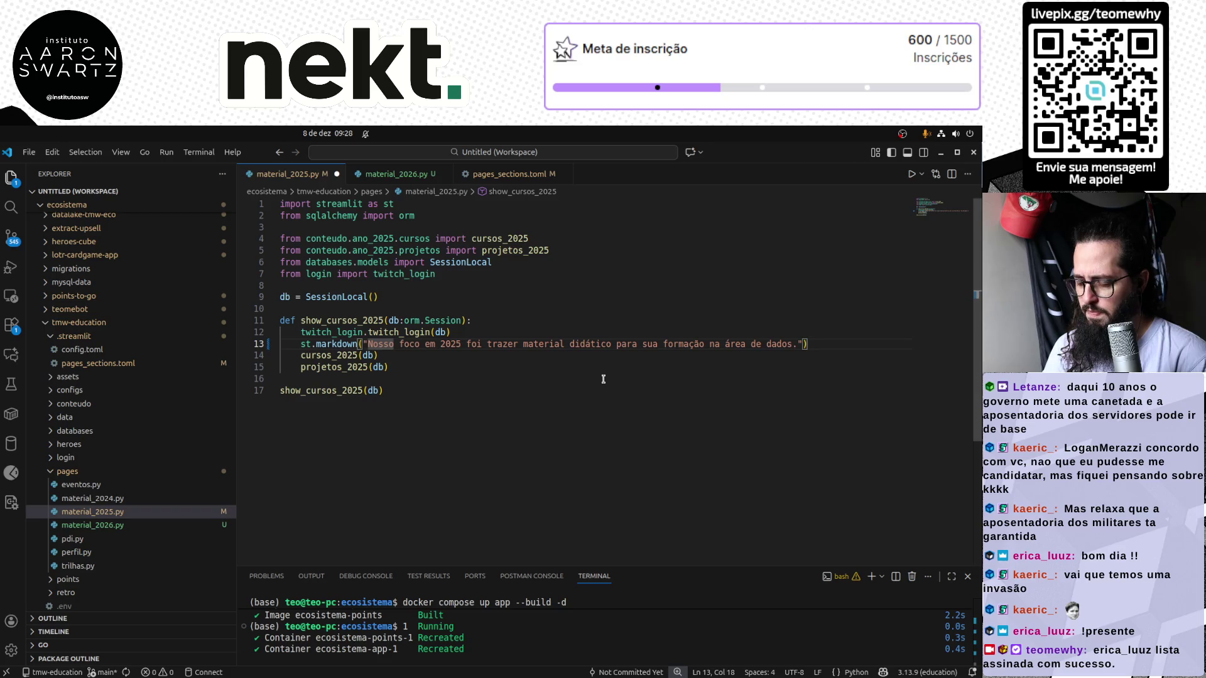
{"action": "type", "text": "\"\""}
Convert the markdown text to a triple-quoted string and add a second paragraph on data skills
{"action": "key", "text": "End"}
{"action": "key", "text": "Left"}
{"action": "key", "text": "Left"}
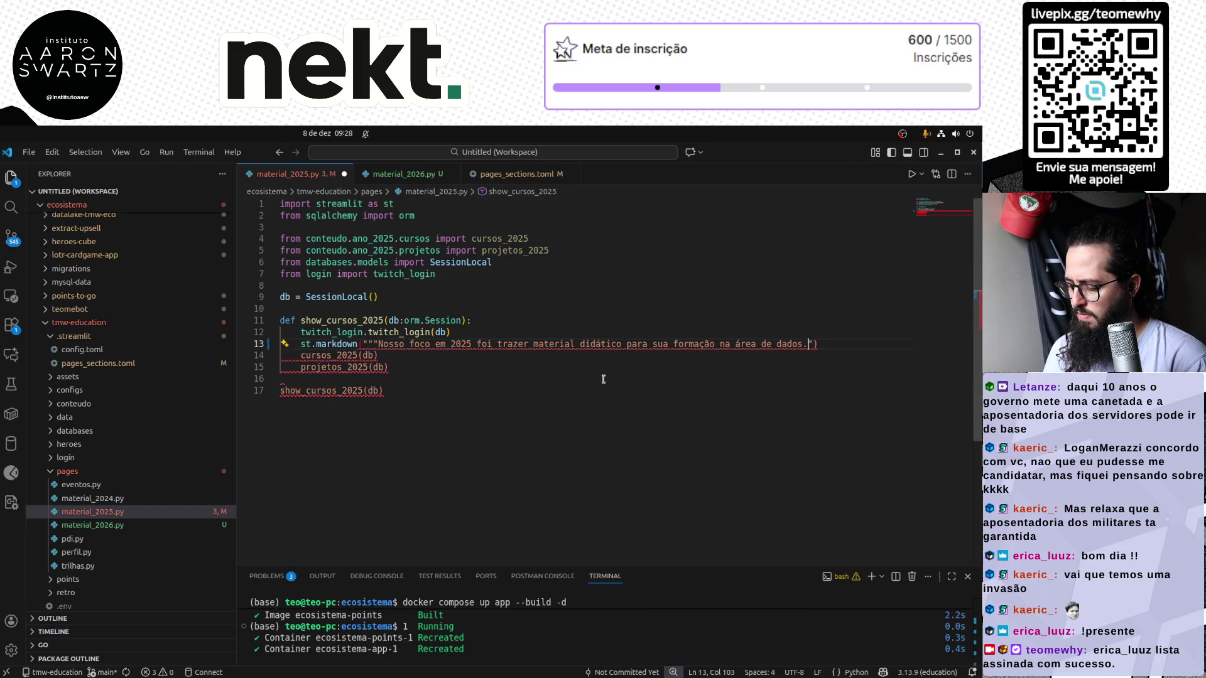
{"action": "key", "text": "Return"}
{"action": "key", "text": "Return"}
{"action": "type", "text": "\"\""}
{"action": "key", "text": "Return"}
{"action": "key", "text": "Up"}
{"action": "key", "text": "BackSpace"}
{"action": "key", "text": "BackSpace"}
{"action": "key", "text": "BackSpace"}
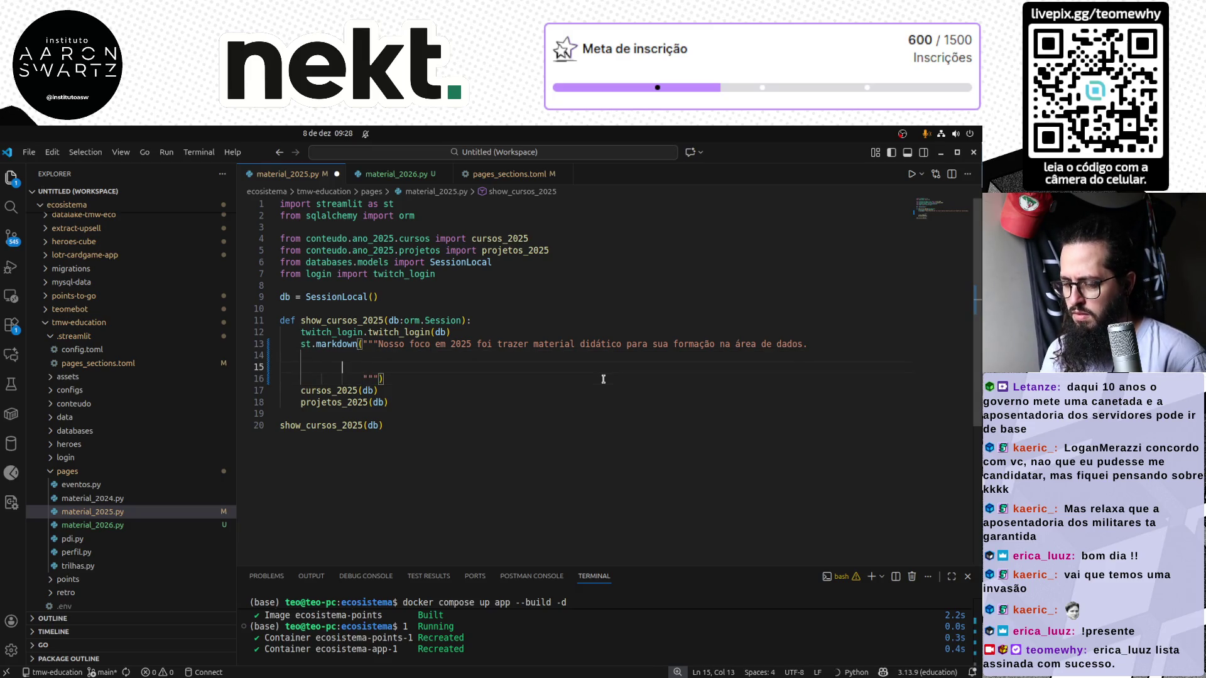
{"action": "type", "text": "Seguindo esse ma"}
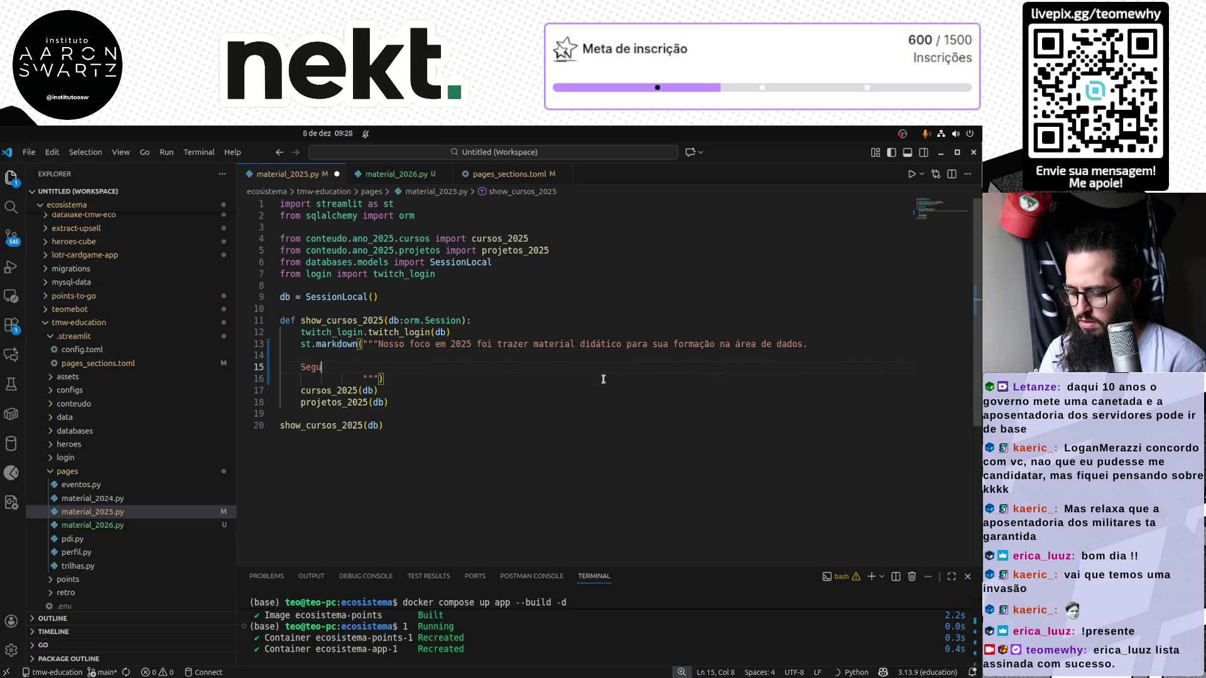
{"action": "type", "text": "terial você ter"}
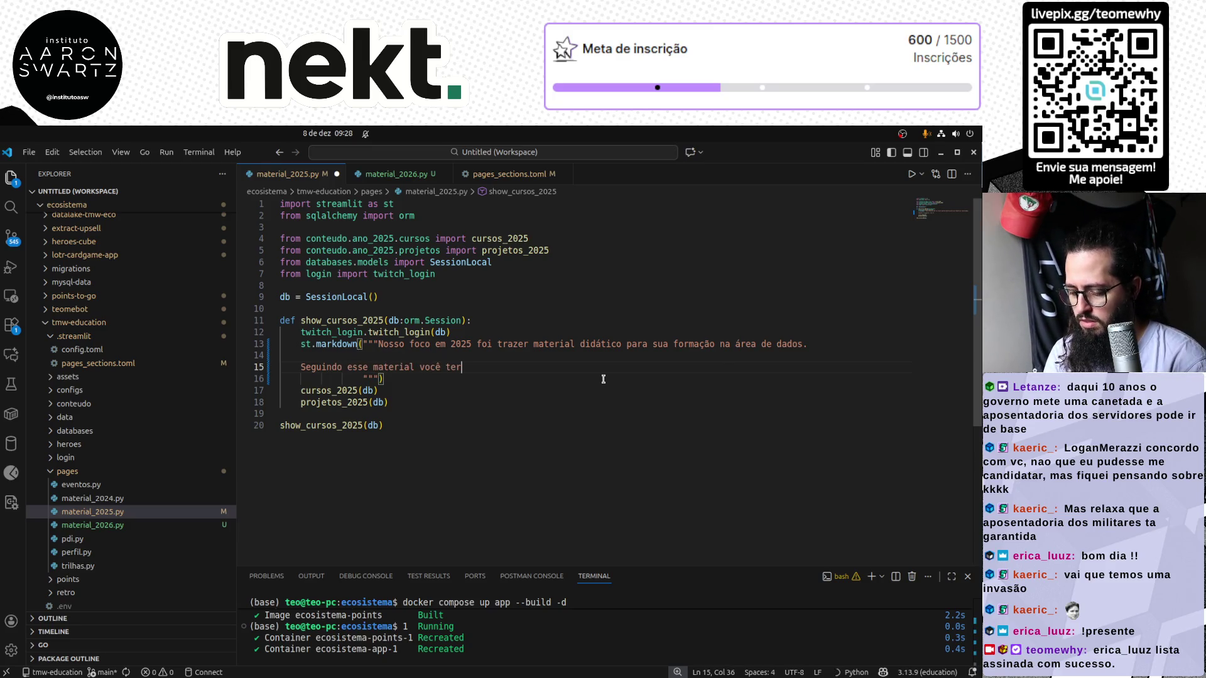
{"action": "type", "text": "á todas as hab"}
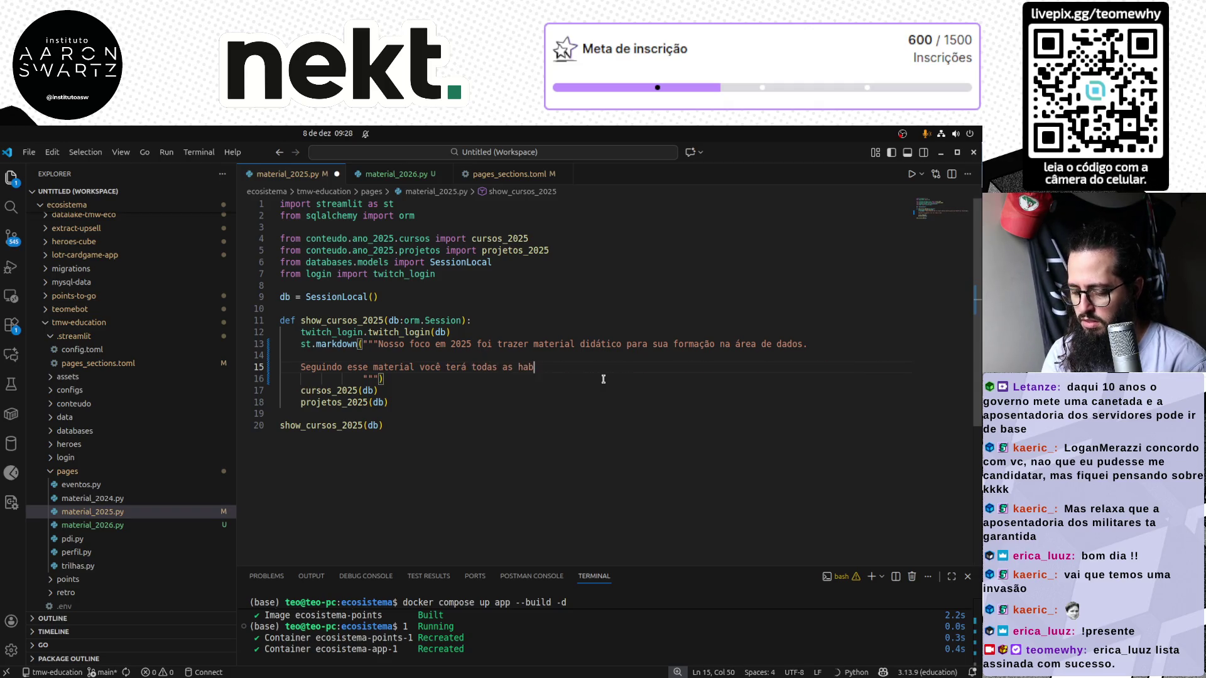
{"action": "key", "text": "BackSpace"}
{"action": "key", "text": "BackSpace"}
{"action": "key", "text": "BackSpace"}
{"action": "type", "text": "des nece"}
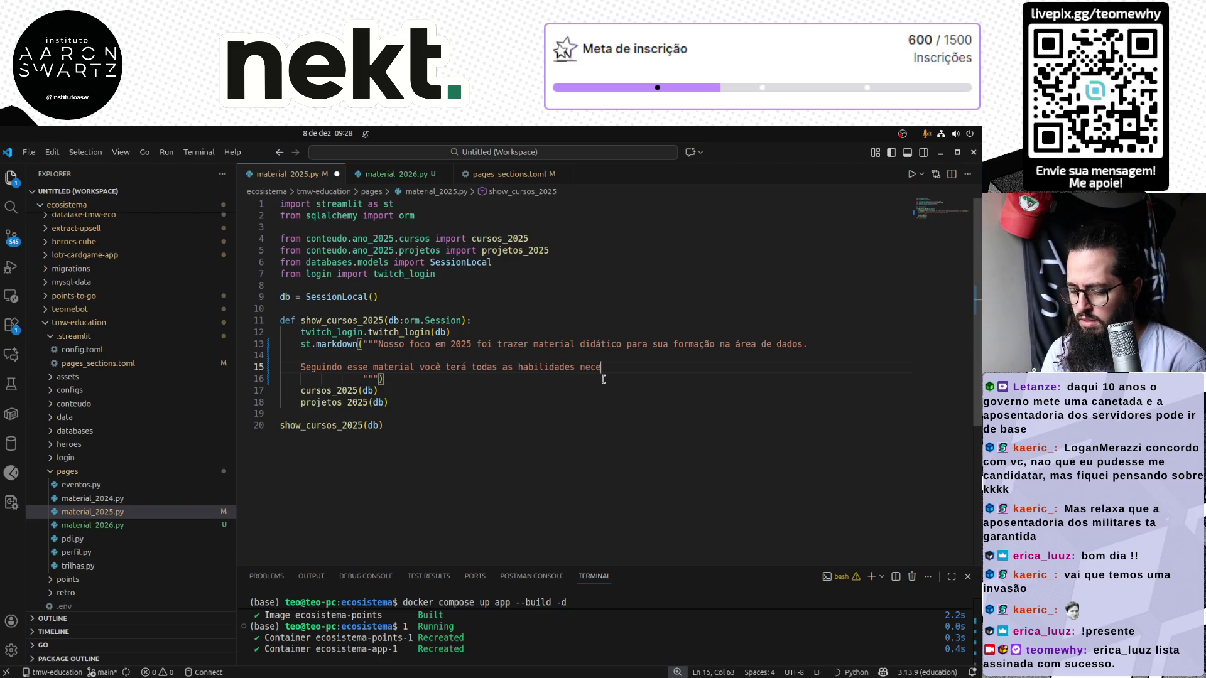
{"action": "type", "text": "ssá"}
{"action": "type", "text": "rias para realizar p"}
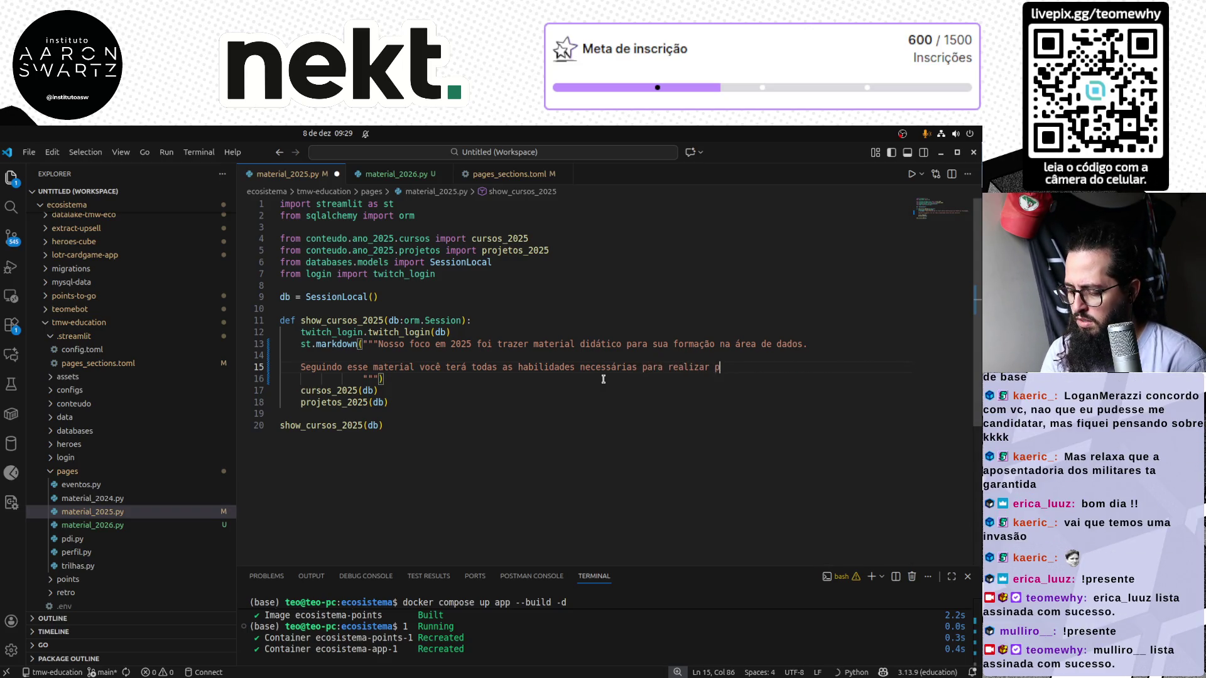
{"action": "type", "text": "rojetos que envolver Análise, C"}
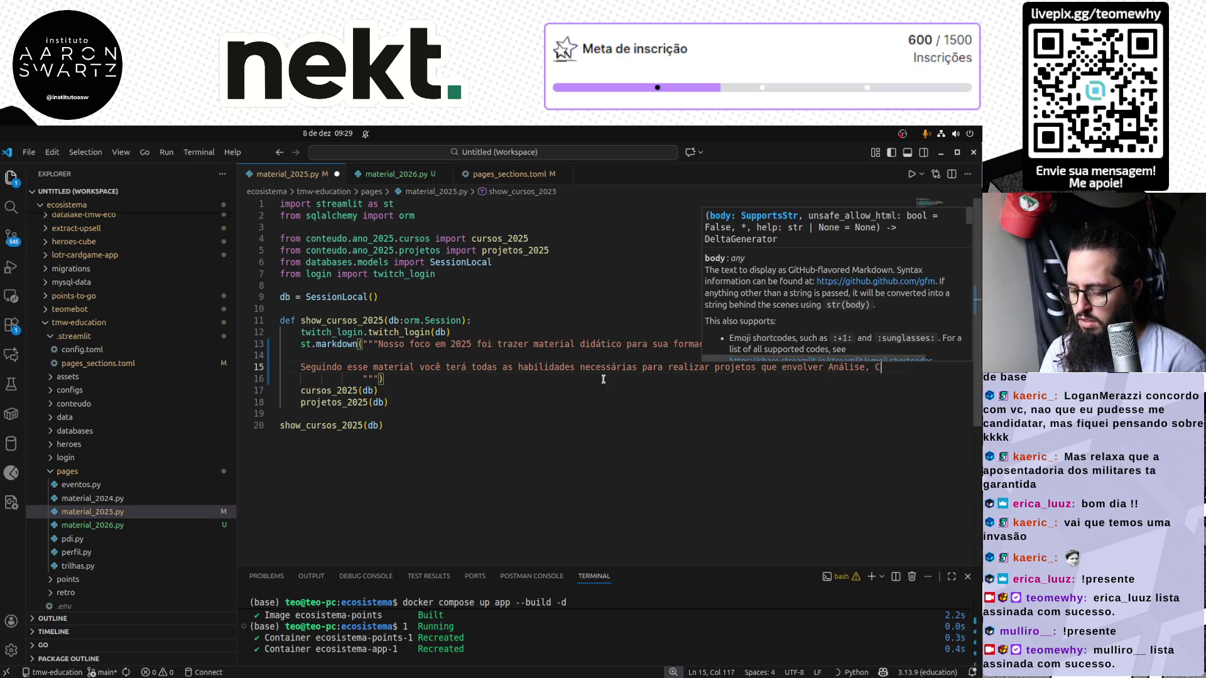
{"action": "type", "text": "iência e Engenharia"}
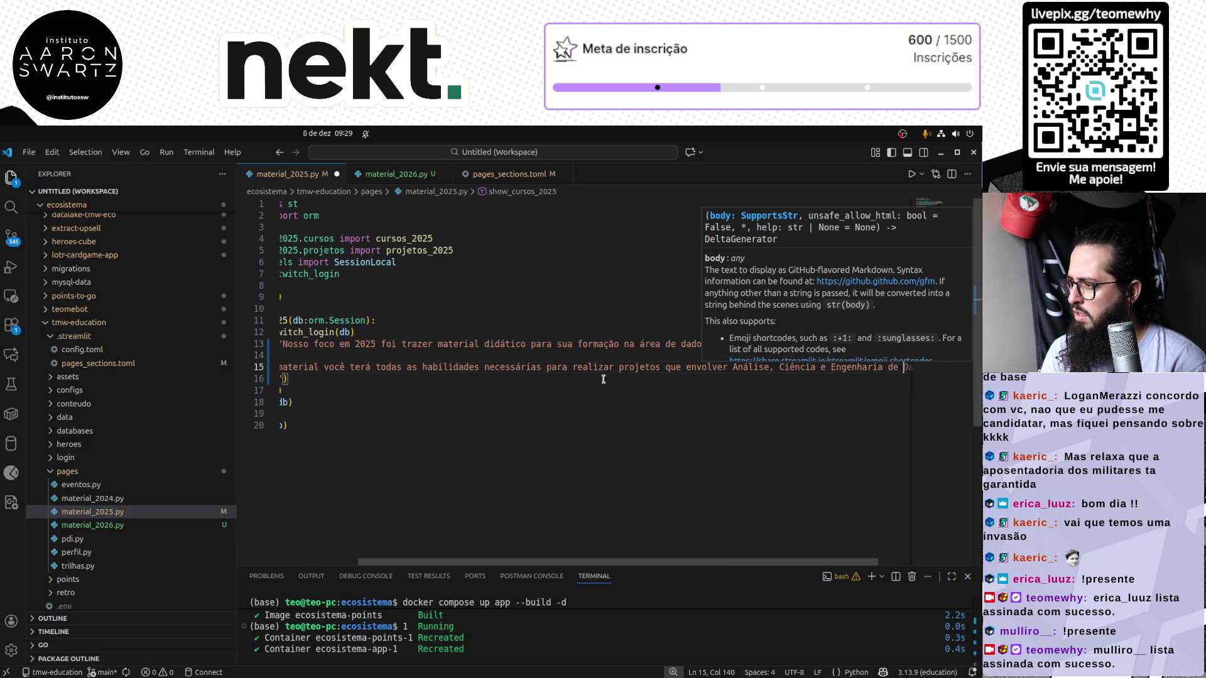
{"action": "type", "text": " de Dados"}
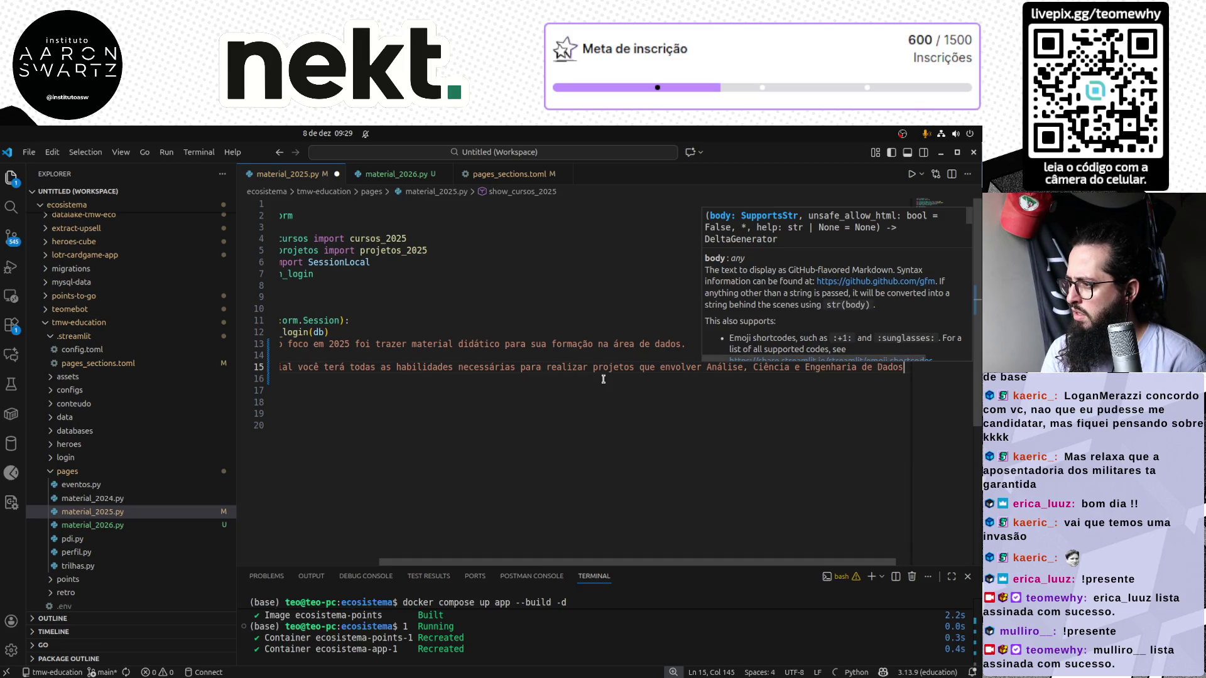
{"action": "type", "text": "."}
Move the cursor back to the start of the first paragraph to fix its layout
{"action": "key", "text": "Escape"}
{"action": "key", "text": "Down"}
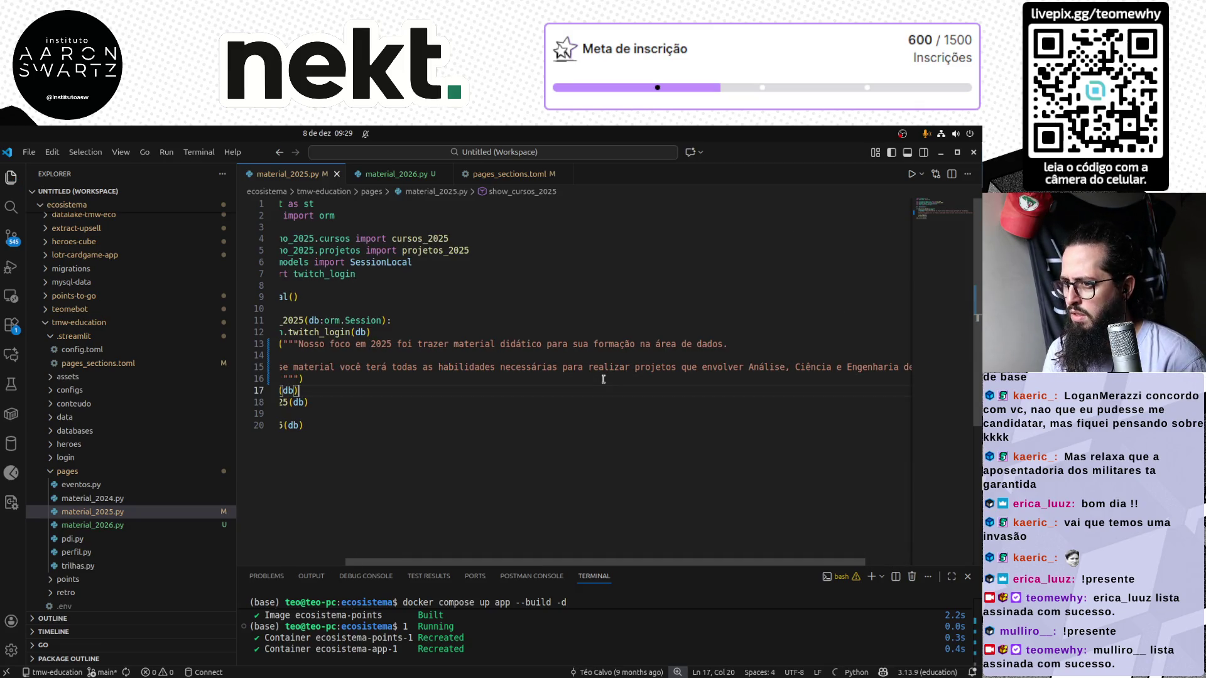
{"action": "key", "text": "Home"}
{"action": "key", "text": "Home"}
{"action": "key", "text": "Up"}
{"action": "key", "text": "Up"}
{"action": "key", "text": "Up"}
{"action": "key", "text": "End"}
{"action": "key", "text": "ctrl+Left"}
{"action": "key", "text": "ctrl+Left"}
{"action": "key", "text": "ctrl+Left"}
{"action": "key", "text": "ctrl+Right"}
{"action": "key", "text": "ctrl+Right"}
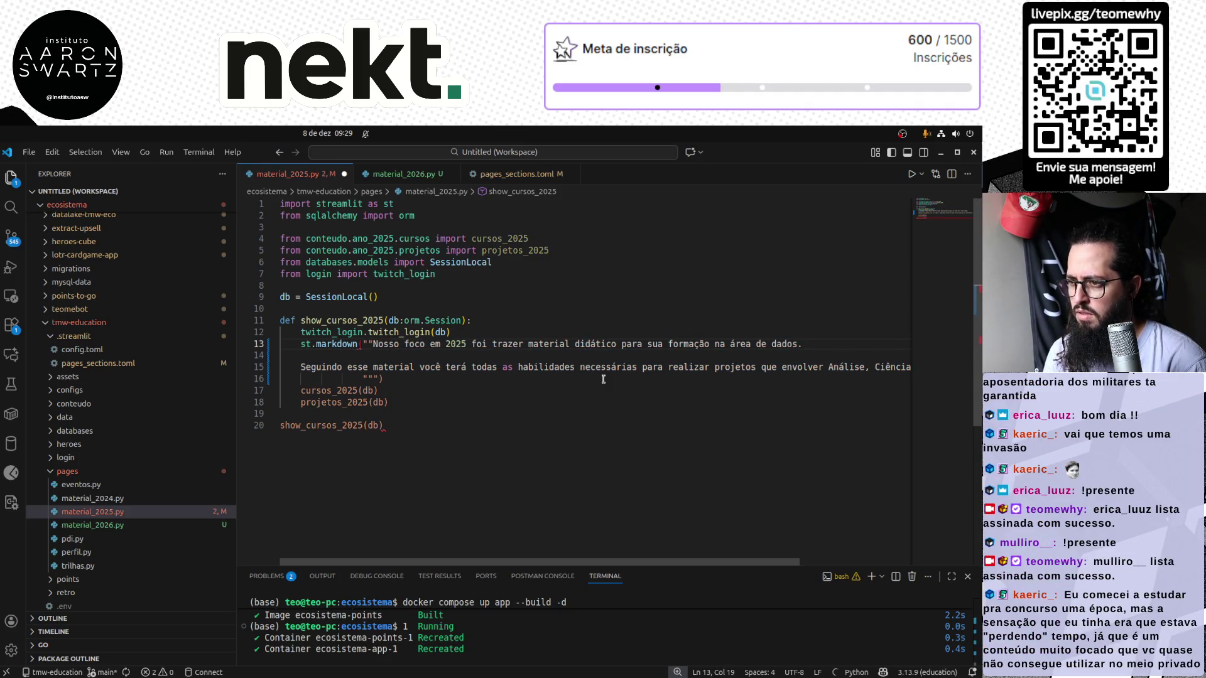
Put both paragraphs unindented on their own lines between the triple quotes, with a blank line after the call
{"action": "key", "text": "Return"}
{"action": "key", "text": "Return"}
{"action": "key", "text": "BackSpace"}
{"action": "key", "text": "Down"}
{"action": "key", "text": "Down"}
{"action": "key", "text": "Down"}
{"action": "key", "text": "Home"}
{"action": "key", "text": "BackSpace"}
{"action": "key", "text": "BackSpace"}
{"action": "key", "text": "BackSpace"}
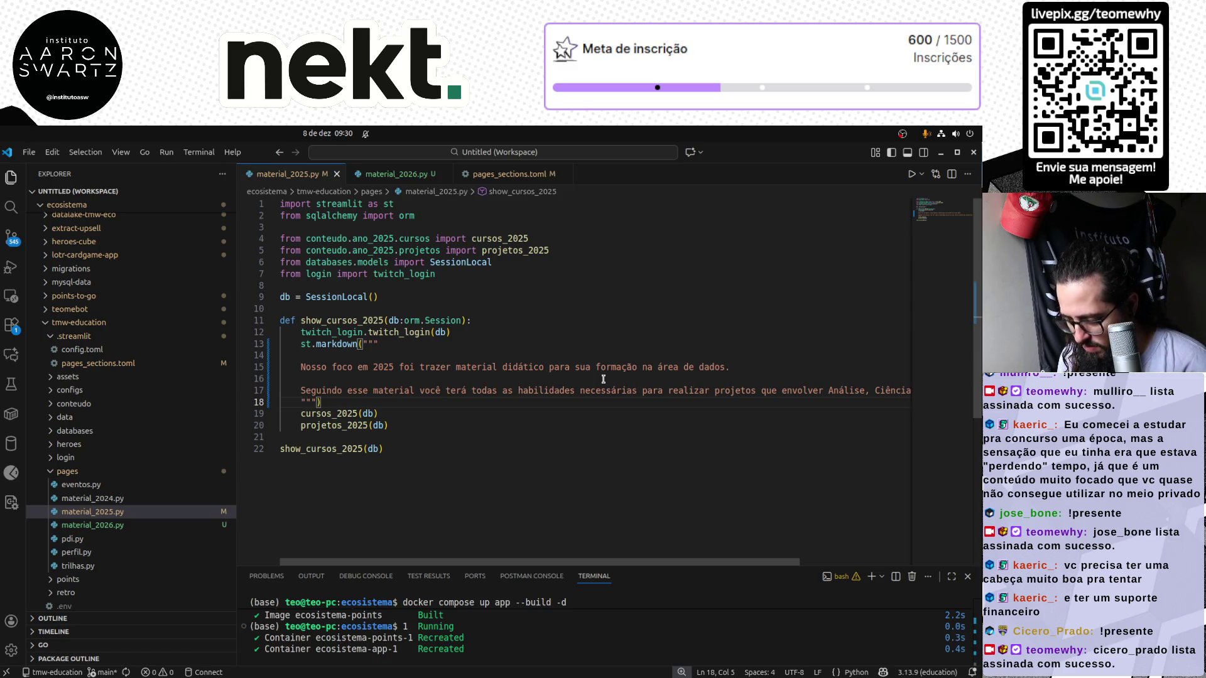
{"action": "left_click", "coordinate": [414, 402]}
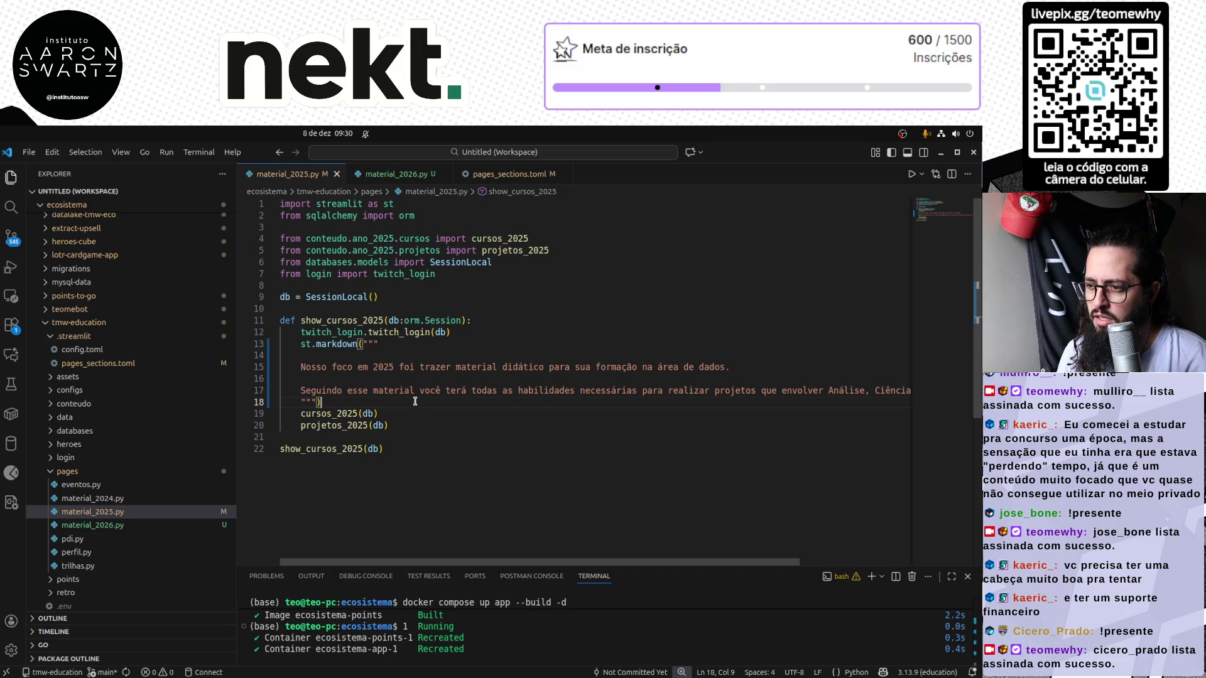
{"action": "key", "text": "Return"}
Rerun the previous docker compose command in the terminal to rebuild the app
{"action": "left_click", "coordinate": [432, 639]}
{"action": "key", "text": "Up"}
{"action": "key", "text": "Return"}
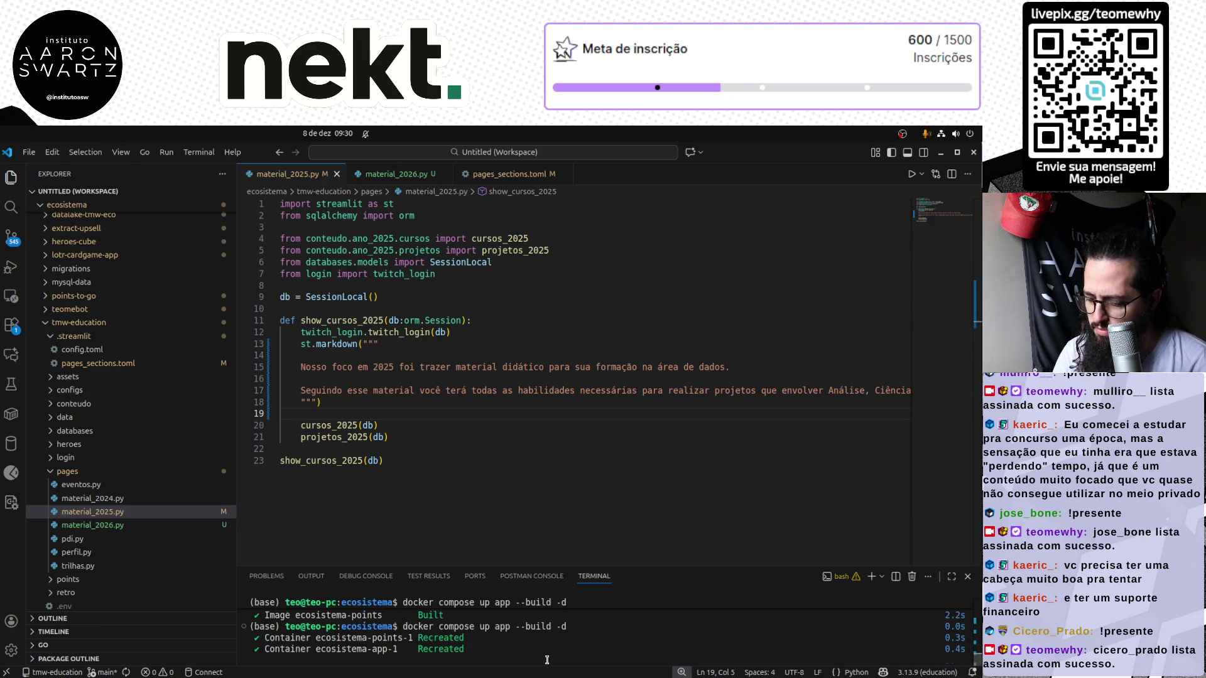
Rebuild the app container, reload localhost:8501 and check the 2025 page's new intro paragraphs
{"action": "key", "text": "Up"}
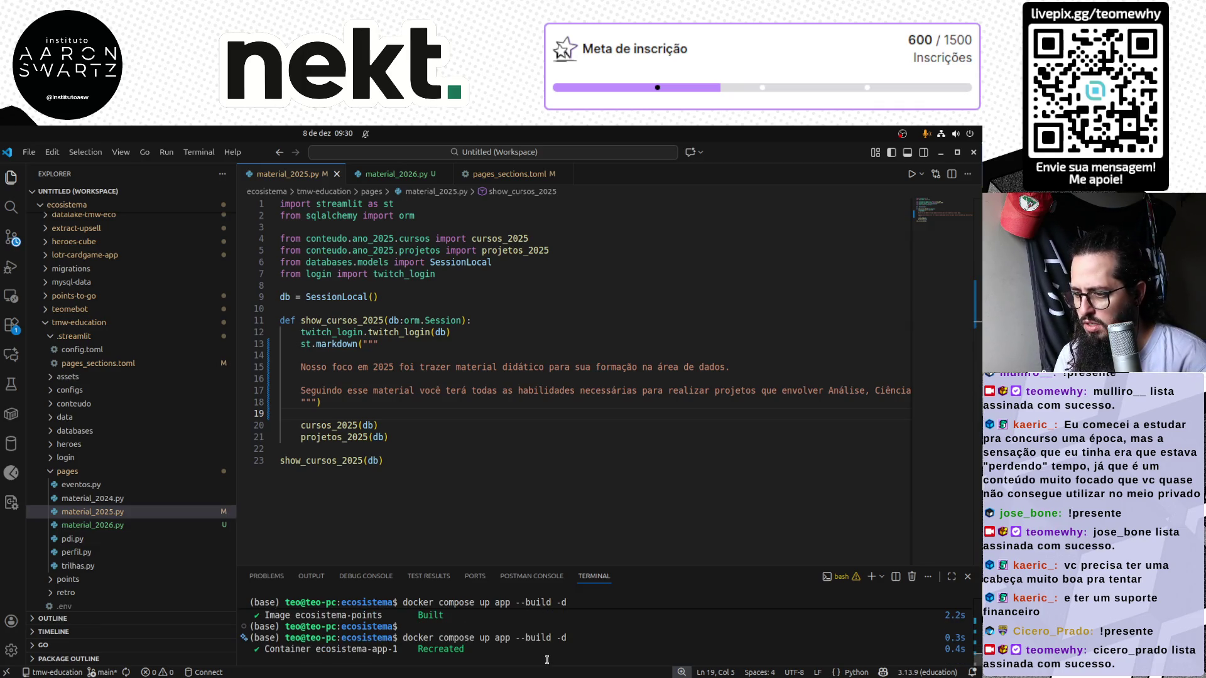
{"action": "key", "text": "Return"}
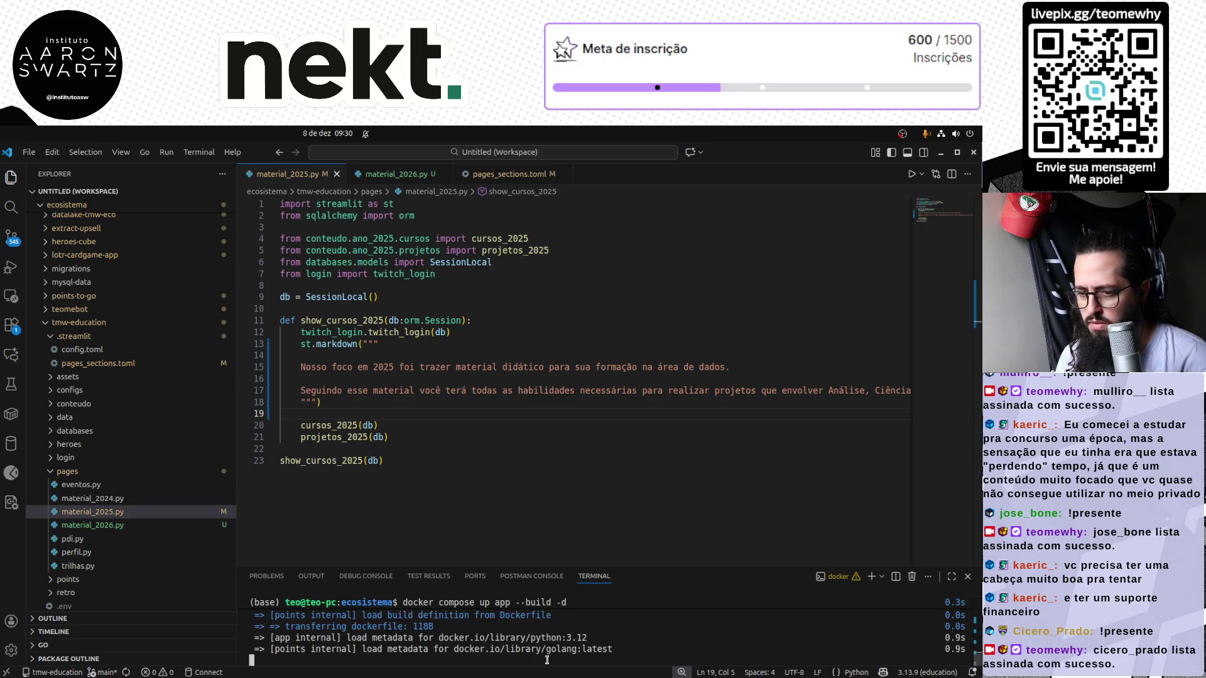
{"action": "key", "text": "alt+Tab"}
{"action": "left_click", "coordinate": [174, 238]}
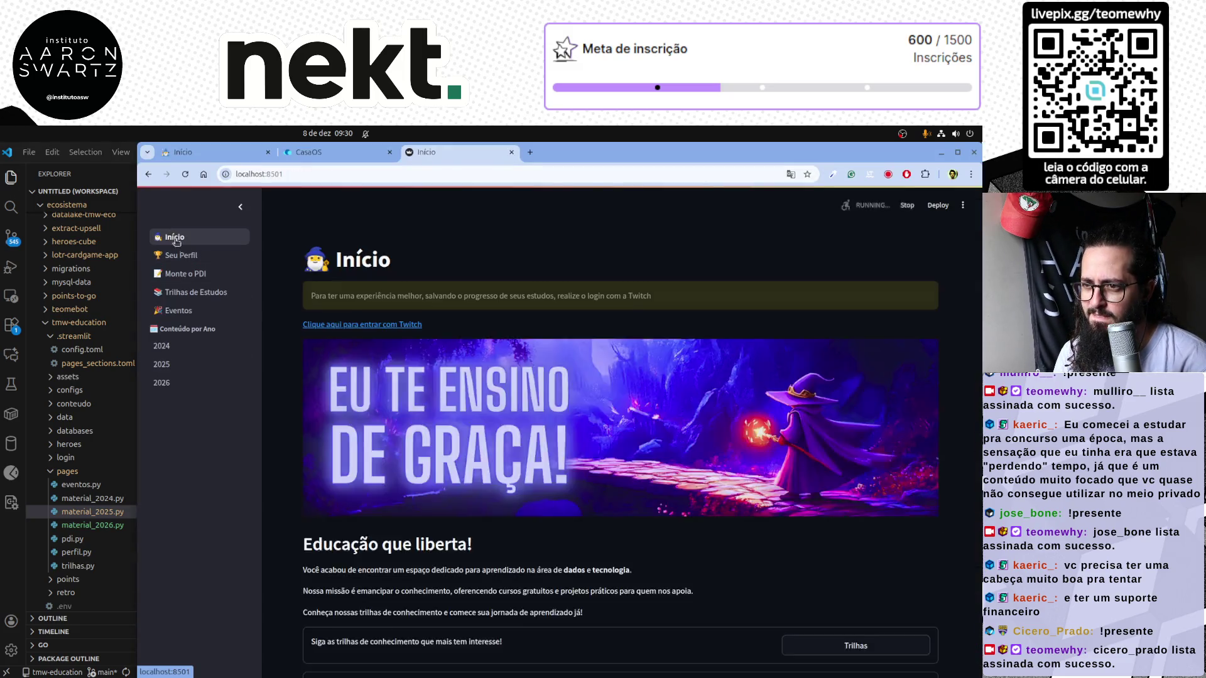
{"action": "key", "text": "alt+Tab"}
{"action": "key", "text": "alt+Tab"}
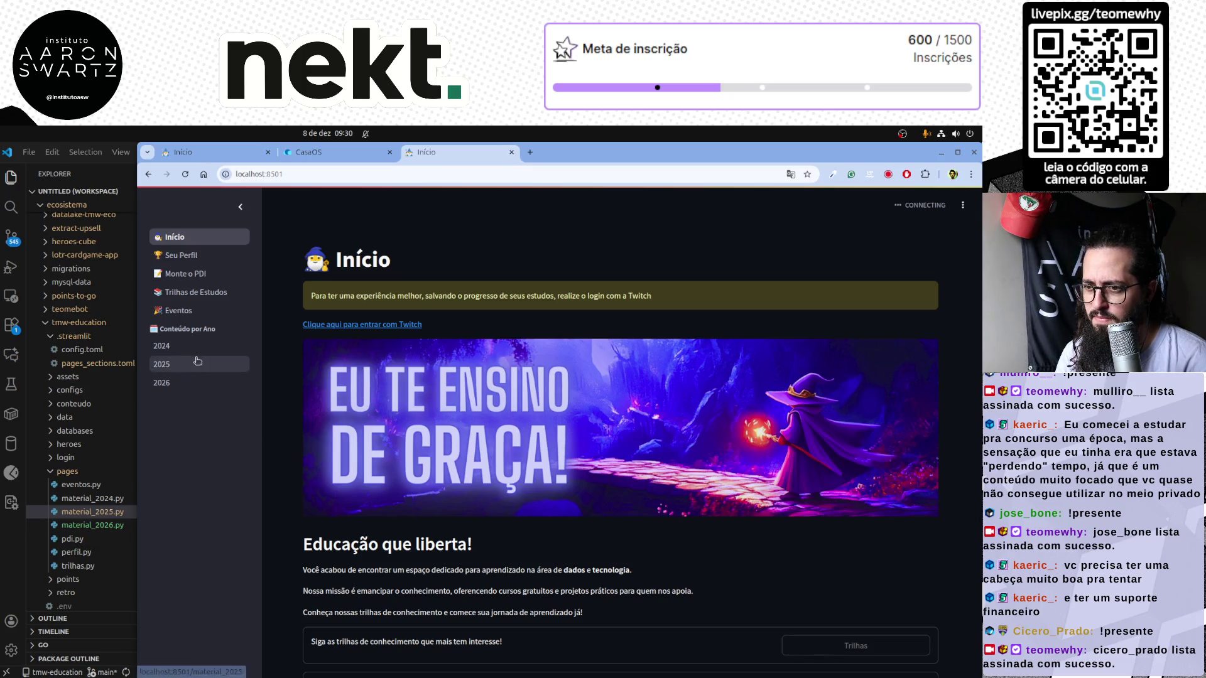
{"action": "key", "text": "F5"}
{"action": "left_click", "coordinate": [162, 383]}
{"action": "left_click", "coordinate": [206, 365]}
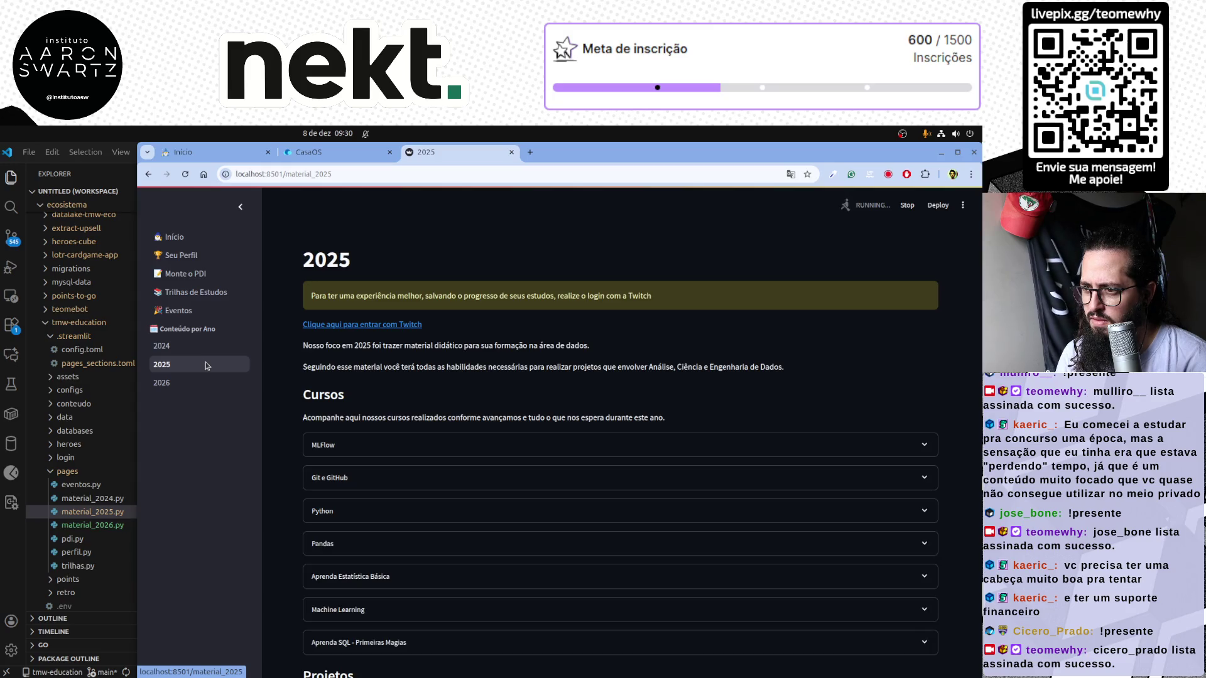
{"action": "scroll", "coordinate": [463, 504], "scroll_direction": "down", "scroll_amount": 3}
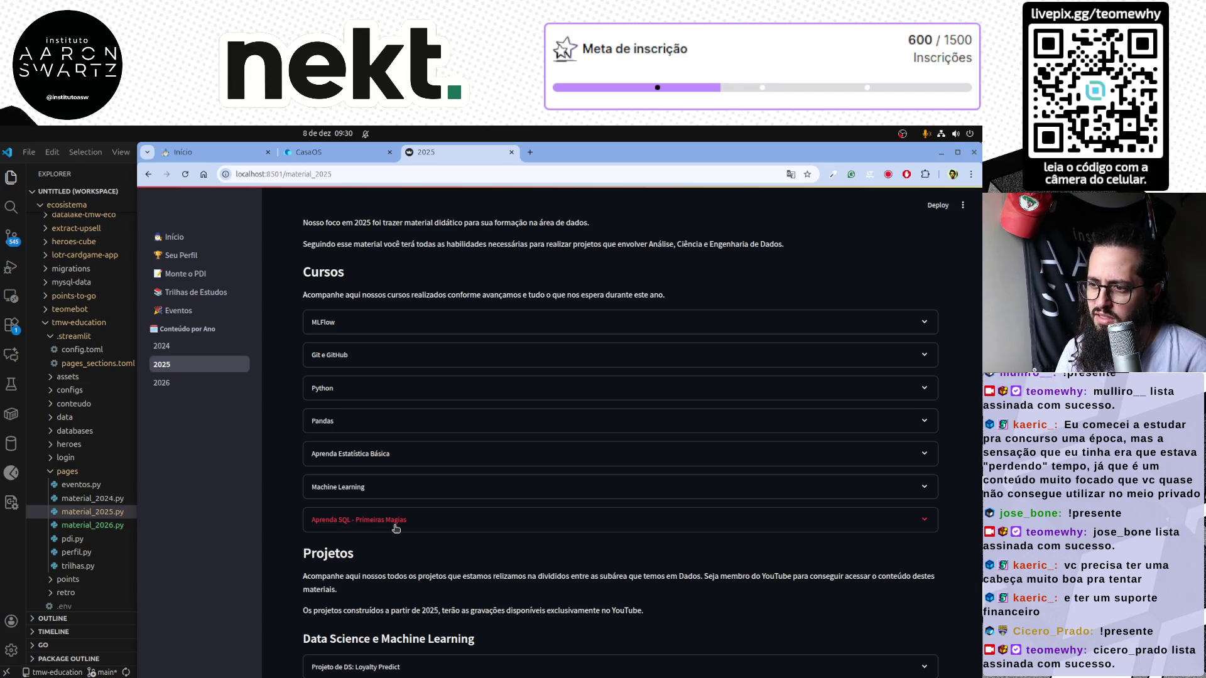
{"action": "scroll", "coordinate": [394, 528], "scroll_direction": "down", "scroll_amount": 3}
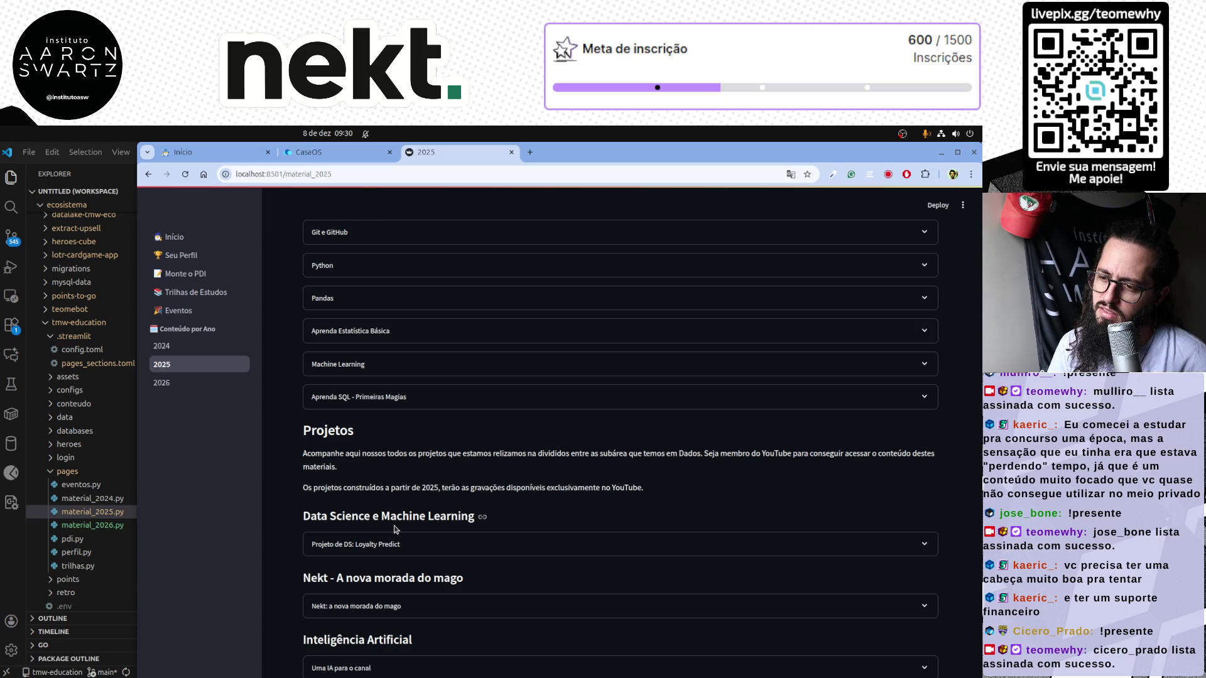
{"action": "scroll", "coordinate": [395, 529], "scroll_direction": "down", "scroll_amount": 1}
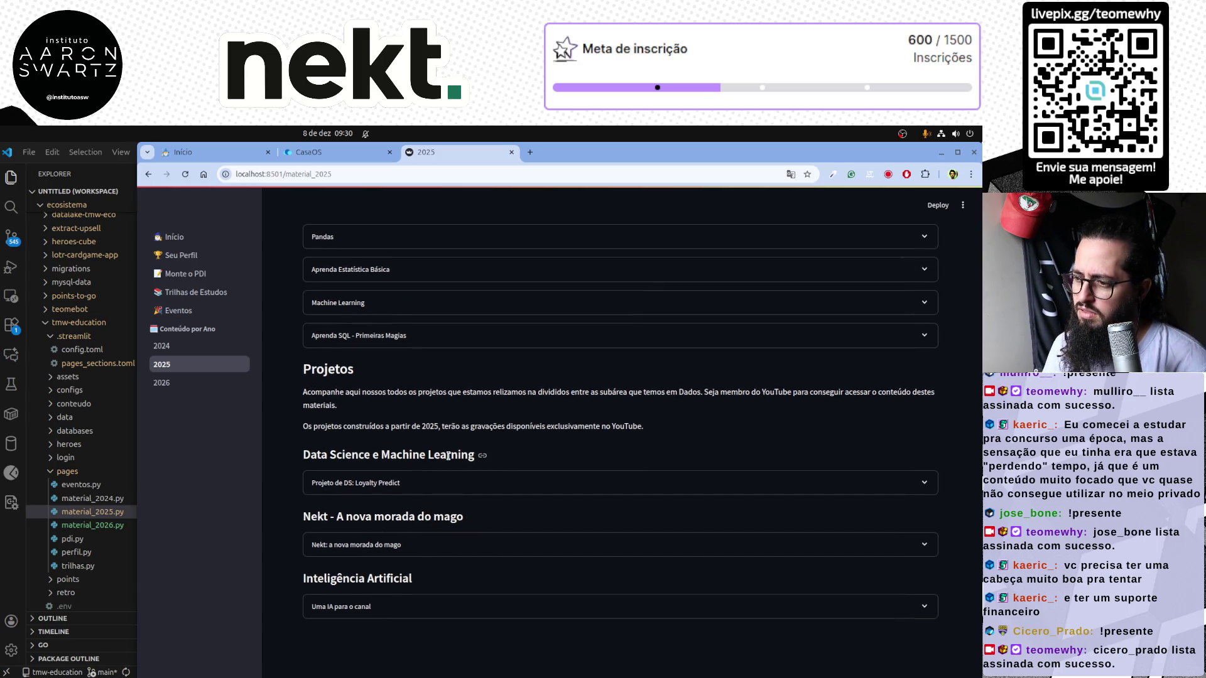
Back in VS Code, go to the cursos_2025 function and select the mlflow-2025 line
{"action": "key", "text": "alt+Tab"}
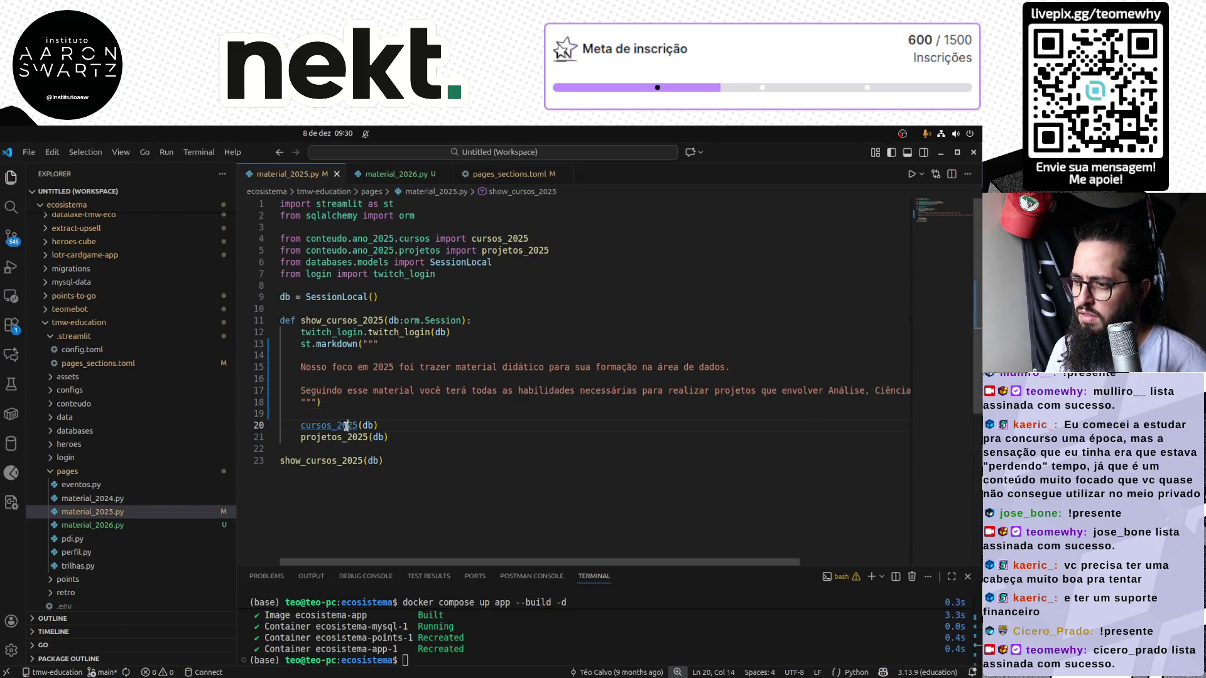
{"action": "left_click", "coordinate": [330, 425], "text": "ctrl"}
{"action": "left_click", "coordinate": [846, 417]}
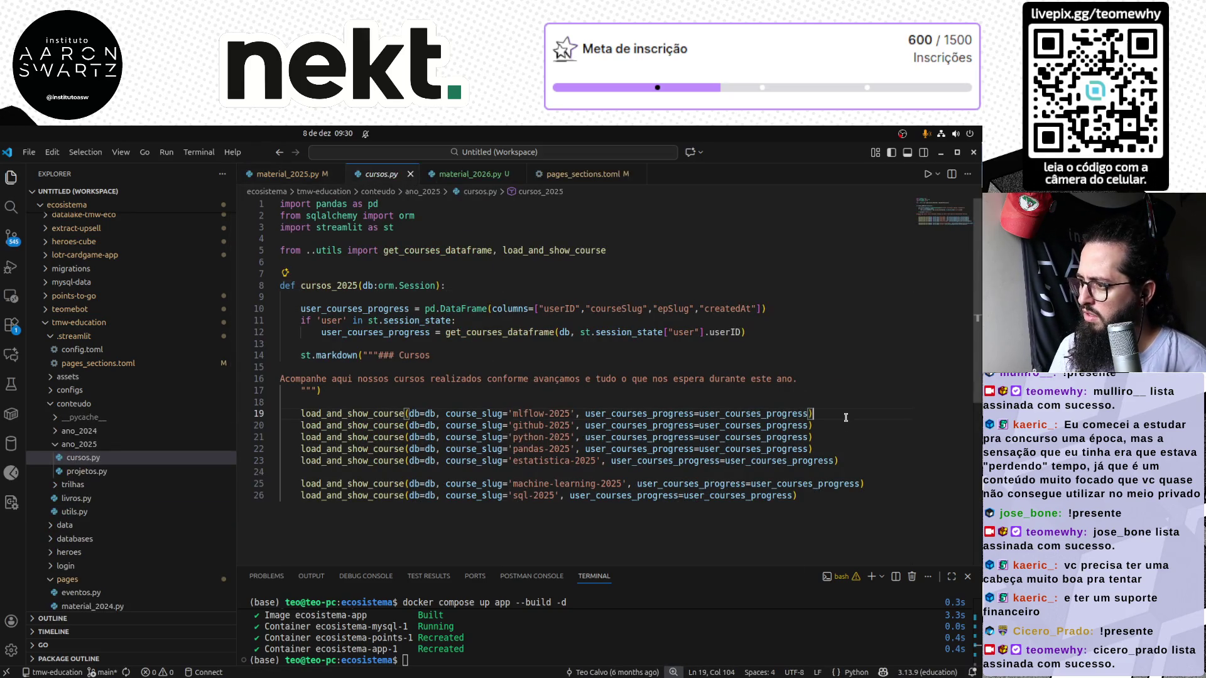
Reorder the course calls so sql-2025 follows pandas-2025 and mlflow-2025 is last, removing the blank line
{"action": "key", "text": "alt+Down"}
{"action": "key", "text": "alt+Down"}
{"action": "key", "text": "alt+Down"}
{"action": "key", "text": "alt+Down"}
{"action": "key", "text": "alt+Down"}
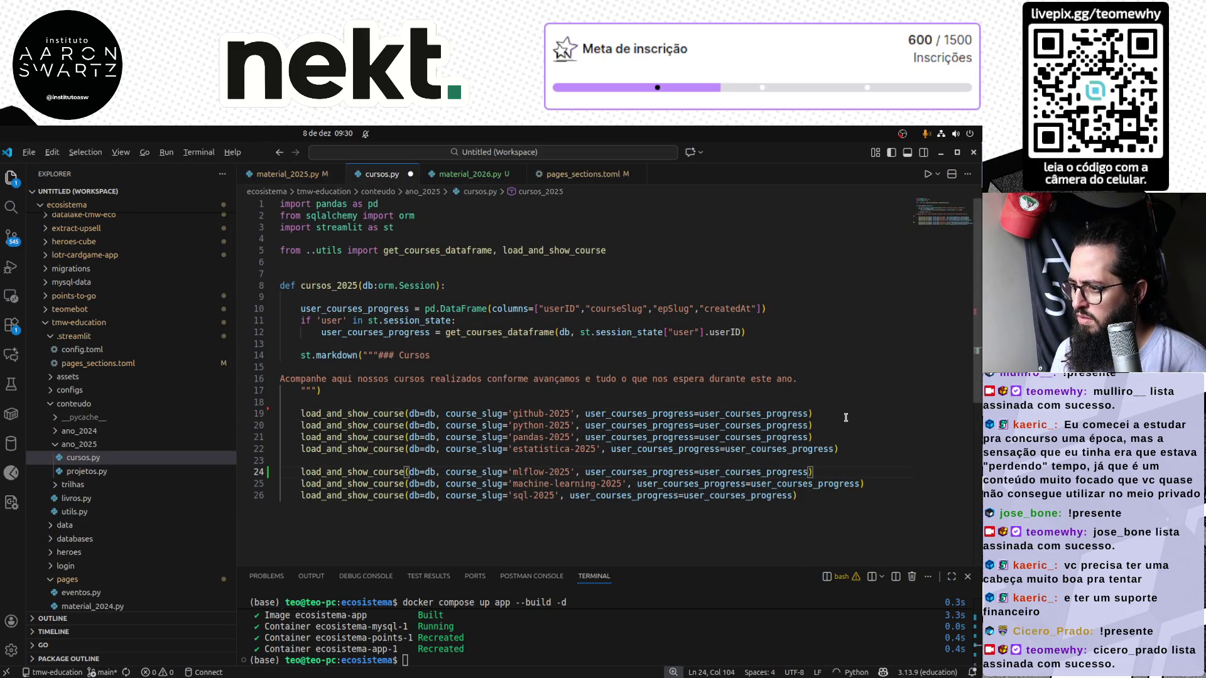
{"action": "key", "text": "alt+Down"}
{"action": "key", "text": "alt+Down"}
{"action": "key", "text": "Up"}
{"action": "key", "text": "alt+Up"}
{"action": "key", "text": "alt+Up"}
{"action": "key", "text": "alt+Up"}
{"action": "key", "text": "alt+Up"}
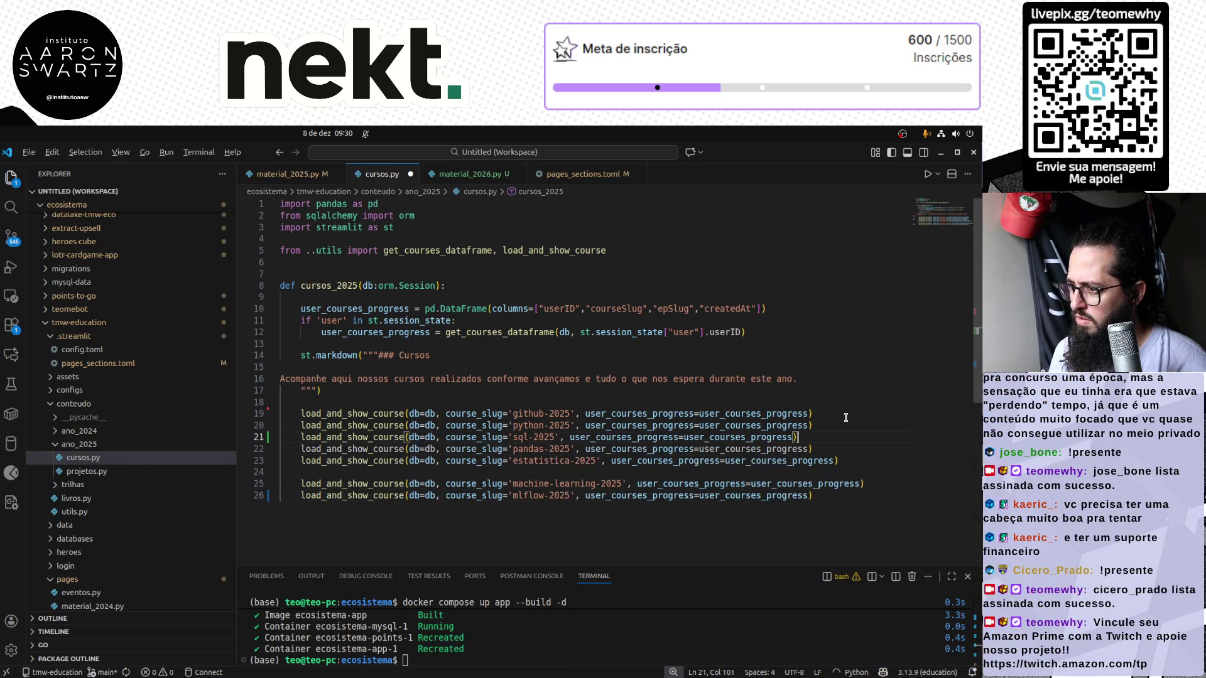
{"action": "key", "text": "alt+Down"}
{"action": "key", "text": "Down"}
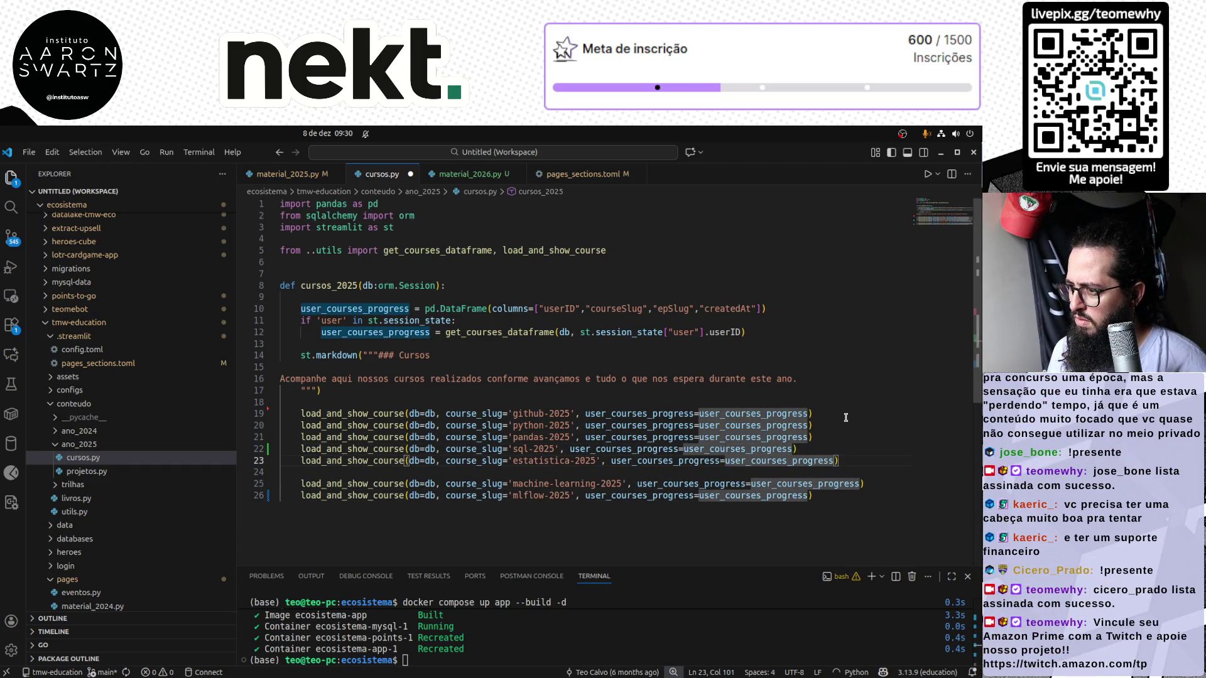
{"action": "key", "text": "Down"}
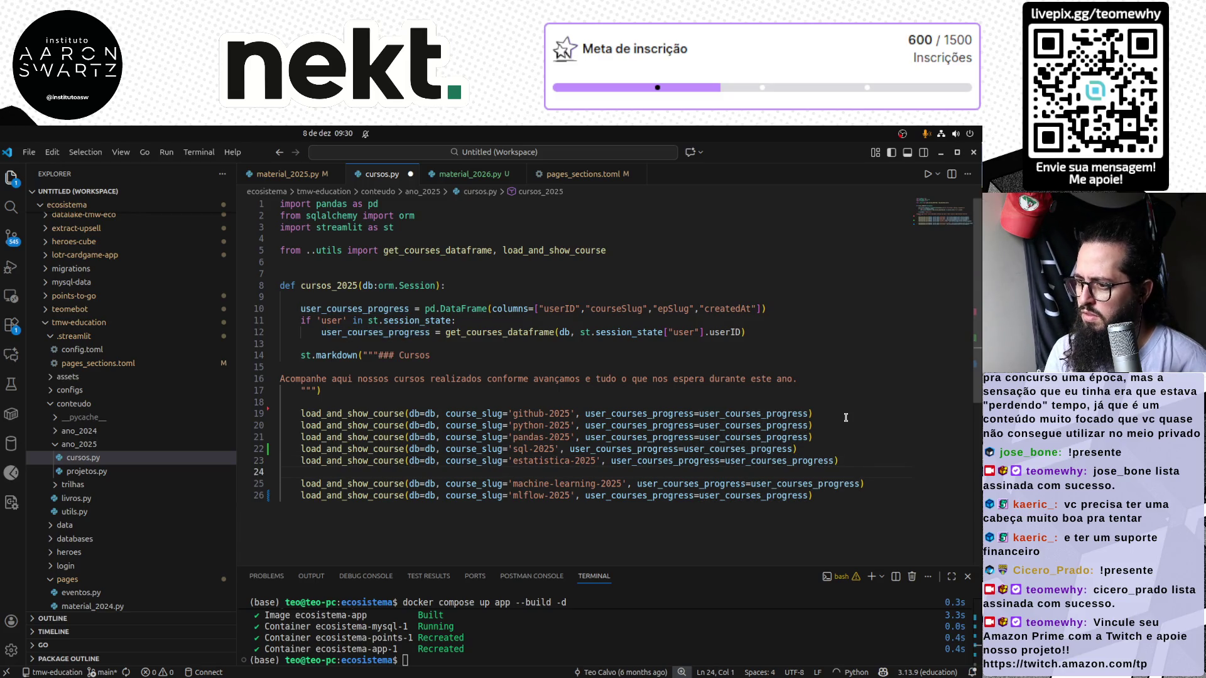
{"action": "key", "text": "Delete"}
Save cursos.py and rerun docker compose up in the terminal to rebuild the app
{"action": "key", "text": "ctrl+s"}
{"action": "left_click", "coordinate": [512, 634]}
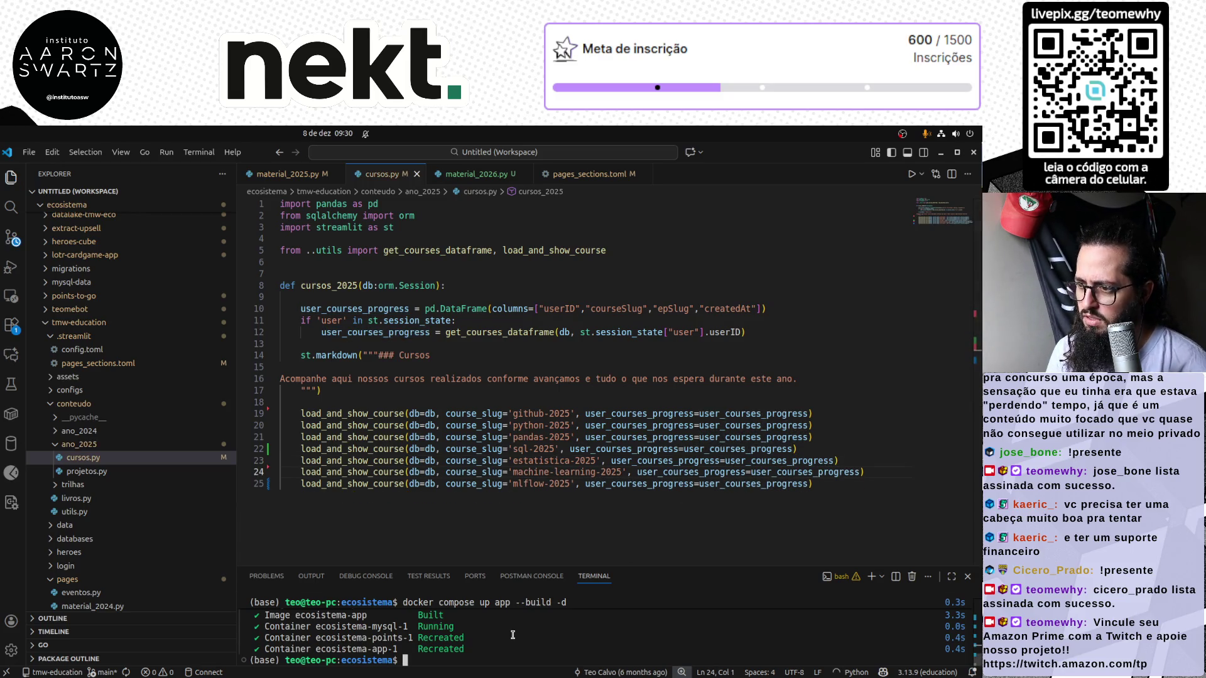
{"action": "key", "text": "Up"}
{"action": "key", "text": "Return"}
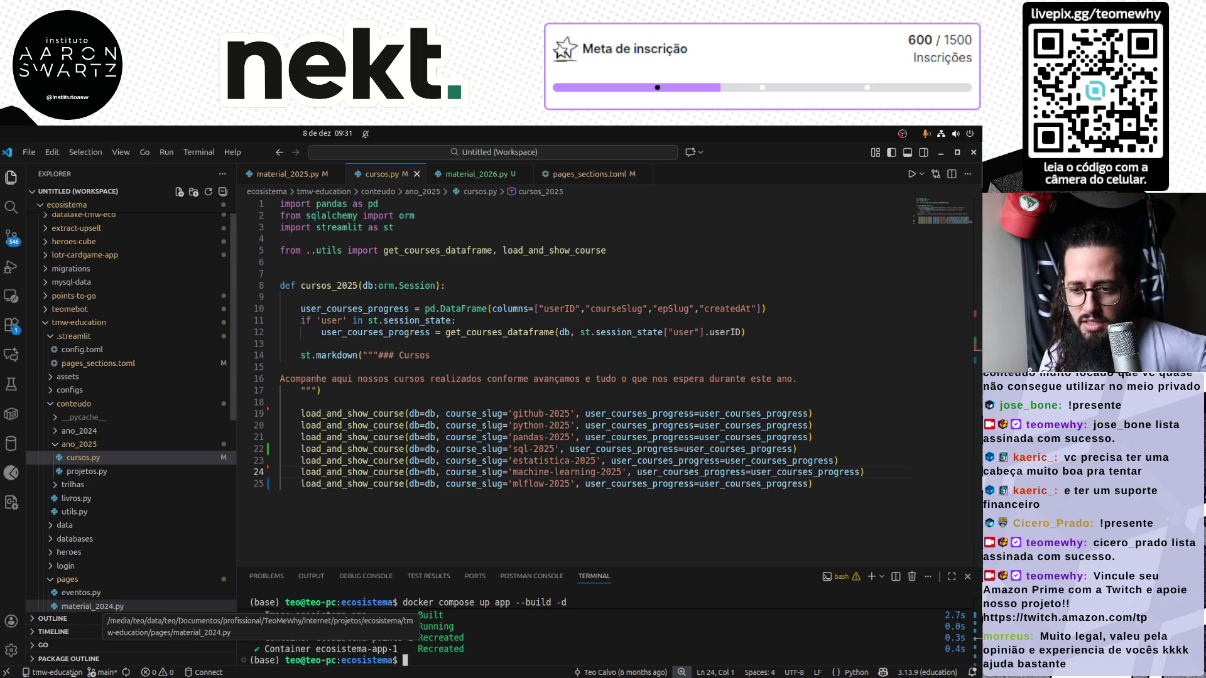
Launch Obsidian from the application search and bring its window with the Apoios note to the front
{"action": "key", "text": "super"}
{"action": "type", "text": "ob"}
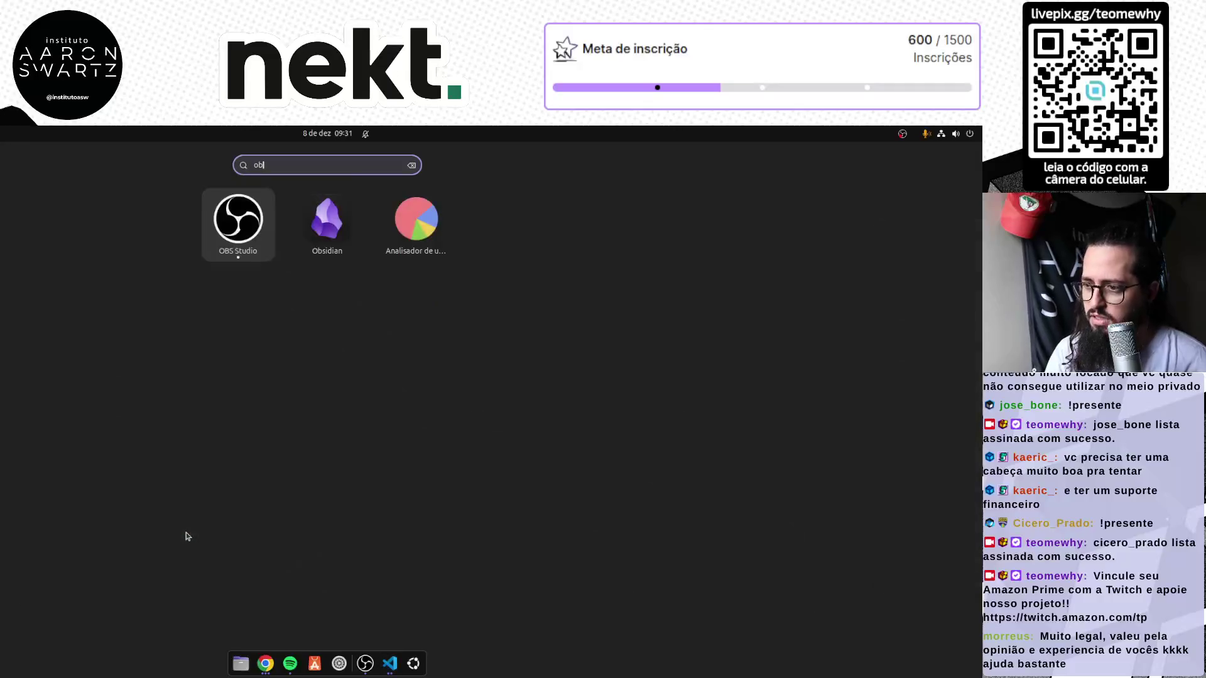
{"action": "key", "text": "Right"}
{"action": "key", "text": "Escape"}
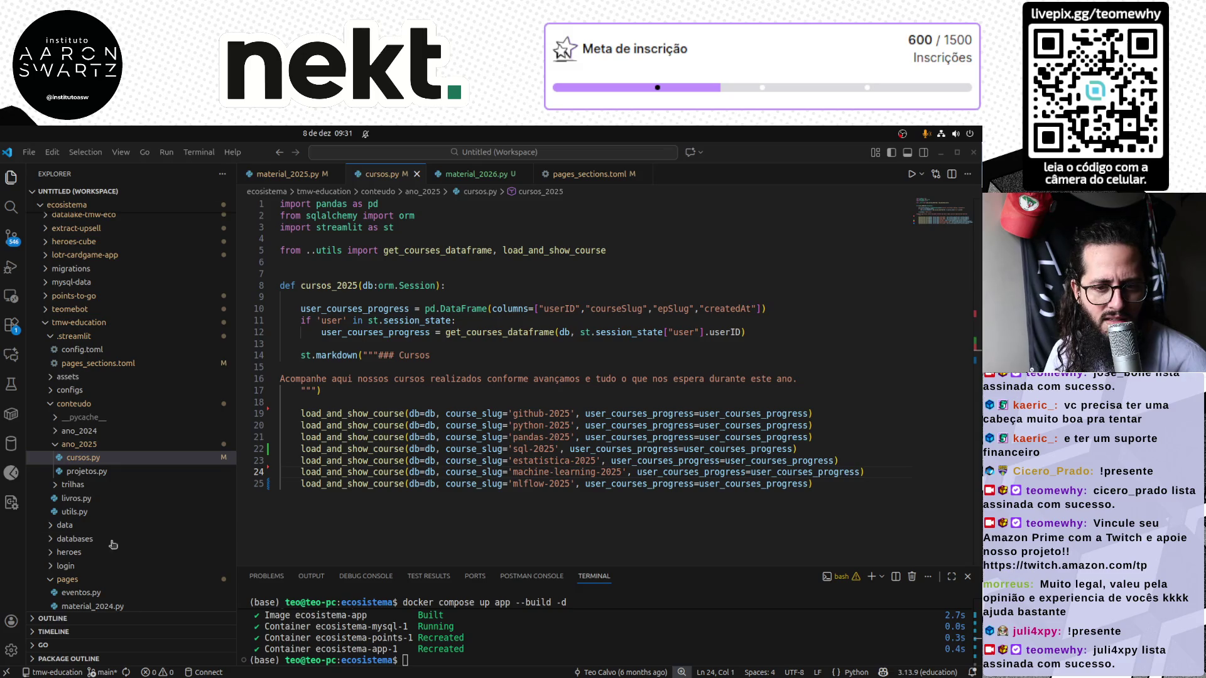
{"action": "key", "text": "super"}
{"action": "type", "text": "obs"}
{"action": "key", "text": "Right"}
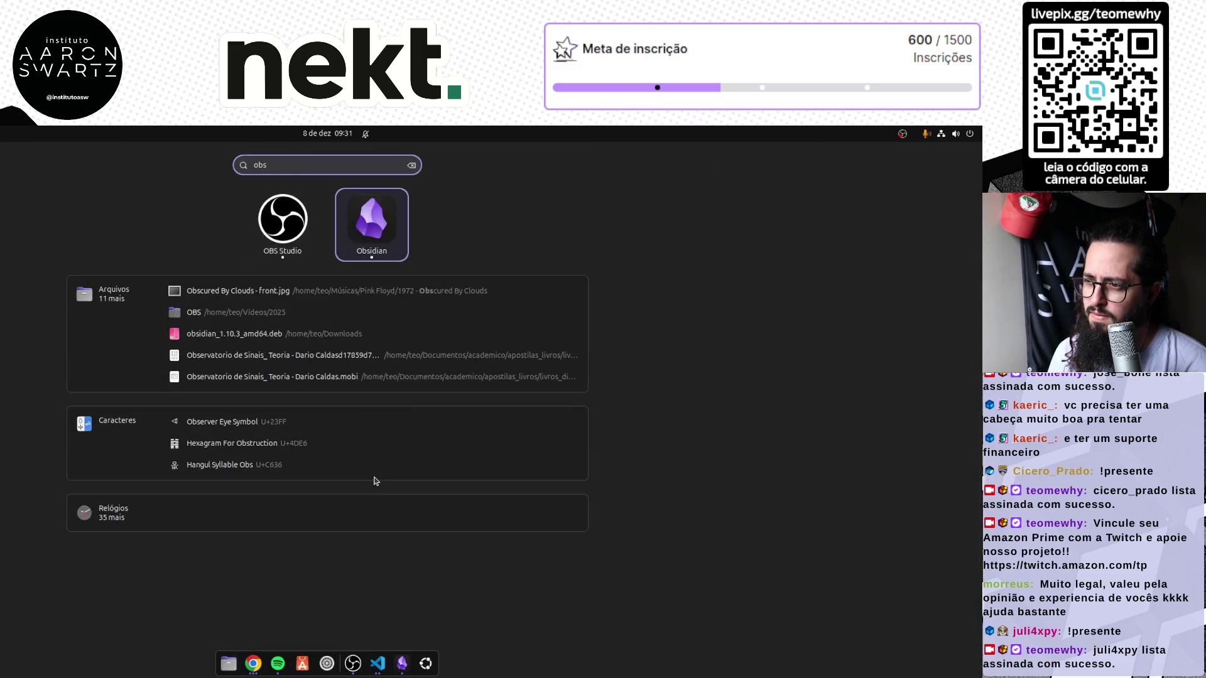
{"action": "key", "text": "Escape"}
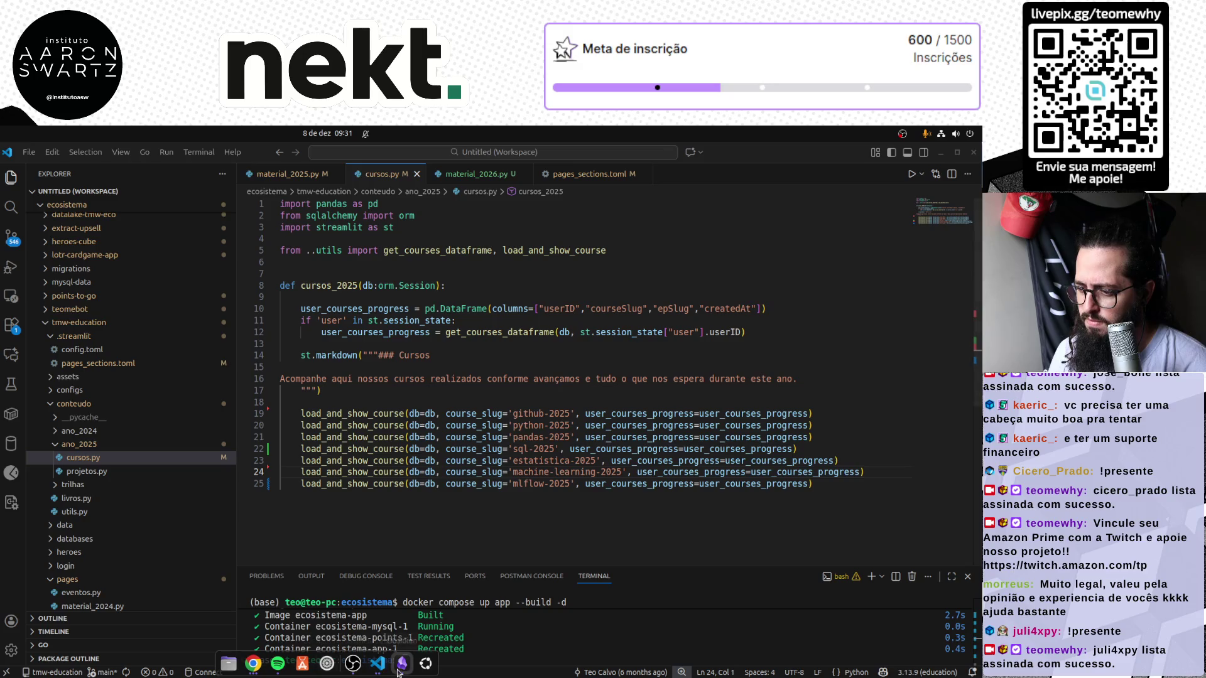
{"action": "right_click", "coordinate": [403, 663]}
{"action": "key", "text": "Escape"}
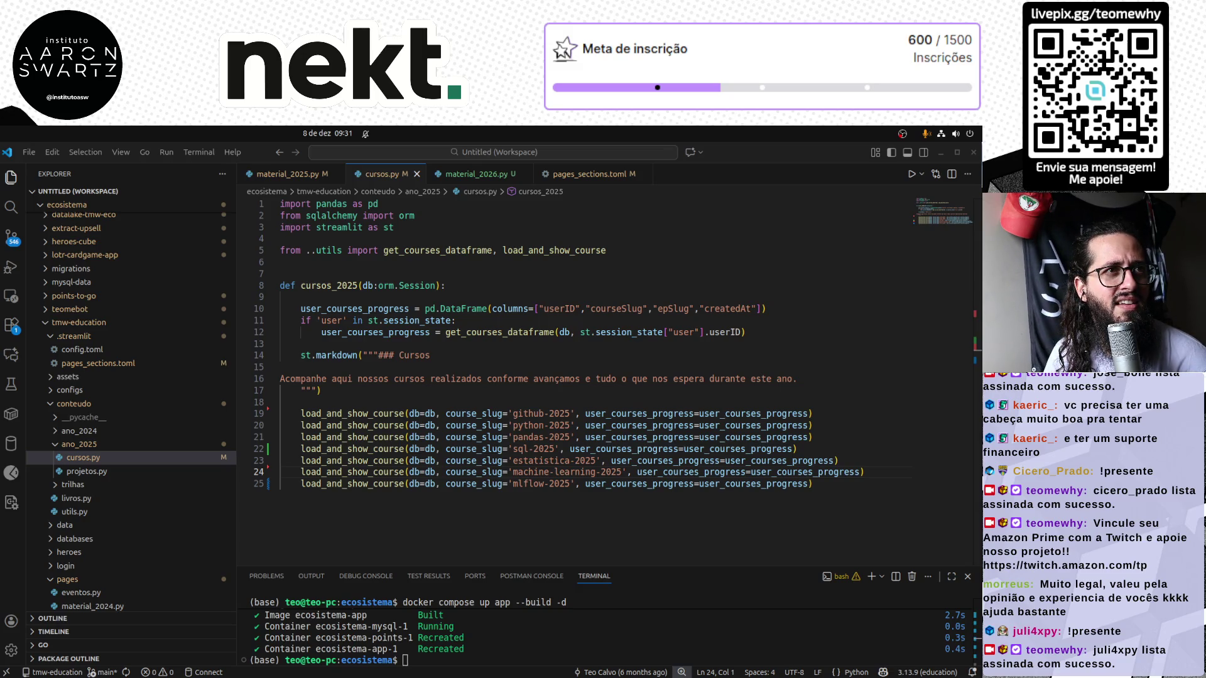
{"action": "key", "text": "alt+Tab"}
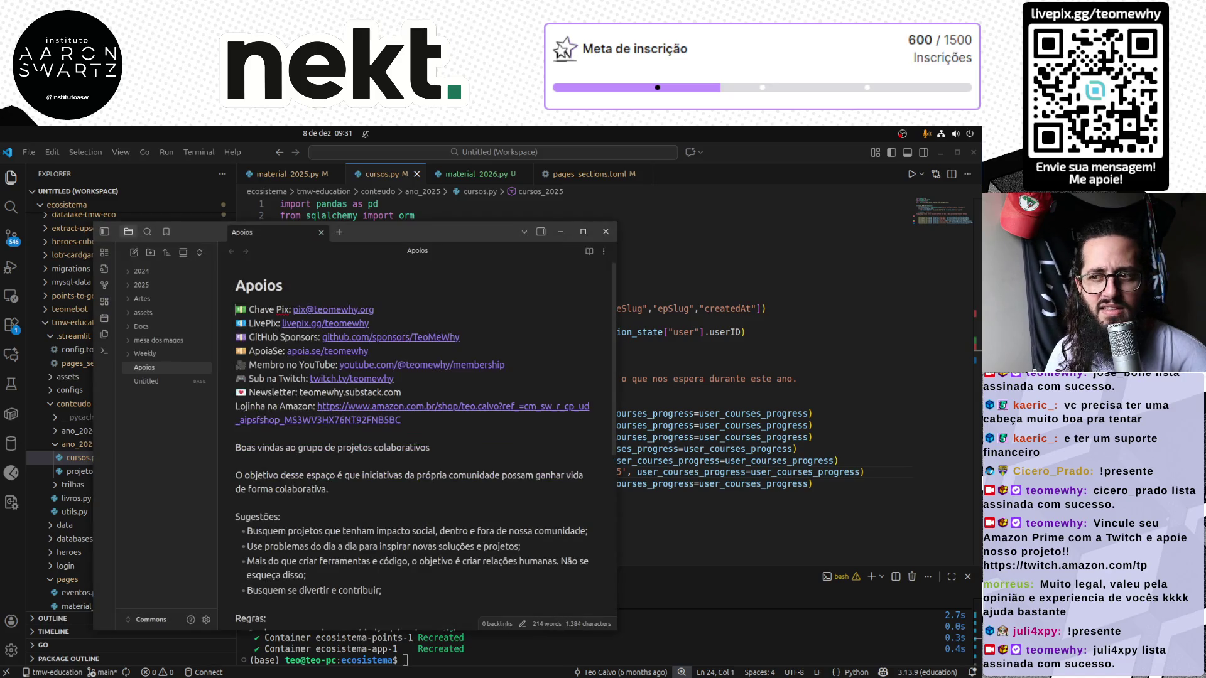
{"action": "scroll", "coordinate": [426, 506], "scroll_direction": "down", "scroll_amount": 5}
Open the 2024 note, move and enlarge the Obsidian window, then expand the 2025 folder
{"action": "left_click", "coordinate": [161, 270]}
{"action": "left_click", "coordinate": [162, 298]}
{"action": "scroll", "coordinate": [426, 478], "scroll_direction": "down", "scroll_amount": 5}
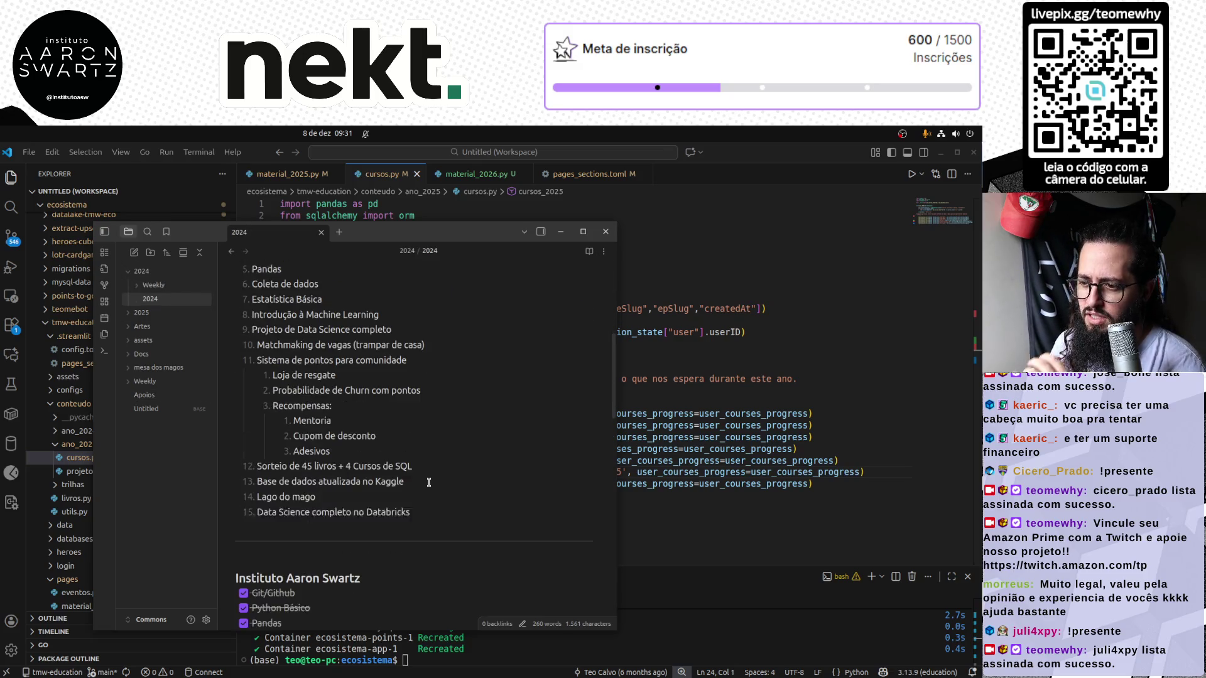
{"action": "scroll", "coordinate": [428, 483], "scroll_direction": "down", "scroll_amount": 1}
{"action": "scroll", "coordinate": [428, 482], "scroll_direction": "up", "scroll_amount": 3}
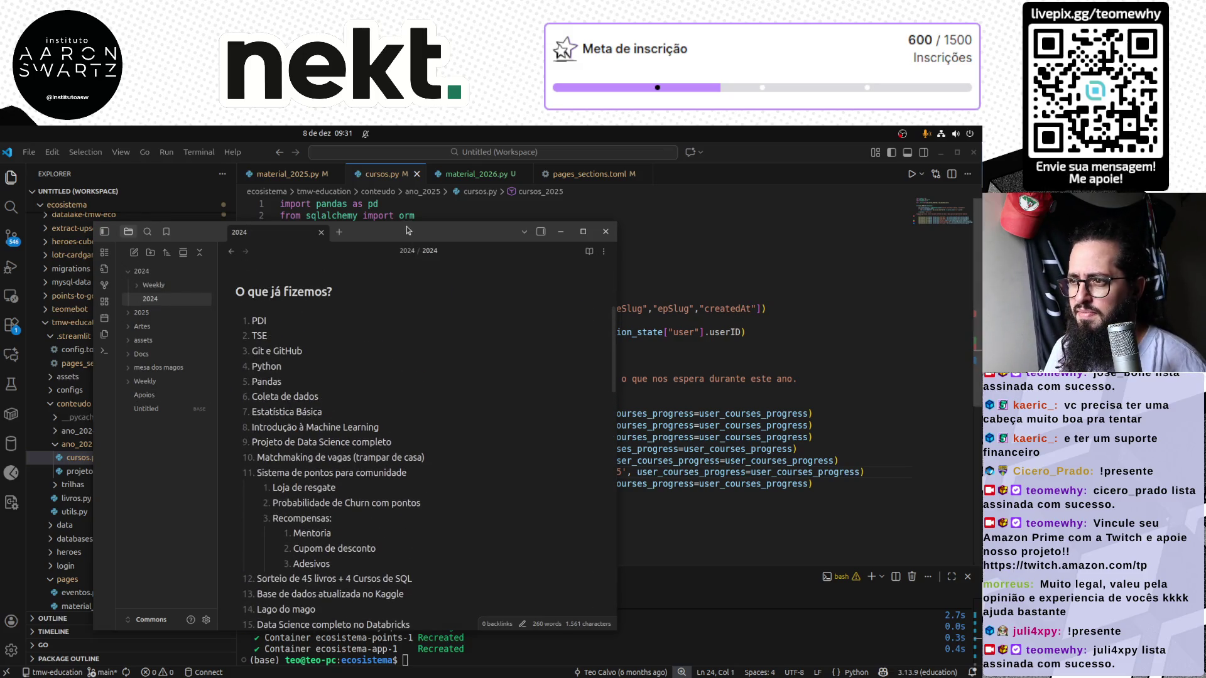
{"action": "mouse_move", "coordinate": [388, 238]}
{"action": "left_mouse_down"}
{"action": "mouse_move", "coordinate": [470, 195]}
{"action": "mouse_move", "coordinate": [481, 175]}
{"action": "left_mouse_up"}
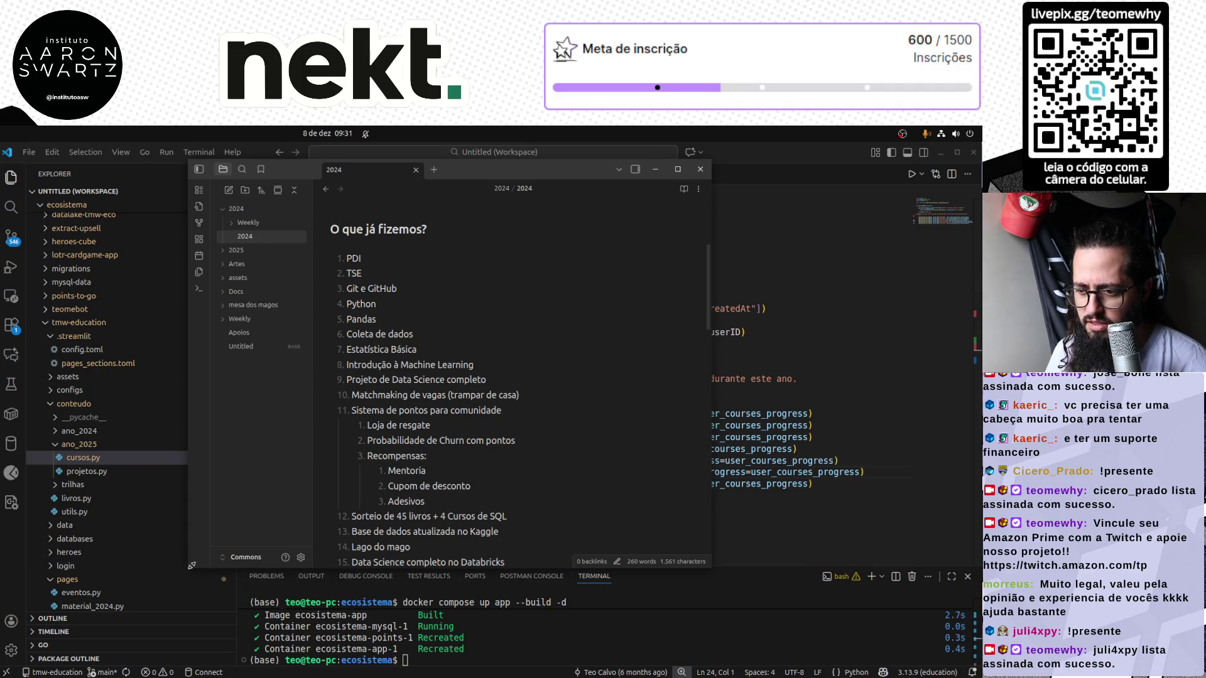
{"action": "left_click_drag", "start_coordinate": [191, 566], "coordinate": [33, 664]}
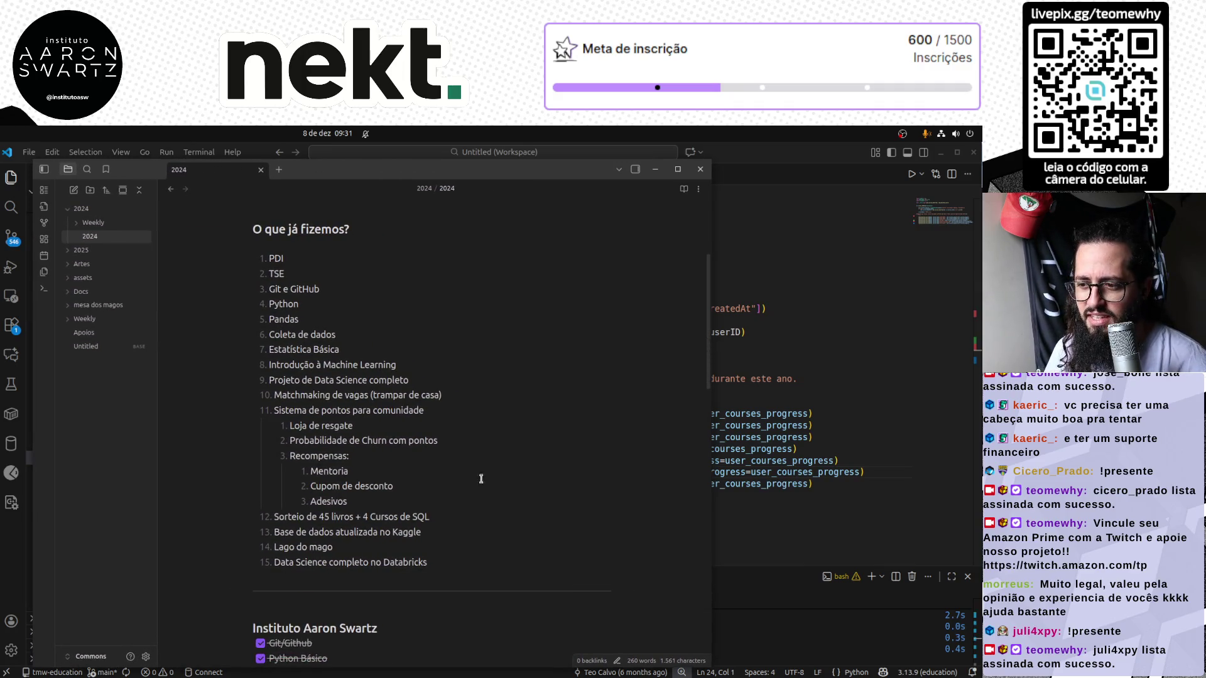
{"action": "scroll", "coordinate": [504, 461], "scroll_direction": "down", "scroll_amount": 10}
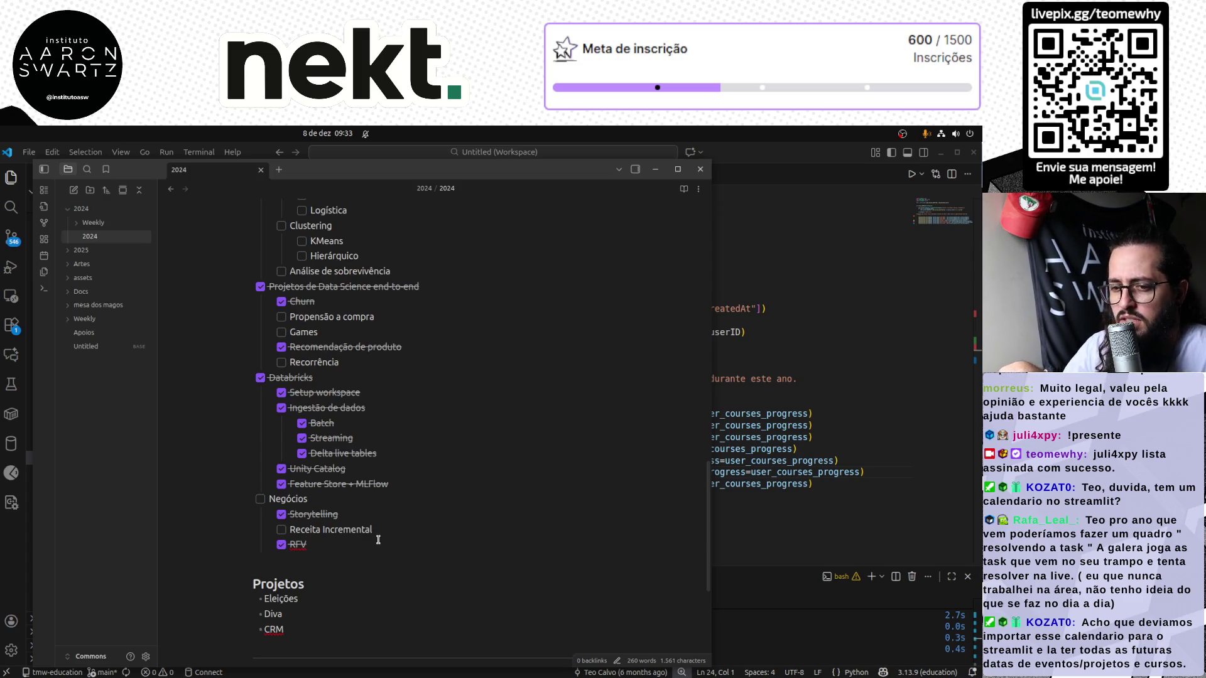
{"action": "scroll", "coordinate": [377, 536], "scroll_direction": "up", "scroll_amount": 1}
{"action": "scroll", "coordinate": [391, 532], "scroll_direction": "down", "scroll_amount": 1}
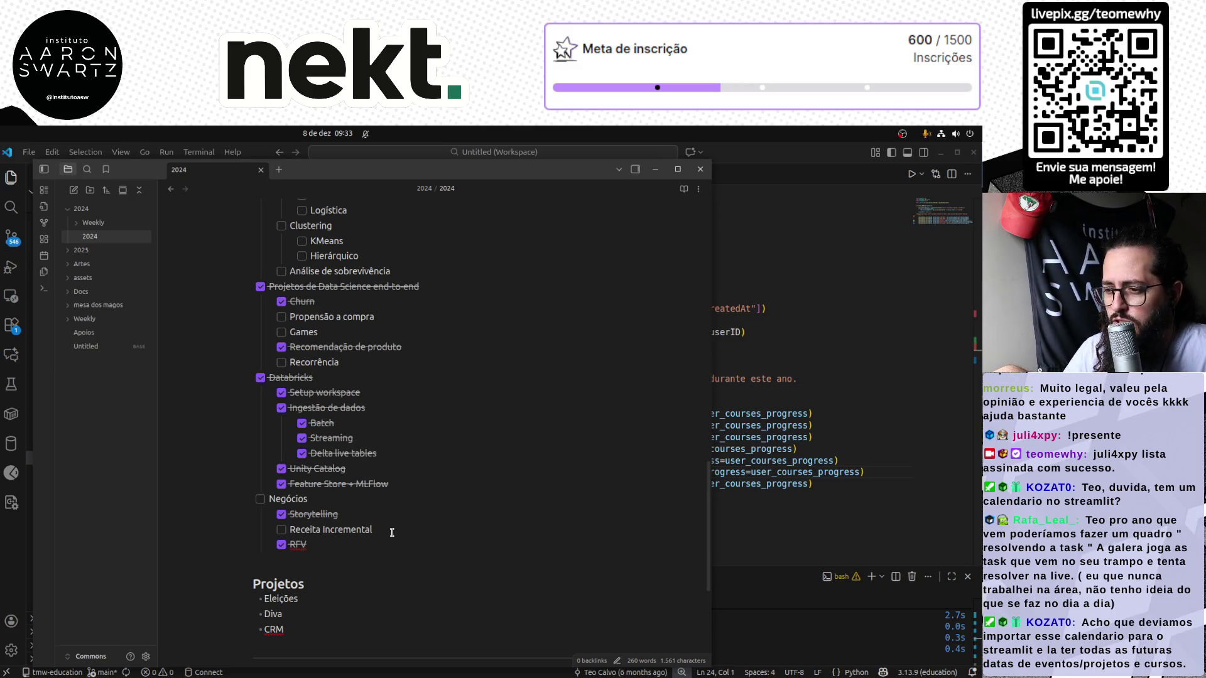
{"action": "scroll", "coordinate": [393, 532], "scroll_direction": "down", "scroll_amount": 3}
{"action": "scroll", "coordinate": [396, 531], "scroll_direction": "up", "scroll_amount": 3}
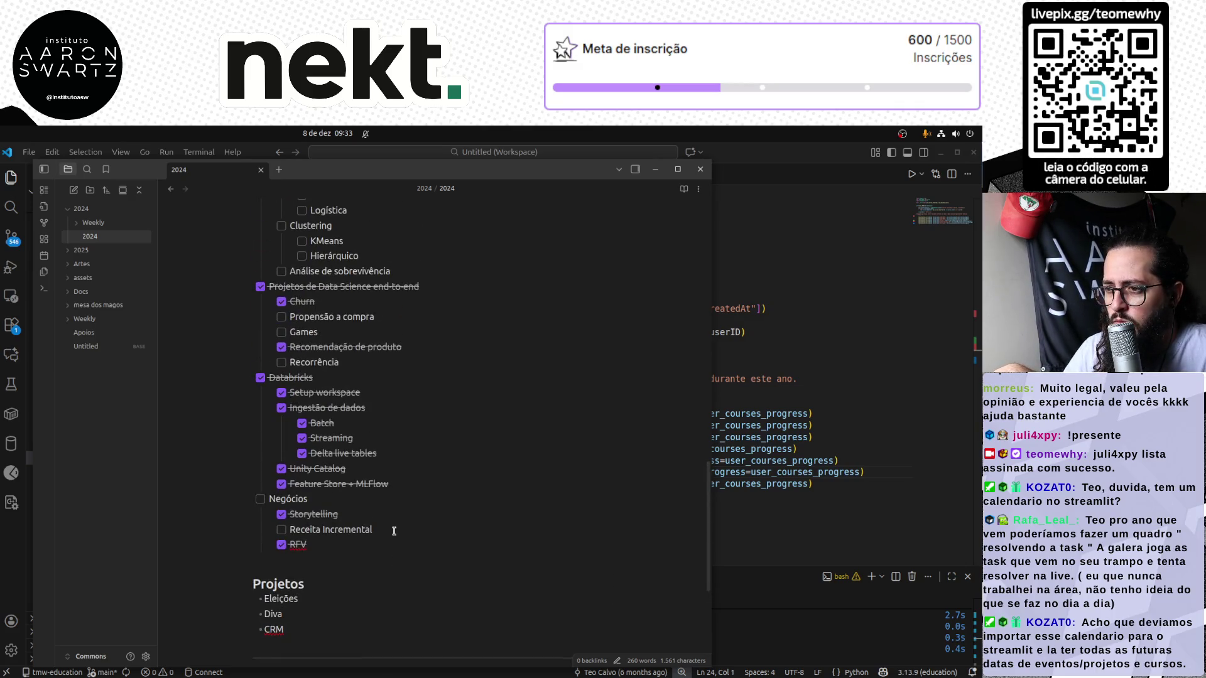
{"action": "scroll", "coordinate": [394, 531], "scroll_direction": "up", "scroll_amount": 2}
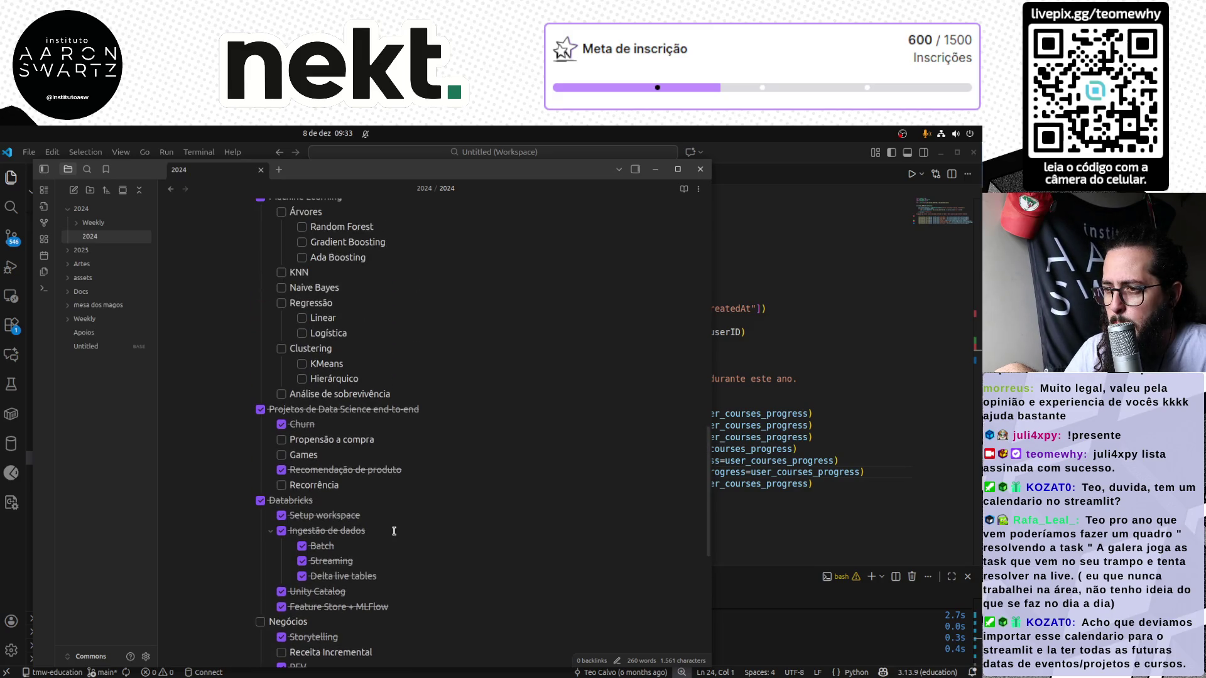
{"action": "scroll", "coordinate": [394, 531], "scroll_direction": "up", "scroll_amount": 2}
{"action": "scroll", "coordinate": [395, 531], "scroll_direction": "up", "scroll_amount": 1}
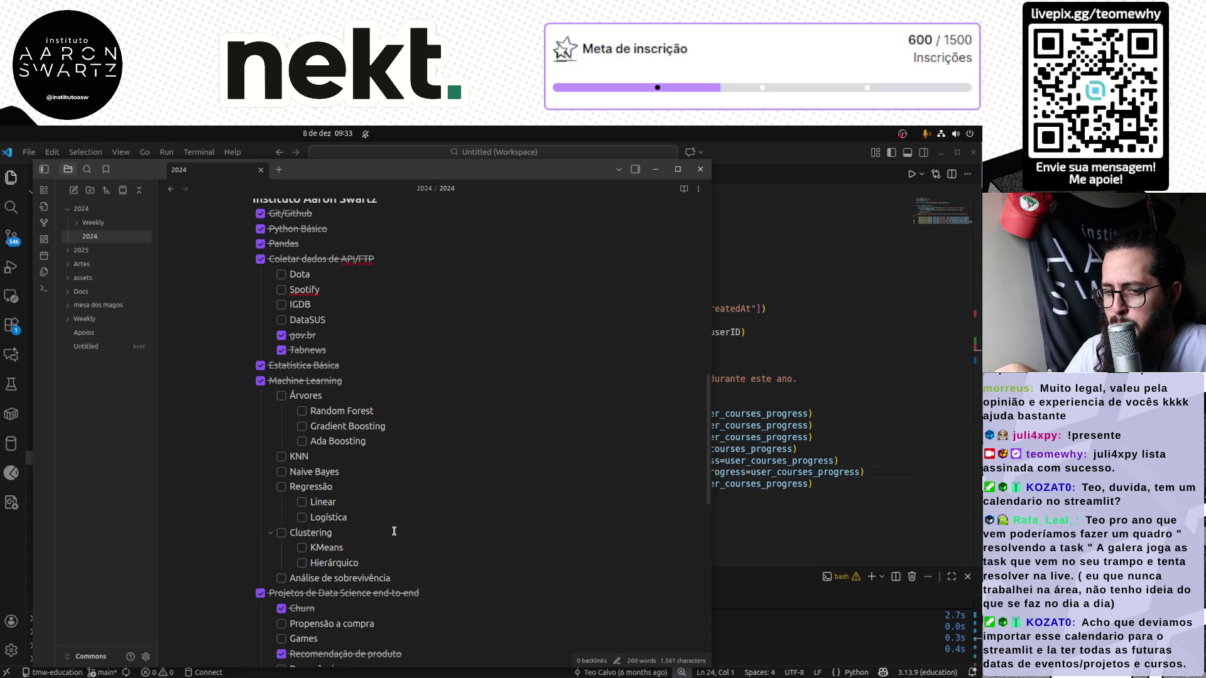
{"action": "scroll", "coordinate": [408, 530], "scroll_direction": "up", "scroll_amount": 2}
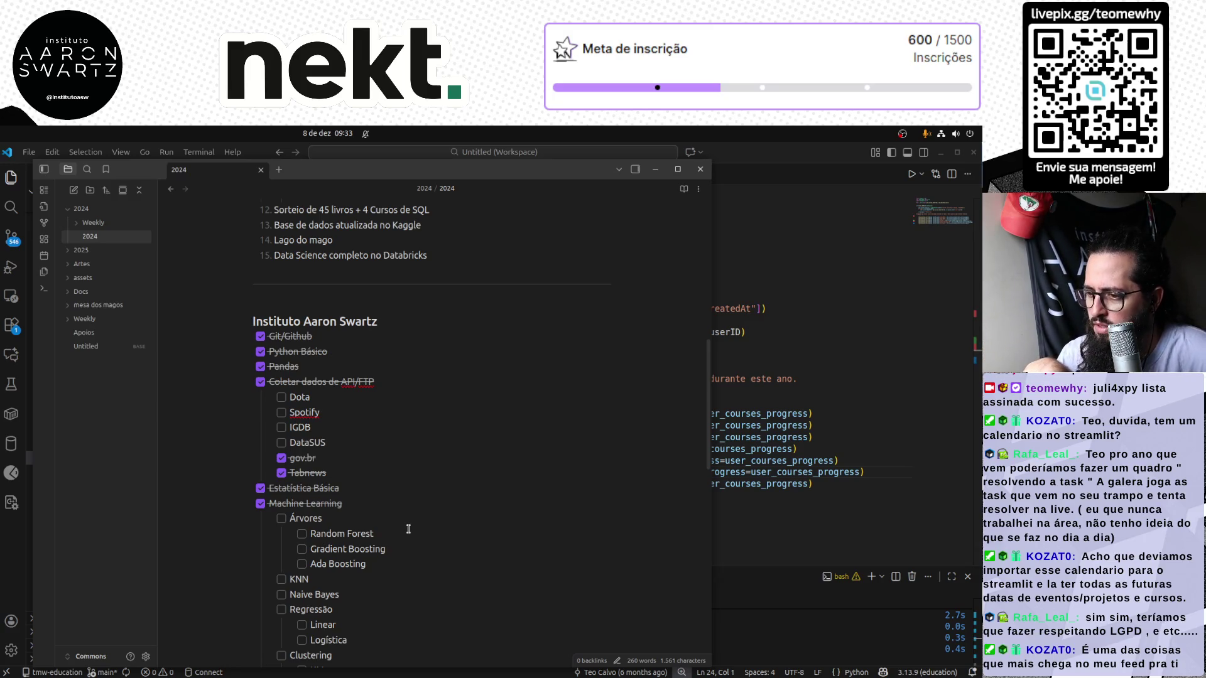
{"action": "scroll", "coordinate": [408, 528], "scroll_direction": "down", "scroll_amount": 1}
{"action": "scroll", "coordinate": [411, 521], "scroll_direction": "down", "scroll_amount": 10}
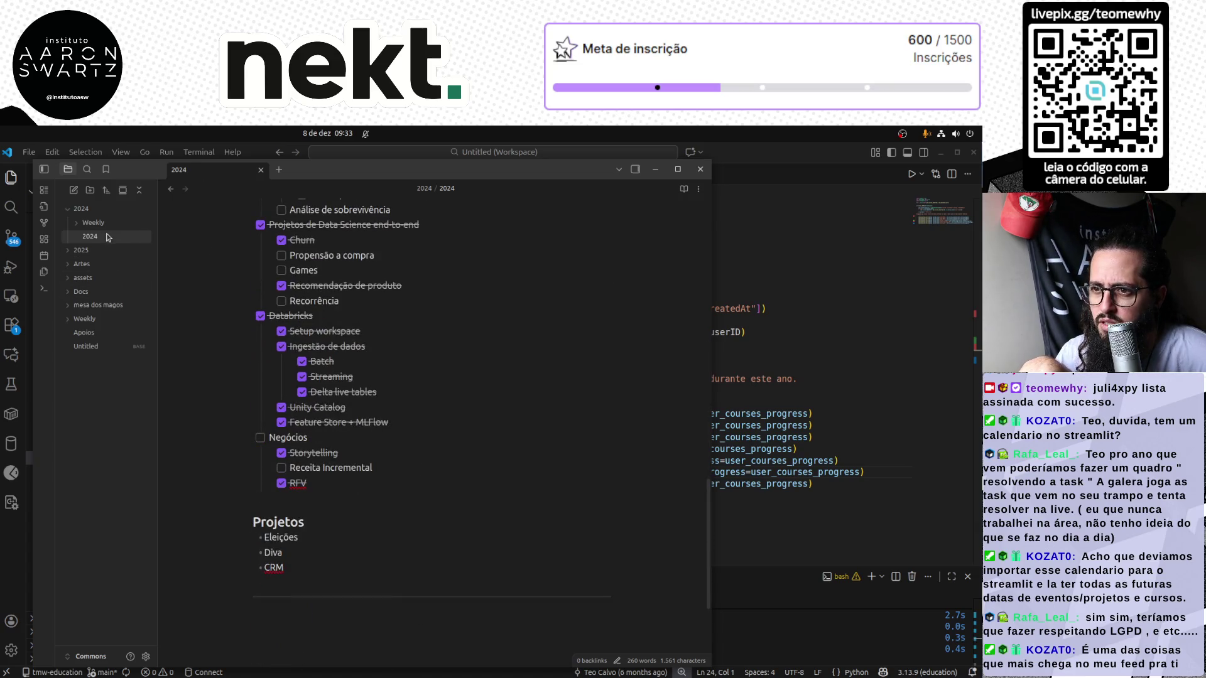
{"action": "left_click", "coordinate": [94, 250]}
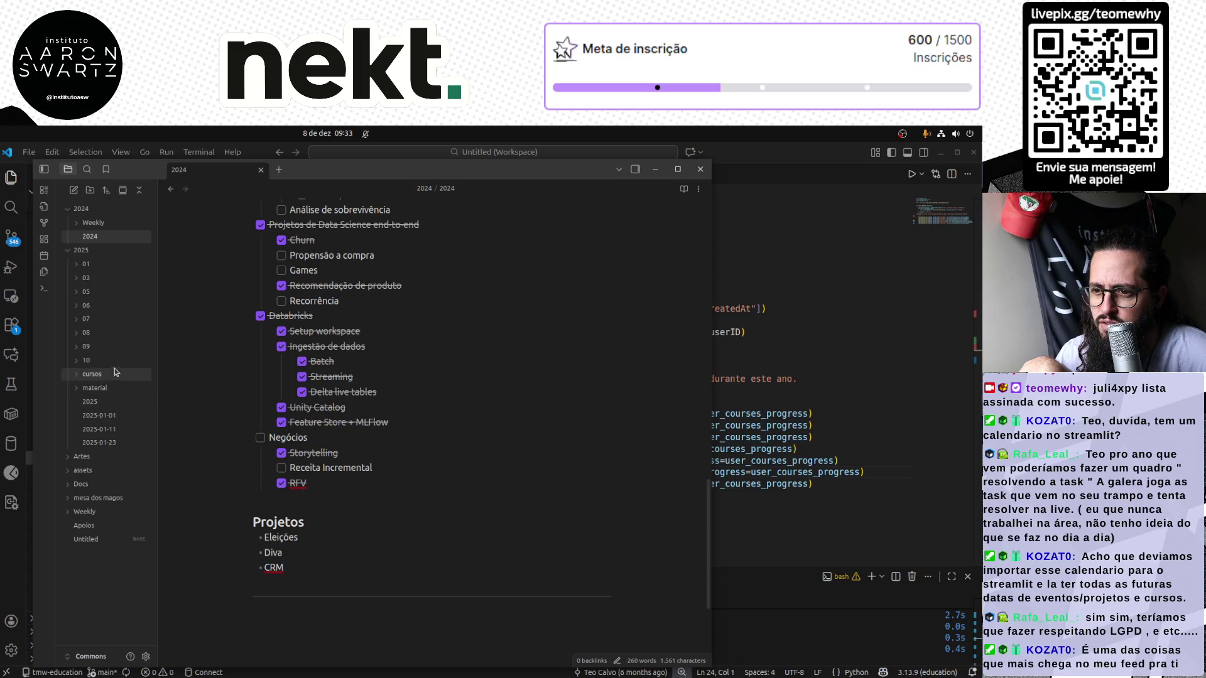
Open the 2025 note and tick Estatística with its descritiva, probabilidade, inferência, intervalo and testes sub-items
{"action": "left_click", "coordinate": [108, 407]}
{"action": "scroll", "coordinate": [425, 442], "scroll_direction": "down", "scroll_amount": 1}
{"action": "scroll", "coordinate": [424, 441], "scroll_direction": "down", "scroll_amount": 1}
{"action": "scroll", "coordinate": [424, 441], "scroll_direction": "down", "scroll_amount": 1}
{"action": "scroll", "coordinate": [424, 441], "scroll_direction": "down", "scroll_amount": 1}
{"action": "scroll", "coordinate": [425, 442], "scroll_direction": "down", "scroll_amount": 2}
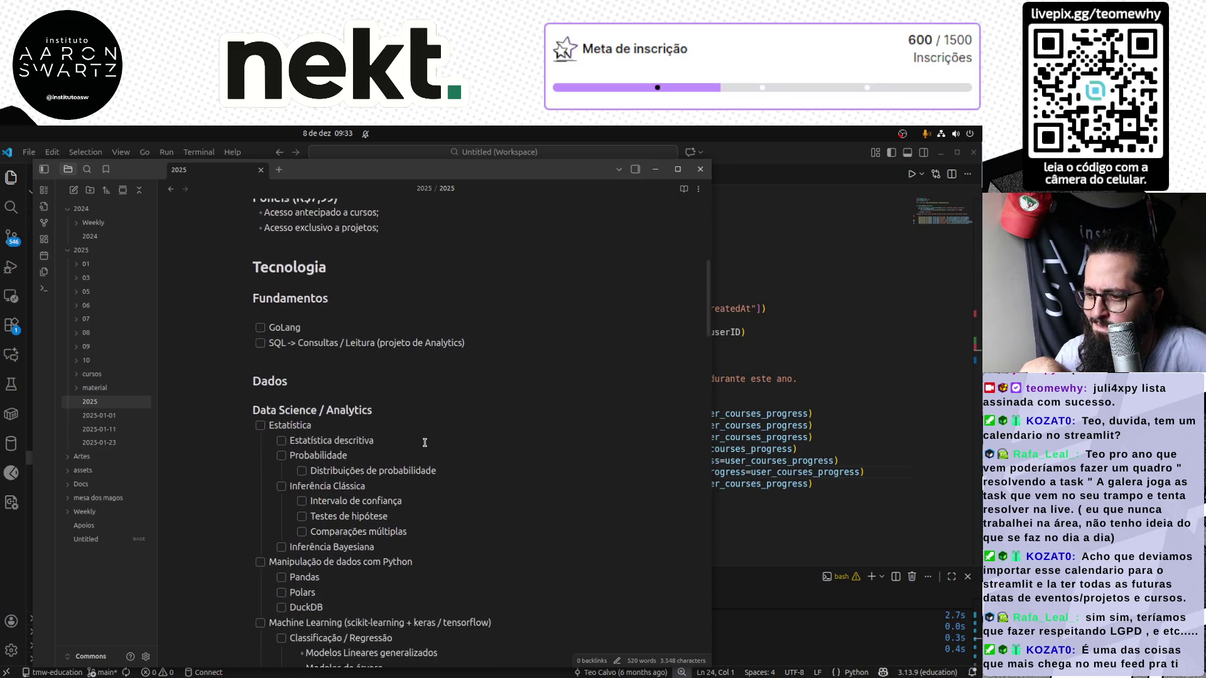
{"action": "left_click", "coordinate": [261, 425]}
{"action": "left_click", "coordinate": [281, 439]}
{"action": "left_click", "coordinate": [301, 468]}
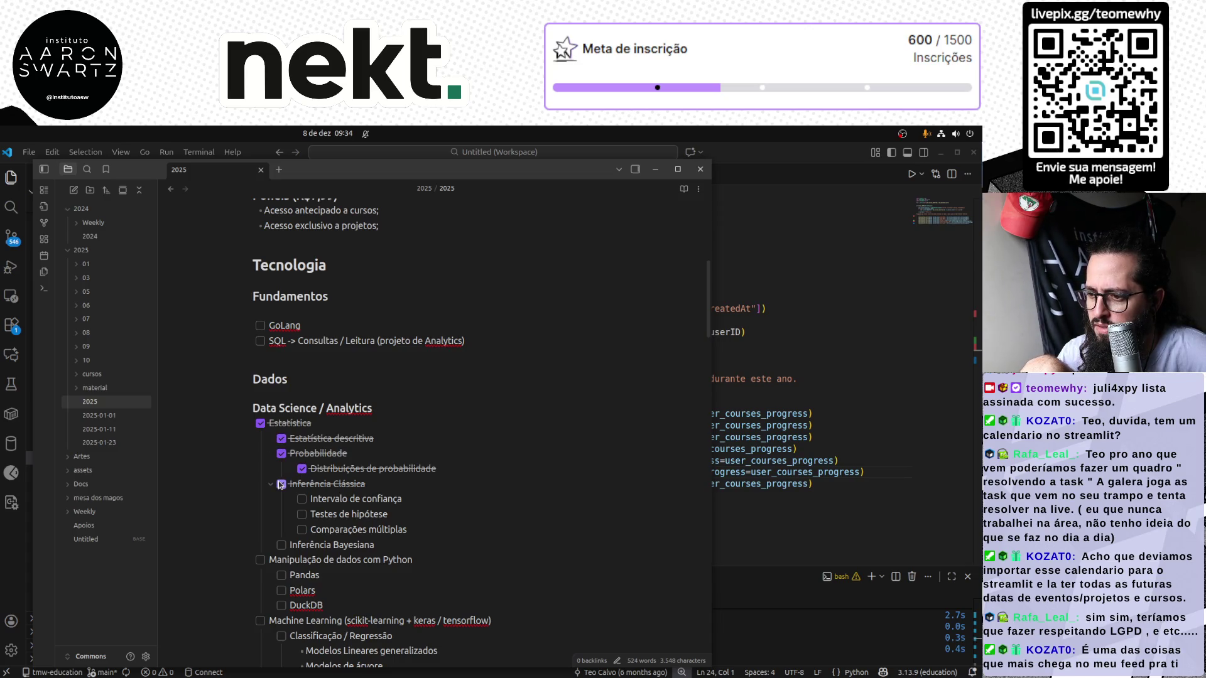
{"action": "left_click", "coordinate": [301, 499]}
{"action": "left_click", "coordinate": [301, 530]}
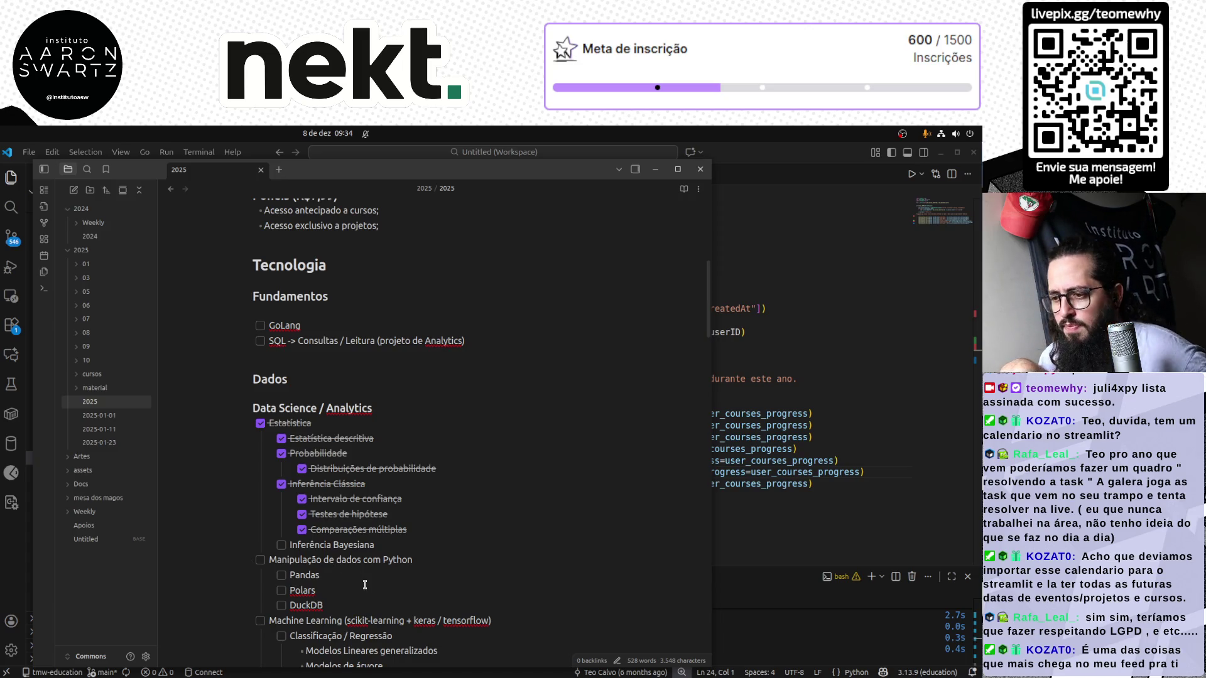
{"action": "scroll", "coordinate": [356, 586], "scroll_direction": "down", "scroll_amount": 3}
Tick Pandas, Classificação / Regressão and the Machine Learning item in the 2025 checklist
{"action": "left_click", "coordinate": [282, 452]}
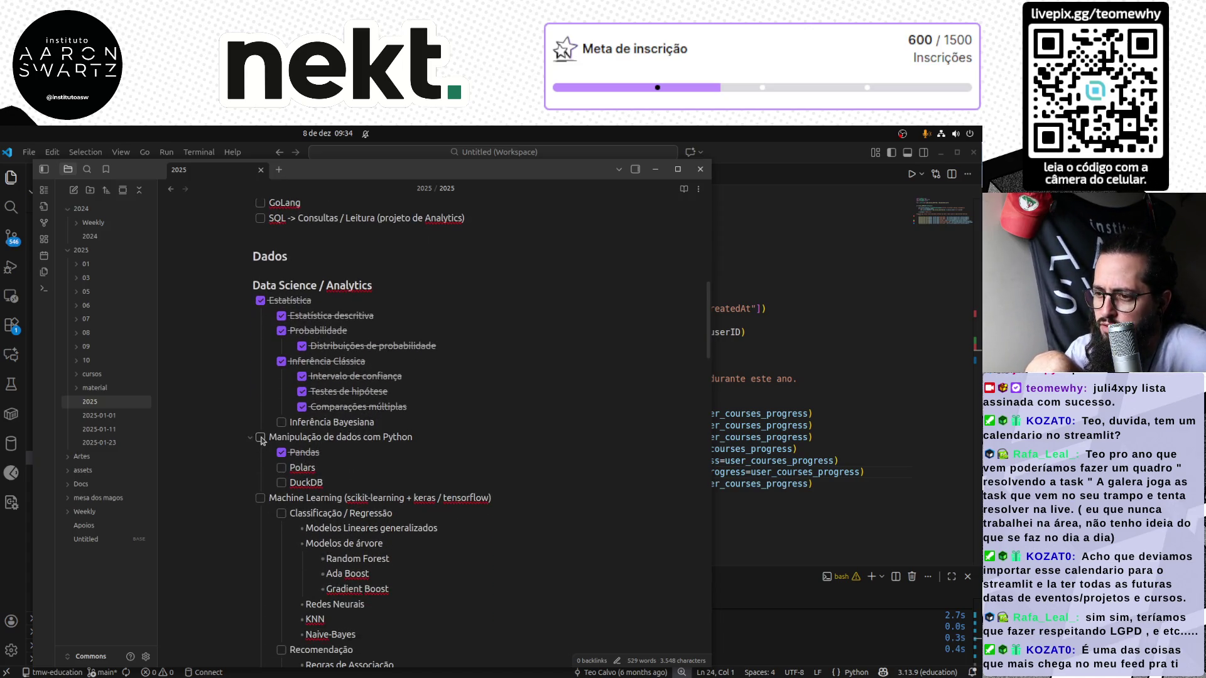
{"action": "scroll", "coordinate": [461, 561], "scroll_direction": "down", "scroll_amount": 1}
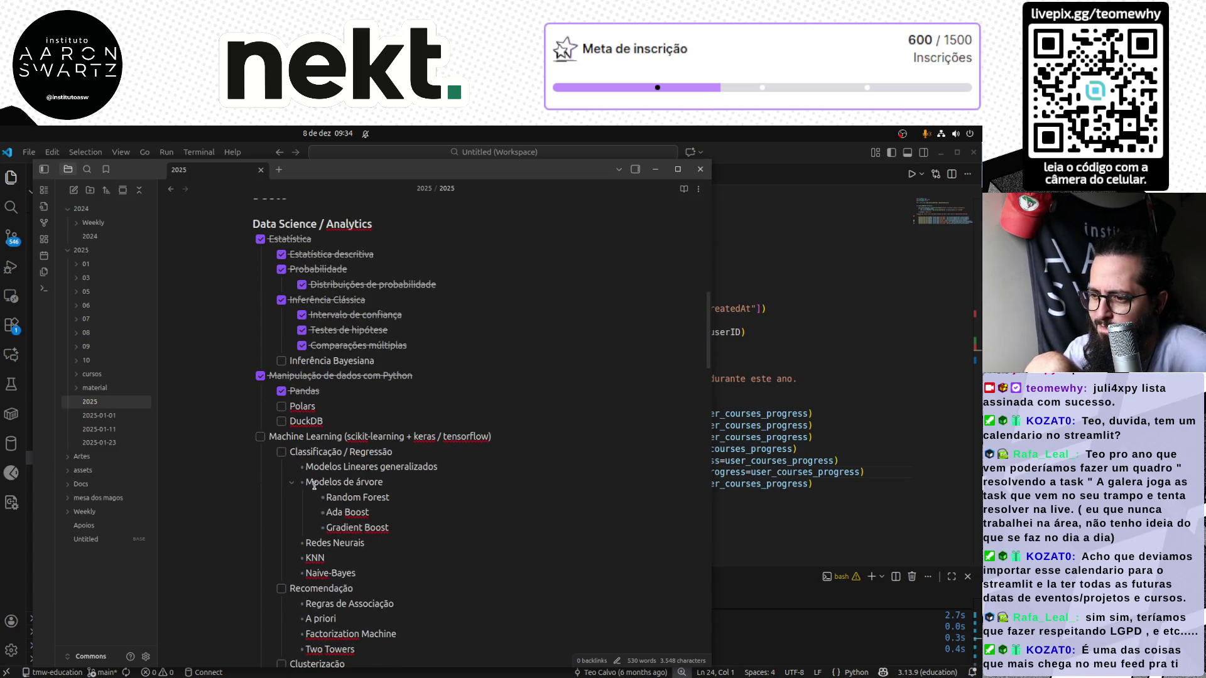
{"action": "left_click", "coordinate": [282, 454]}
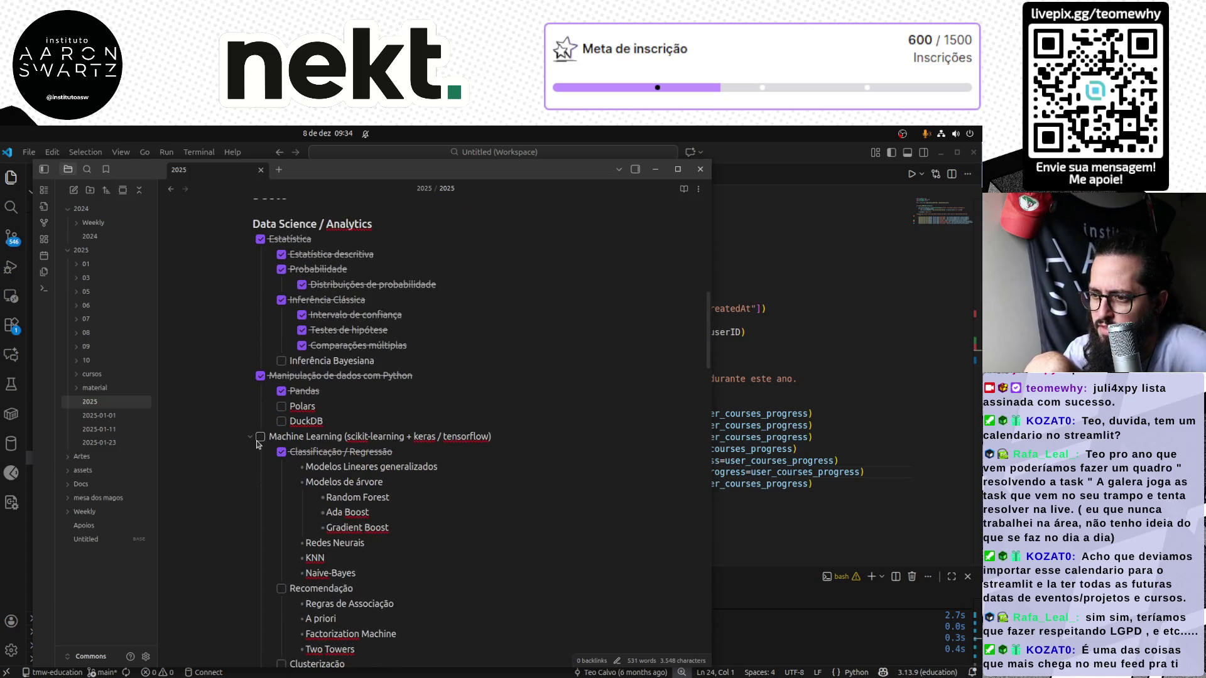
{"action": "left_click", "coordinate": [260, 437]}
{"action": "scroll", "coordinate": [283, 559], "scroll_direction": "down", "scroll_amount": 1}
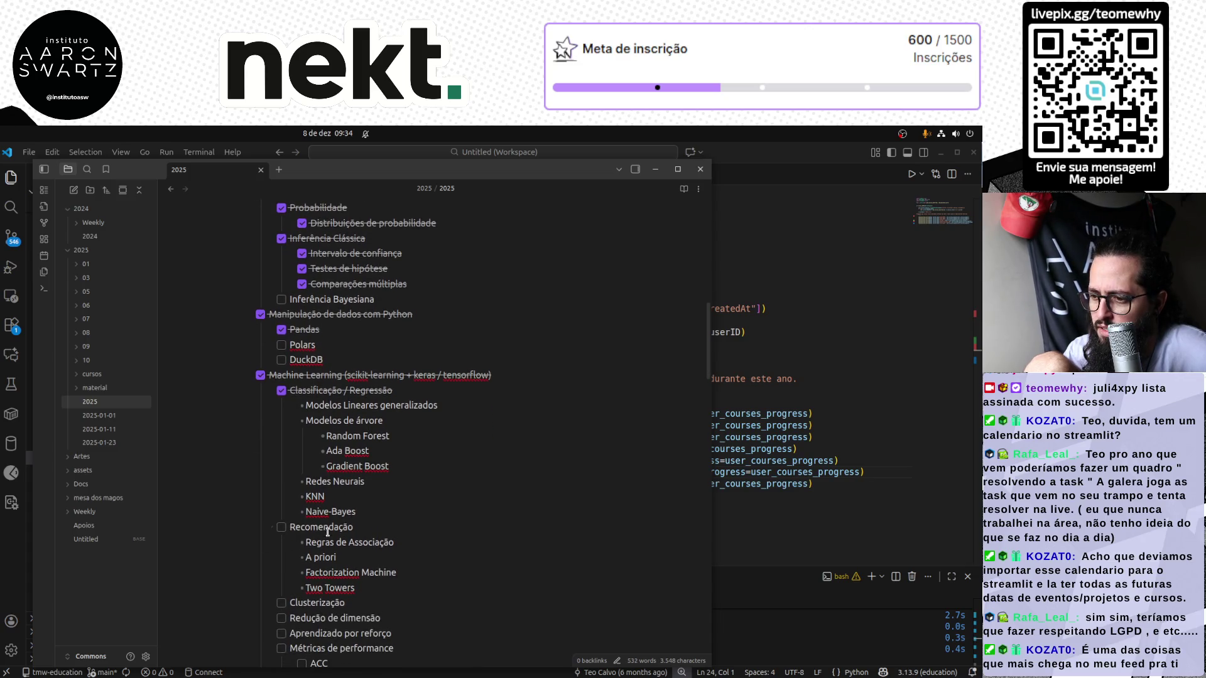
{"action": "scroll", "coordinate": [334, 542], "scroll_direction": "down", "scroll_amount": 1}
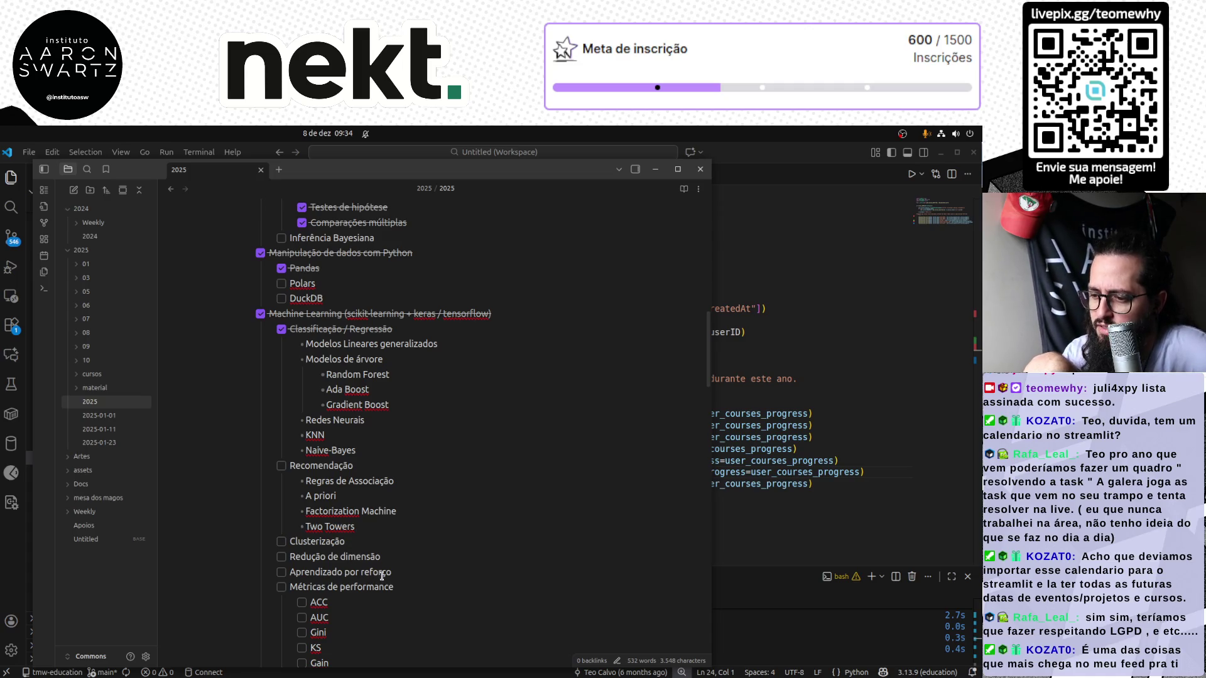
{"action": "scroll", "coordinate": [382, 575], "scroll_direction": "down", "scroll_amount": 1}
Tick Métricas de performance with its ACC/AUC/Gini and Lift items, plus Data Apps with Streamlit and Matplotlib
{"action": "left_click", "coordinate": [281, 526]}
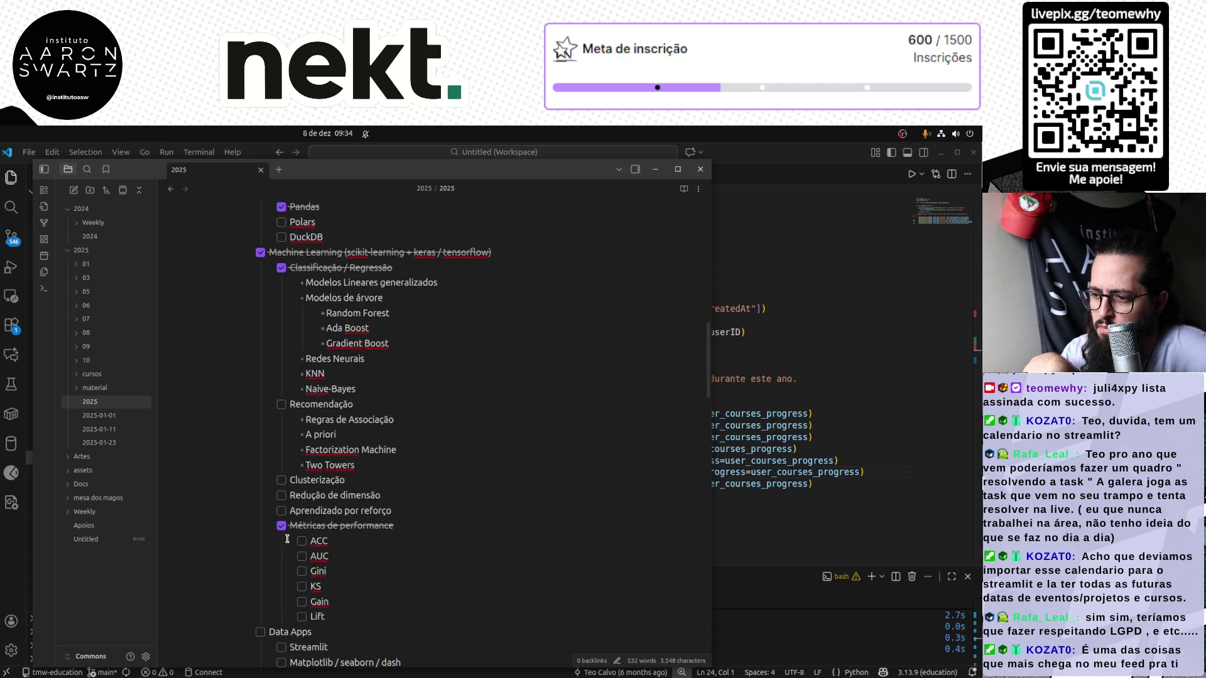
{"action": "left_click", "coordinate": [301, 541]}
{"action": "left_click", "coordinate": [301, 556]}
{"action": "left_click", "coordinate": [301, 616]}
{"action": "scroll", "coordinate": [347, 575], "scroll_direction": "down", "scroll_amount": 1}
{"action": "left_click", "coordinate": [260, 571]}
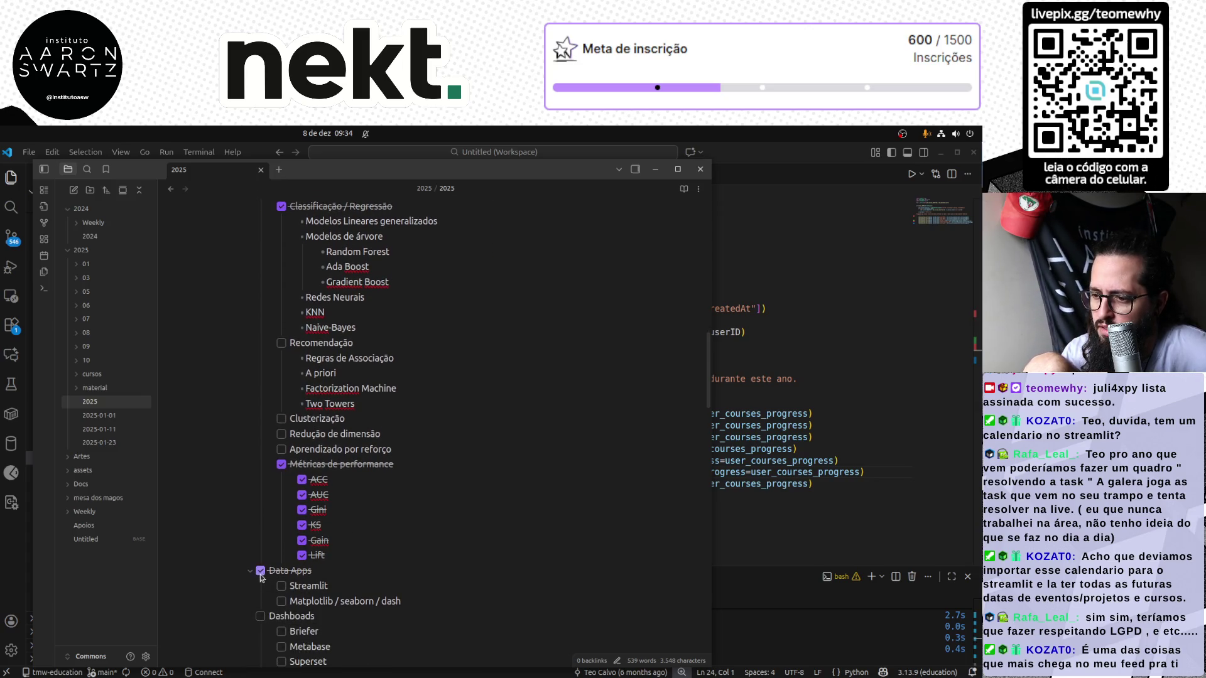
{"action": "left_click", "coordinate": [282, 602]}
{"action": "scroll", "coordinate": [377, 589], "scroll_direction": "down", "scroll_amount": 2}
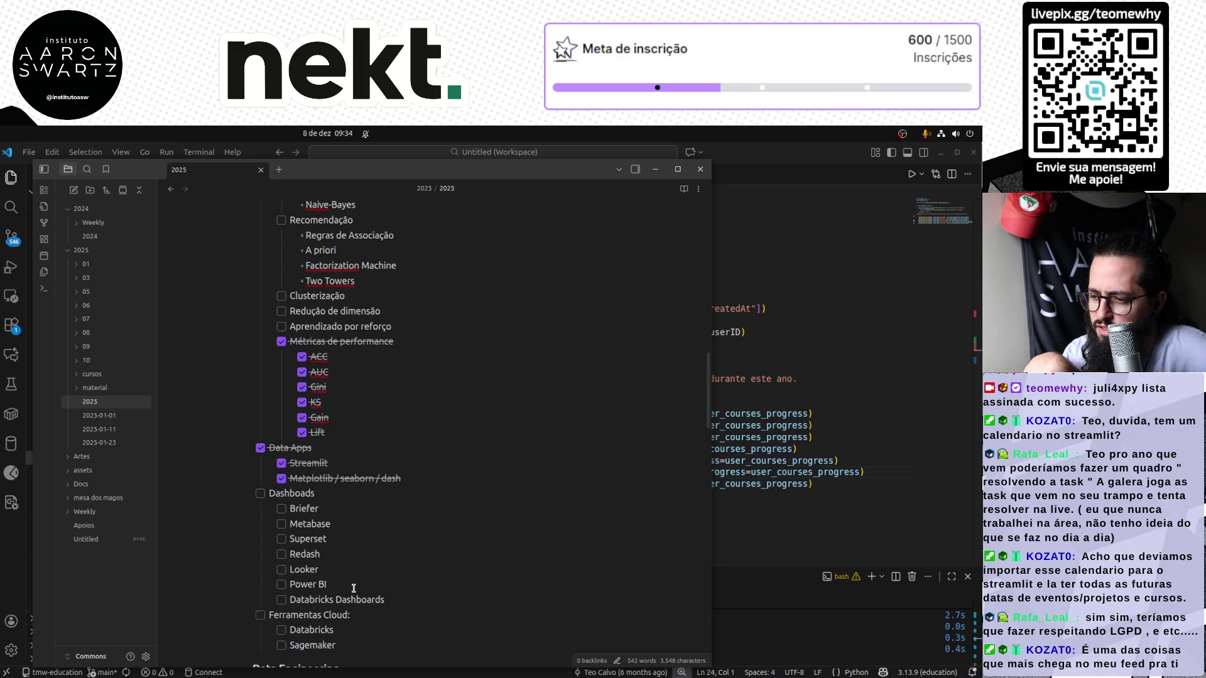
{"action": "scroll", "coordinate": [350, 591], "scroll_direction": "down", "scroll_amount": 1}
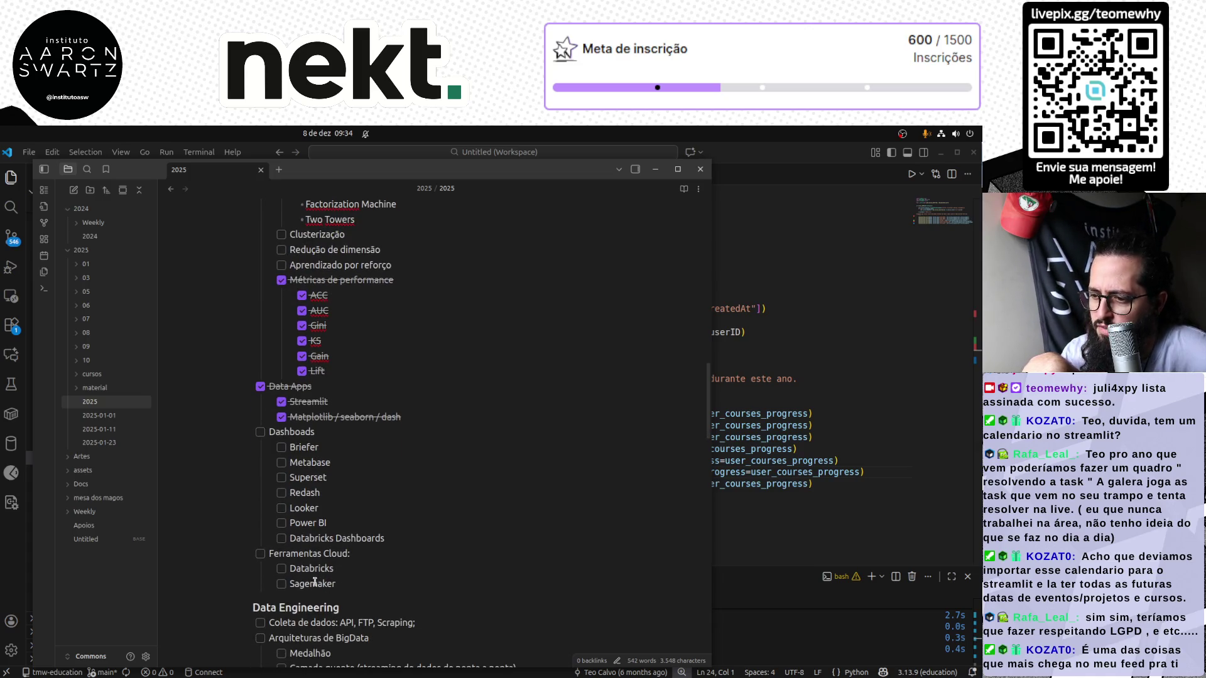
Tick Ferramentas Cloud and Coleta de dados, adding checked Nekt and nested F1 items under them
{"action": "left_click", "coordinate": [261, 554]}
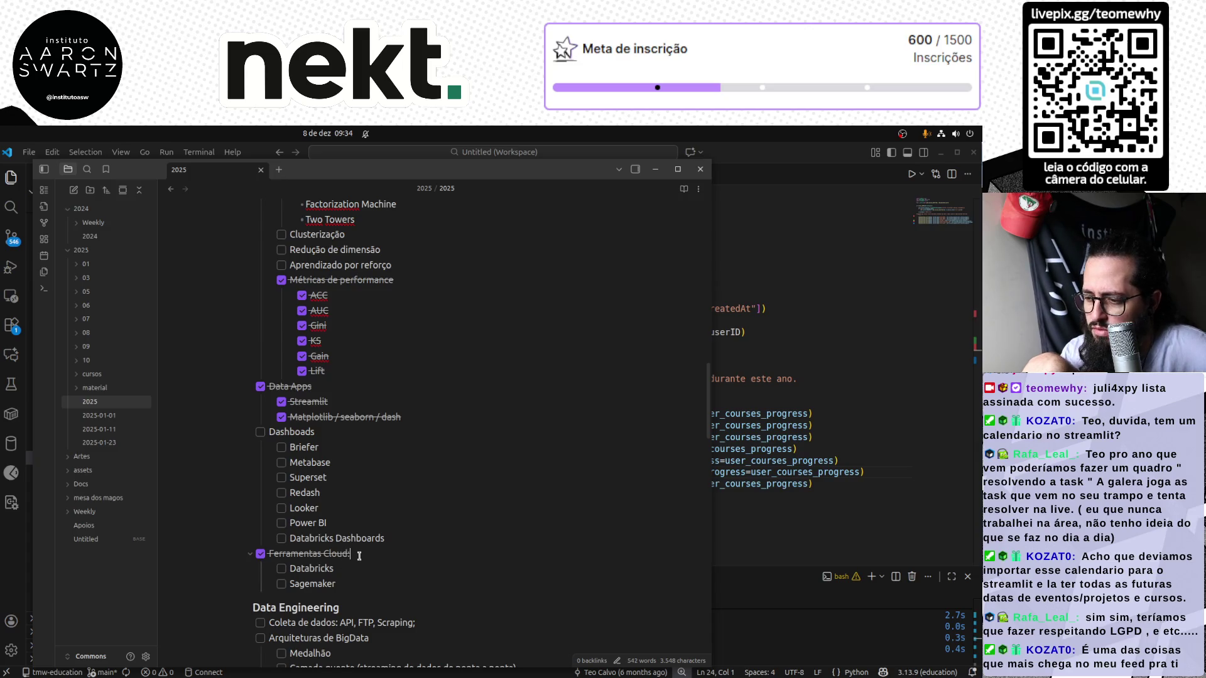
{"action": "key", "text": "Return"}
{"action": "type", "text": "Nekt"}
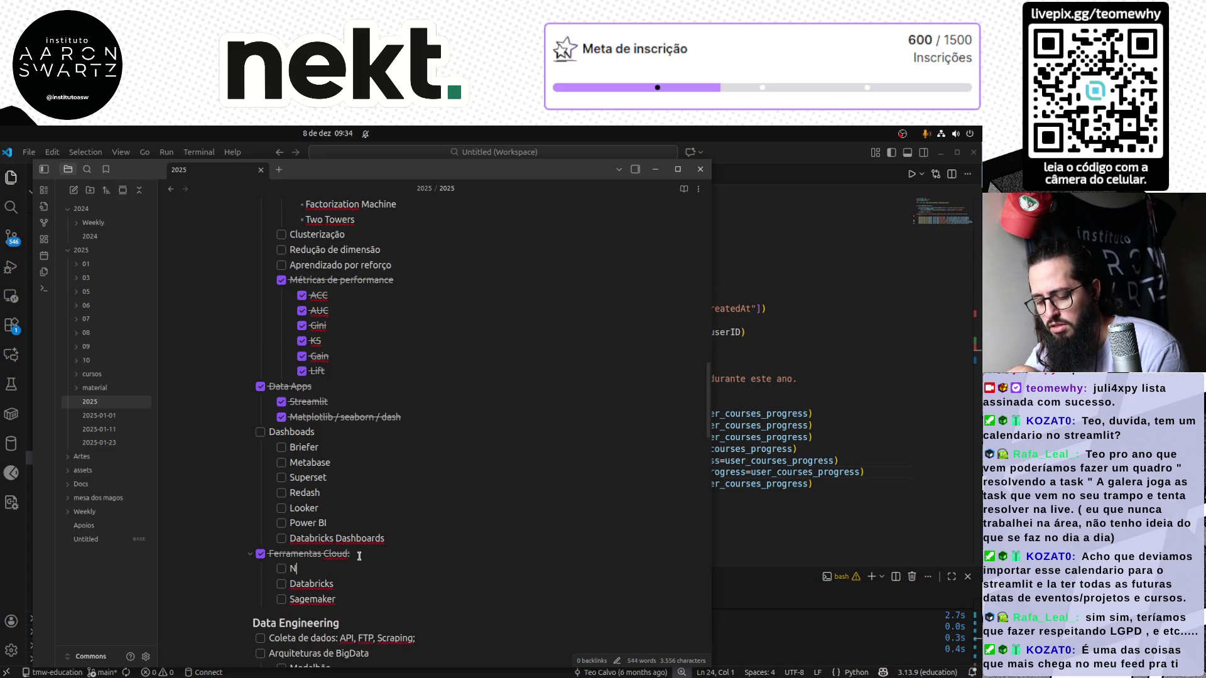
{"action": "left_click", "coordinate": [280, 569]}
{"action": "scroll", "coordinate": [320, 566], "scroll_direction": "down", "scroll_amount": 2}
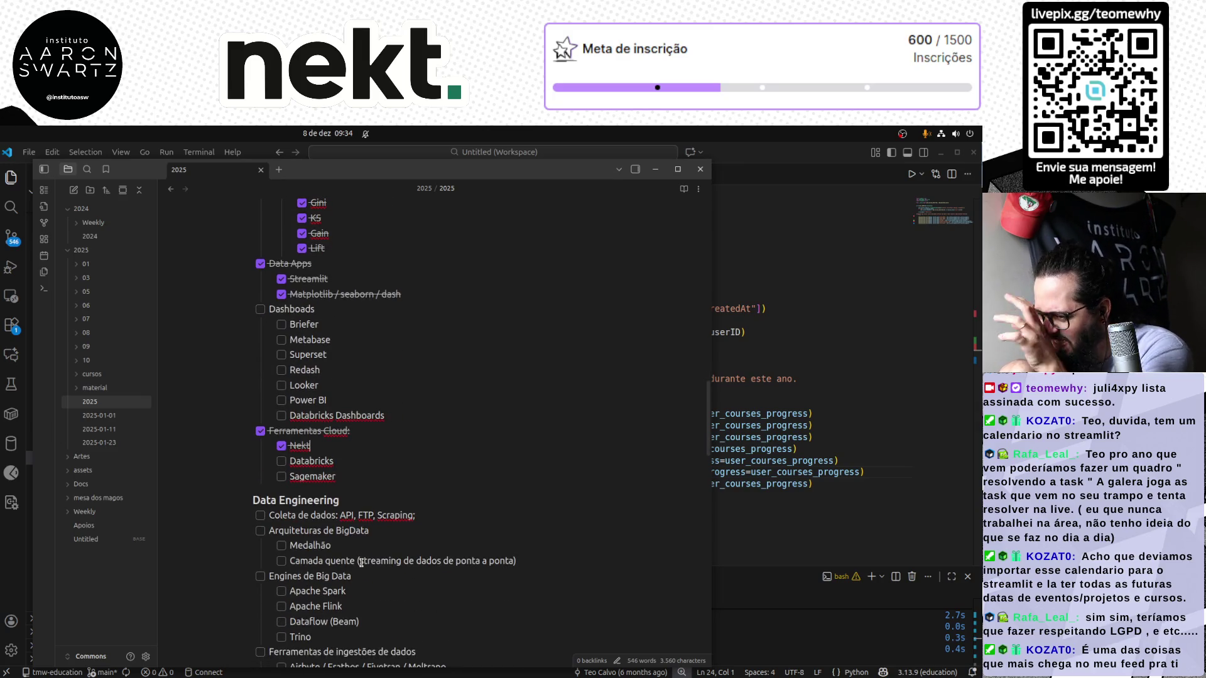
{"action": "left_click", "coordinate": [260, 516]}
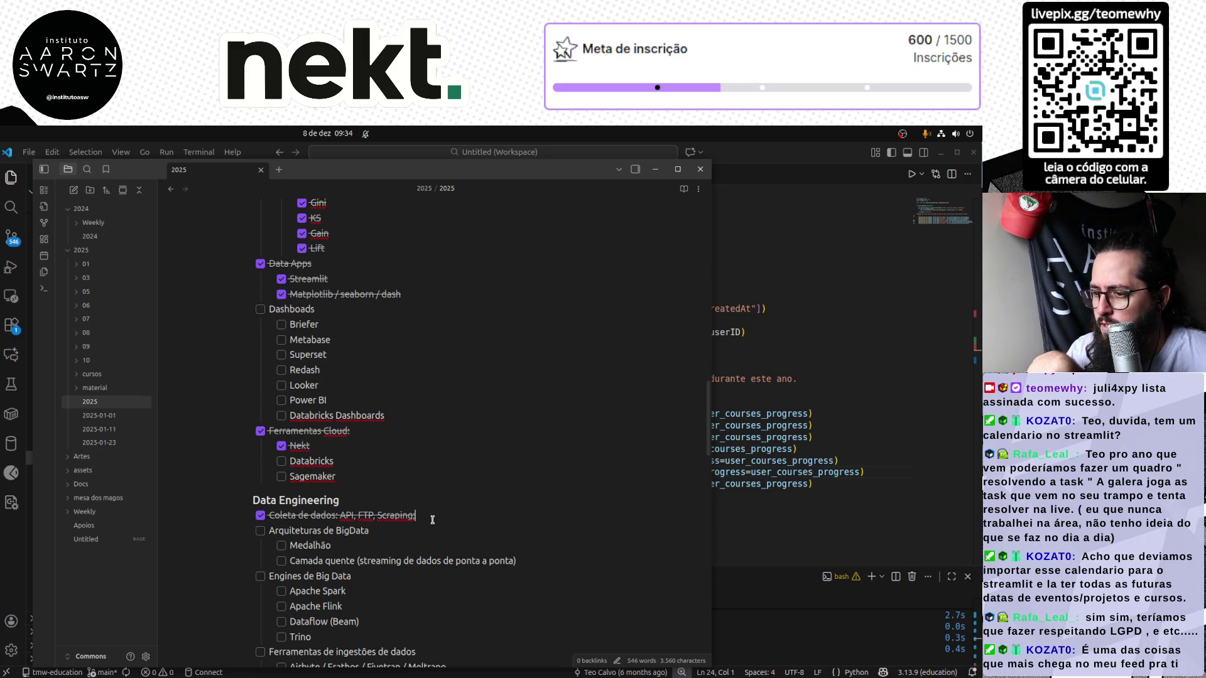
{"action": "key", "text": "Return"}
{"action": "key", "text": "Tab"}
{"action": "type", "text": "F1"}
{"action": "key", "text": "ctrl+Return"}
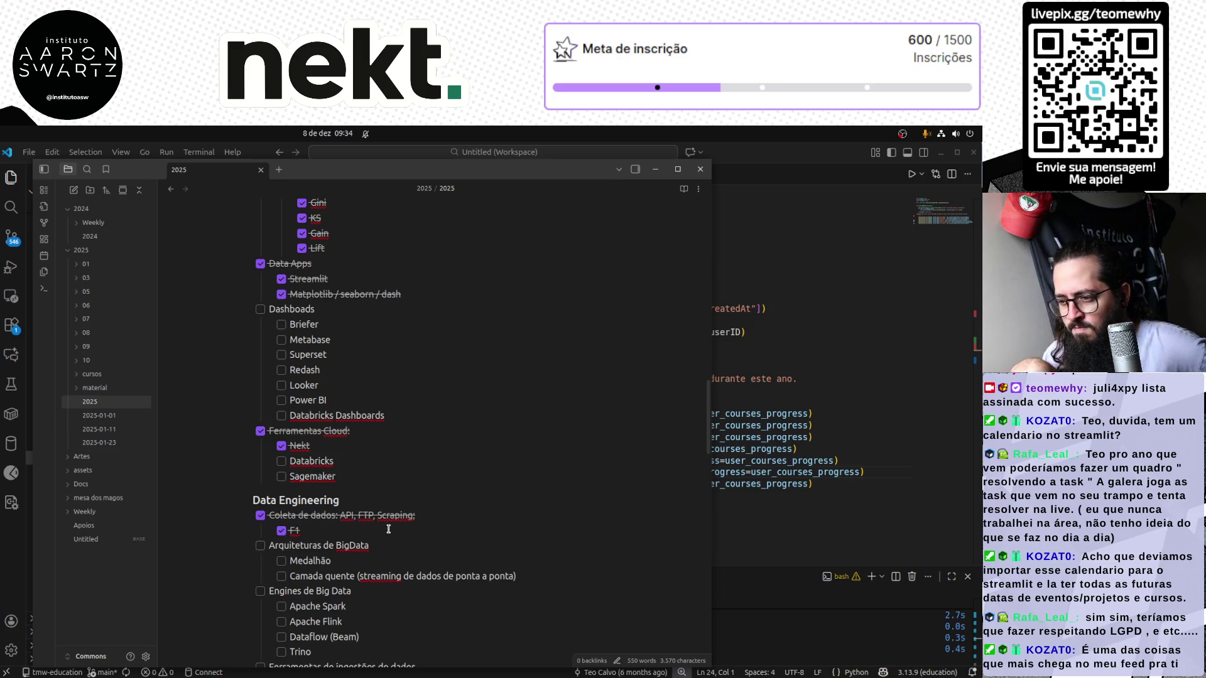
{"action": "scroll", "coordinate": [388, 530], "scroll_direction": "down", "scroll_amount": 2}
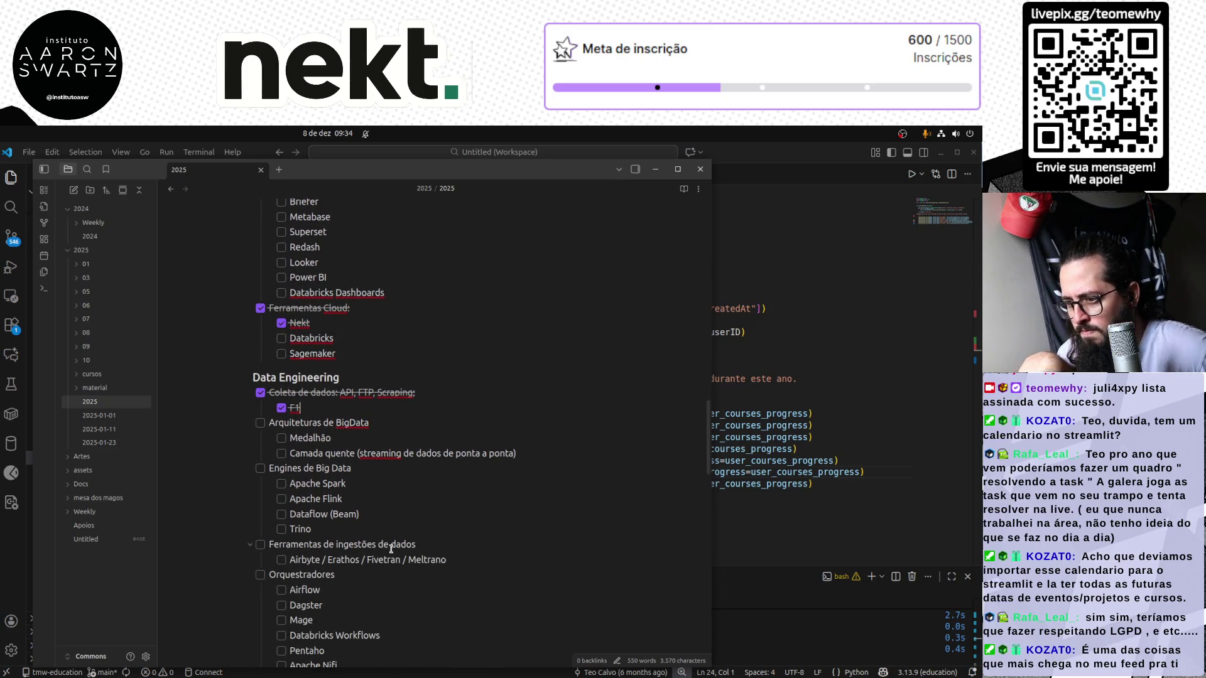
{"action": "scroll", "coordinate": [388, 529], "scroll_direction": "down", "scroll_amount": 2}
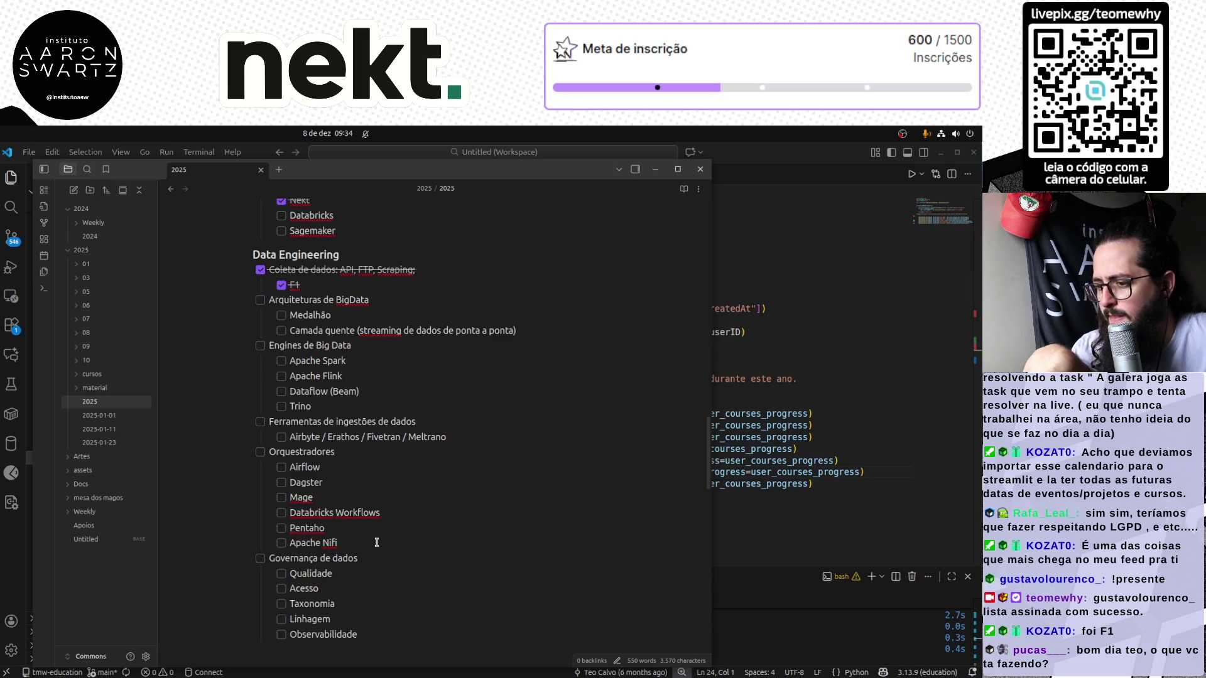
Add a checked Prefect item below Apache Nifi and tick Orquestradores and Engines de Big Data
{"action": "key", "text": "Return"}
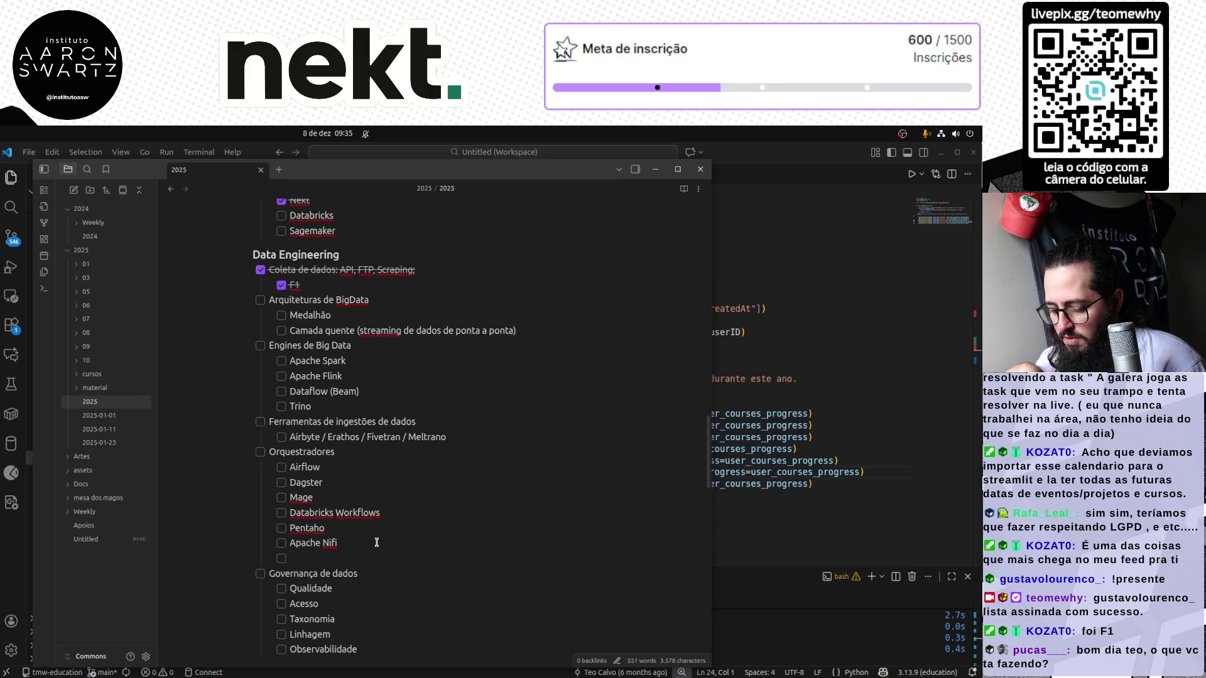
{"action": "type", "text": "Prefect"}
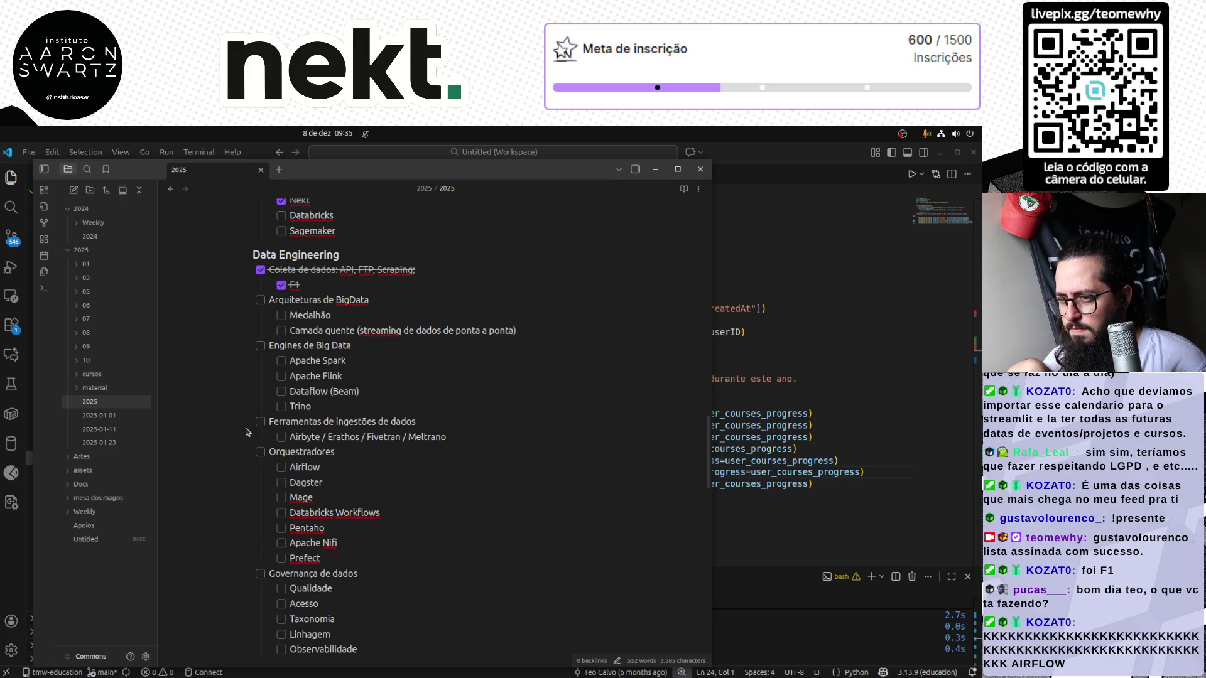
{"action": "left_click", "coordinate": [260, 452]}
{"action": "left_click", "coordinate": [280, 558]}
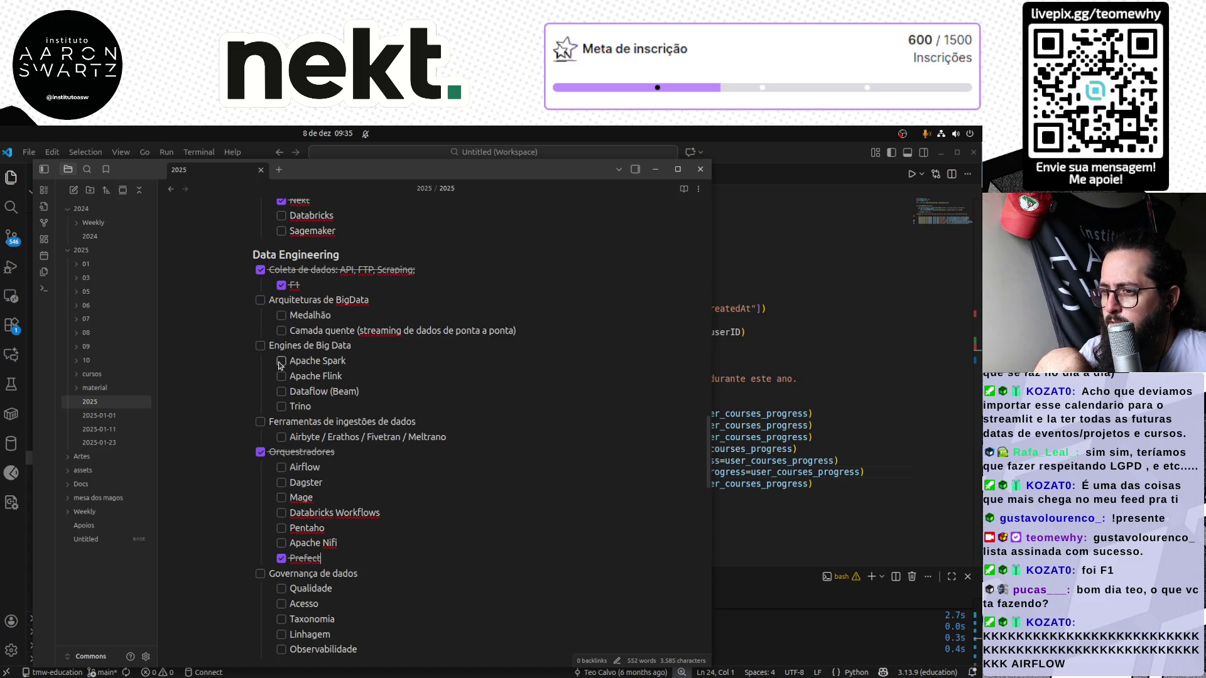
{"action": "left_click", "coordinate": [259, 347]}
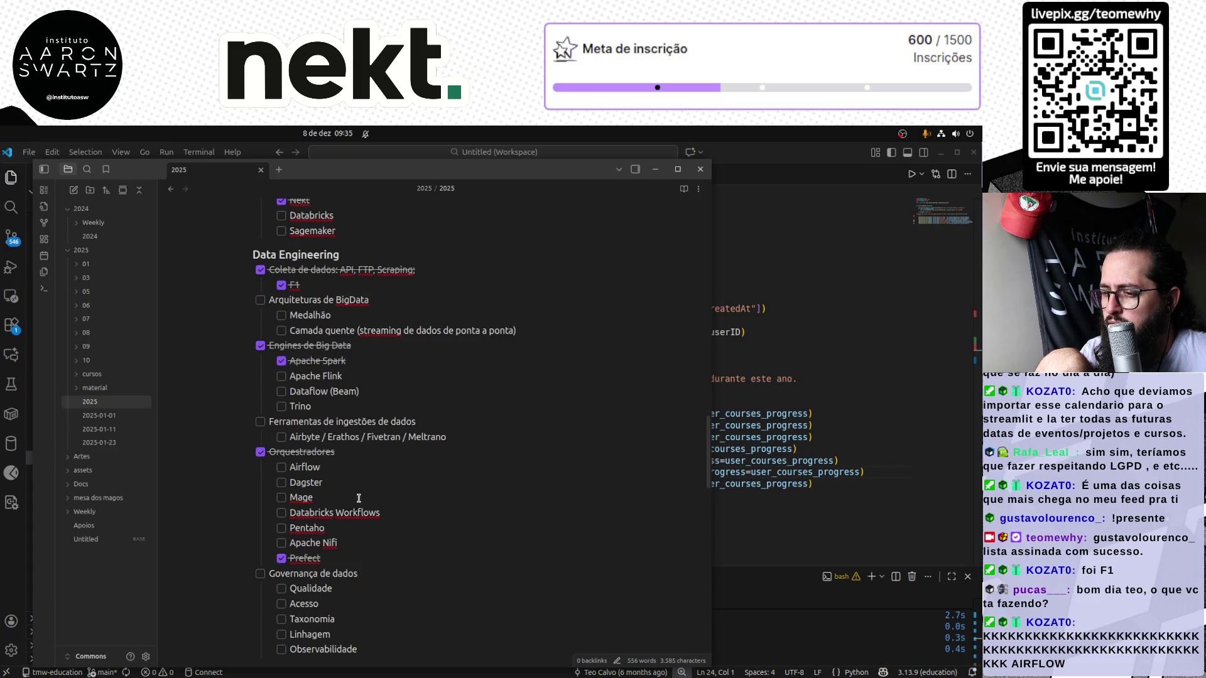
{"action": "scroll", "coordinate": [356, 496], "scroll_direction": "down", "scroll_amount": 1}
{"action": "scroll", "coordinate": [359, 498], "scroll_direction": "down", "scroll_amount": 2}
{"action": "scroll", "coordinate": [364, 502], "scroll_direction": "down", "scroll_amount": 1}
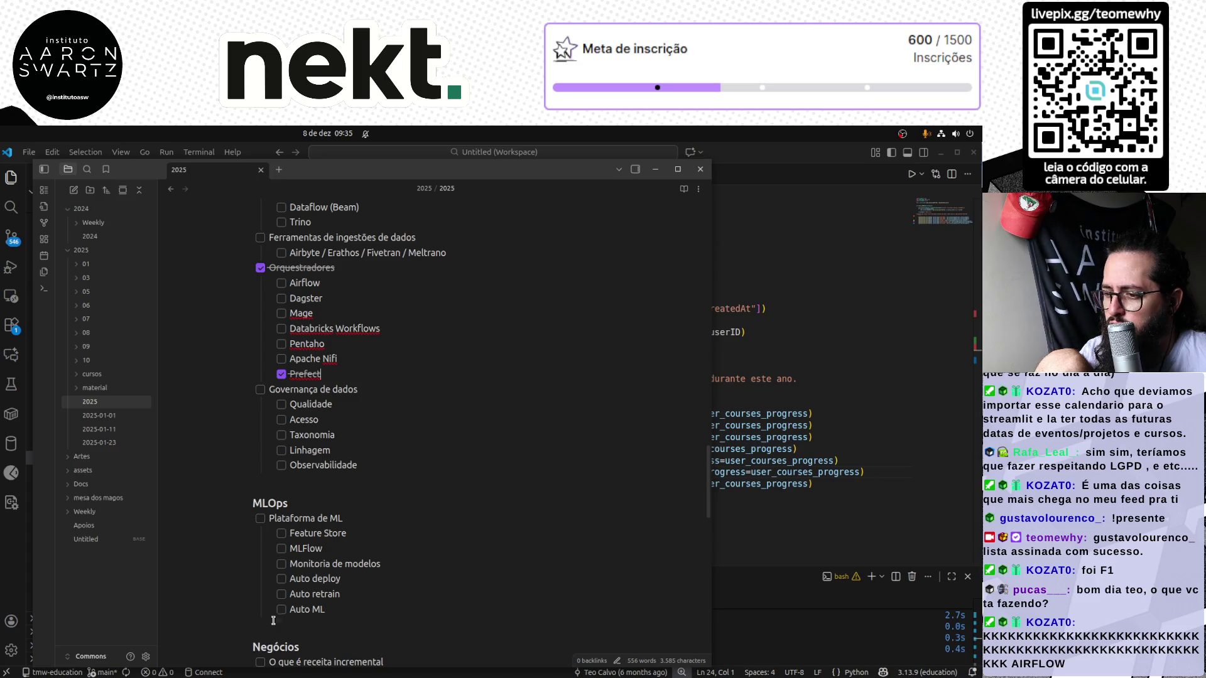
{"action": "scroll", "coordinate": [330, 552], "scroll_direction": "down", "scroll_amount": 2}
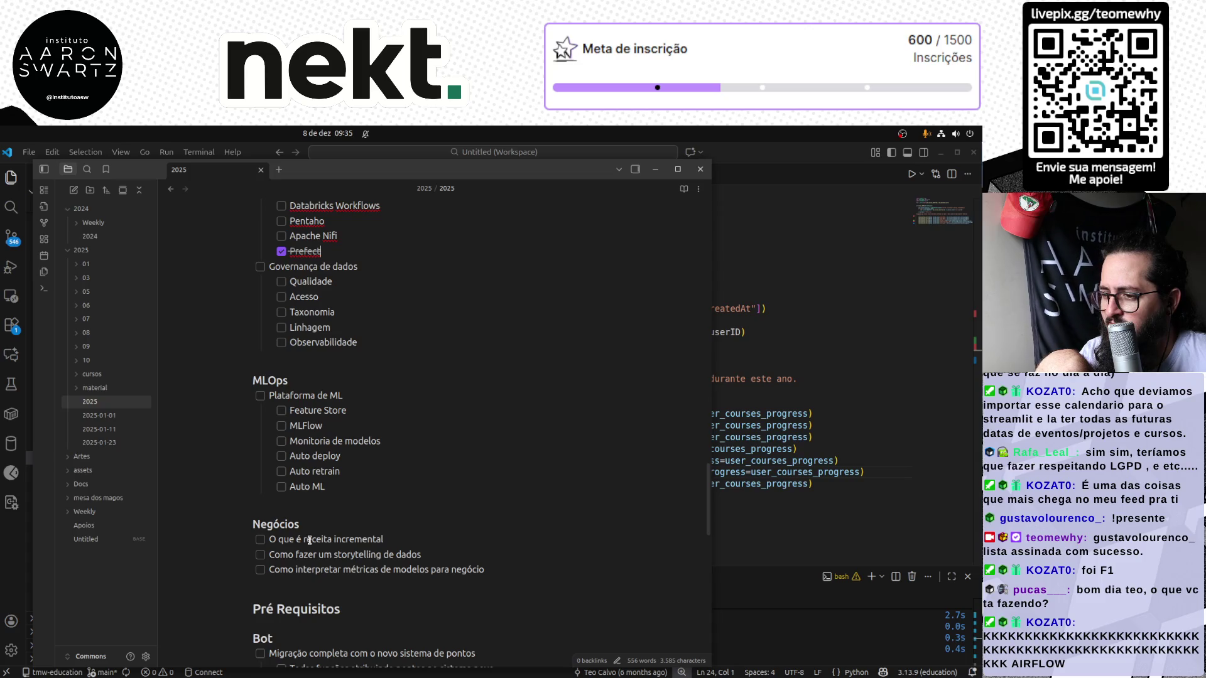
{"action": "triple_click", "coordinate": [311, 540]}
{"action": "triple_click", "coordinate": [313, 555]}
{"action": "triple_click", "coordinate": [326, 571]}
{"action": "left_click", "coordinate": [323, 570]}
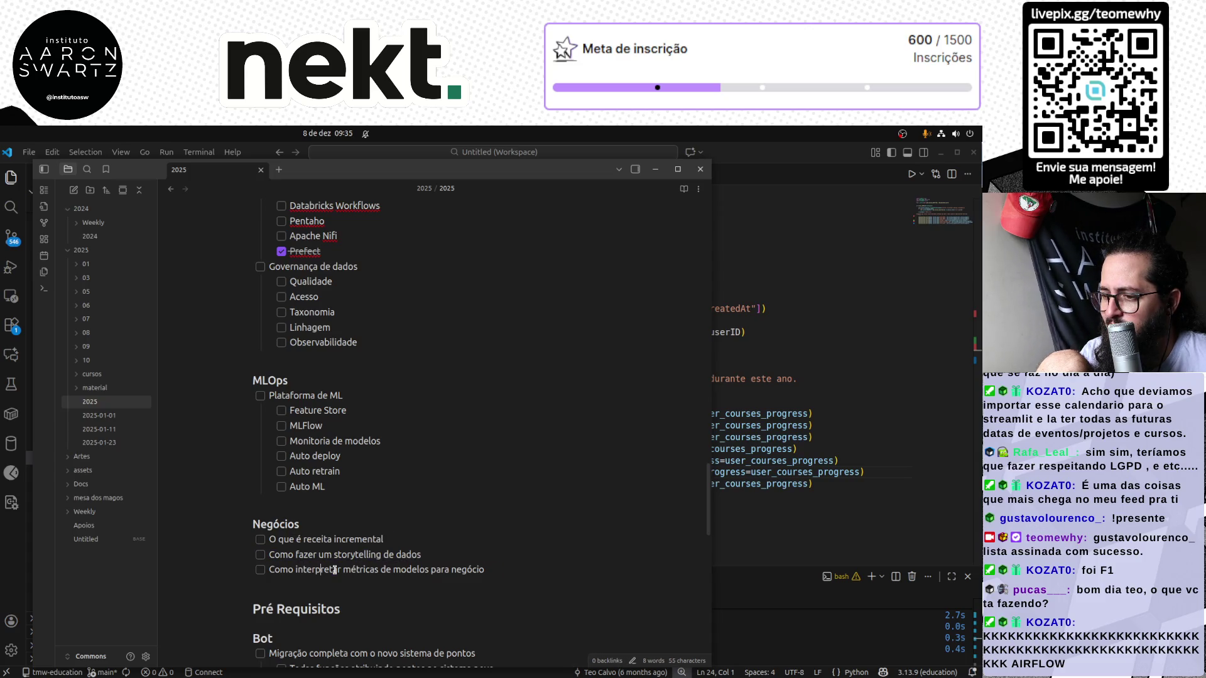
{"action": "left_click", "coordinate": [419, 554]}
{"action": "scroll", "coordinate": [429, 558], "scroll_direction": "down", "scroll_amount": 3}
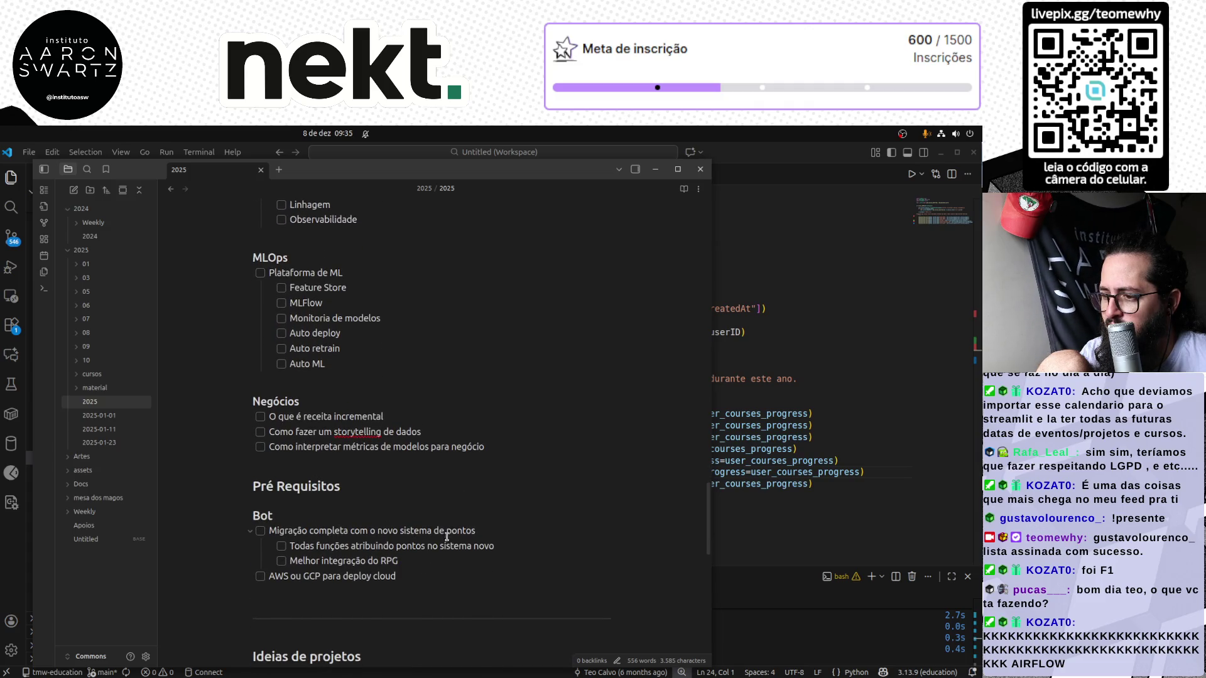
{"action": "left_click_drag", "start_coordinate": [434, 568], "coordinate": [273, 531]}
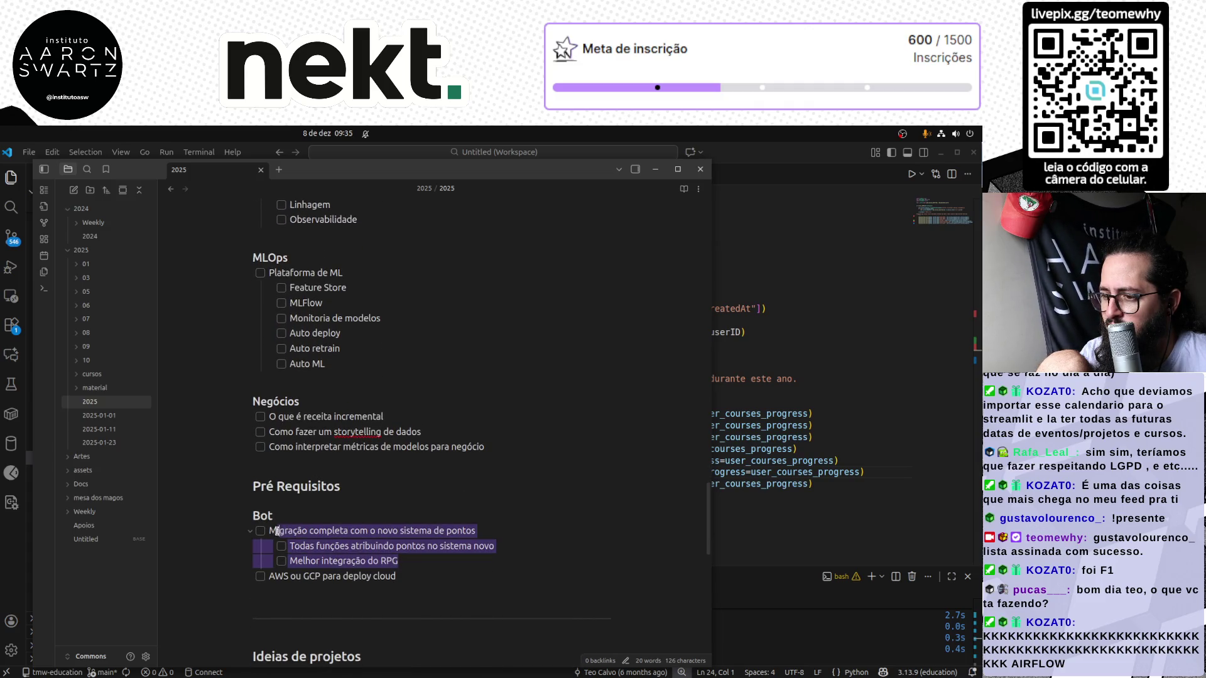
{"action": "left_click", "coordinate": [459, 574]}
{"action": "left_click_drag", "start_coordinate": [410, 574], "coordinate": [251, 535]}
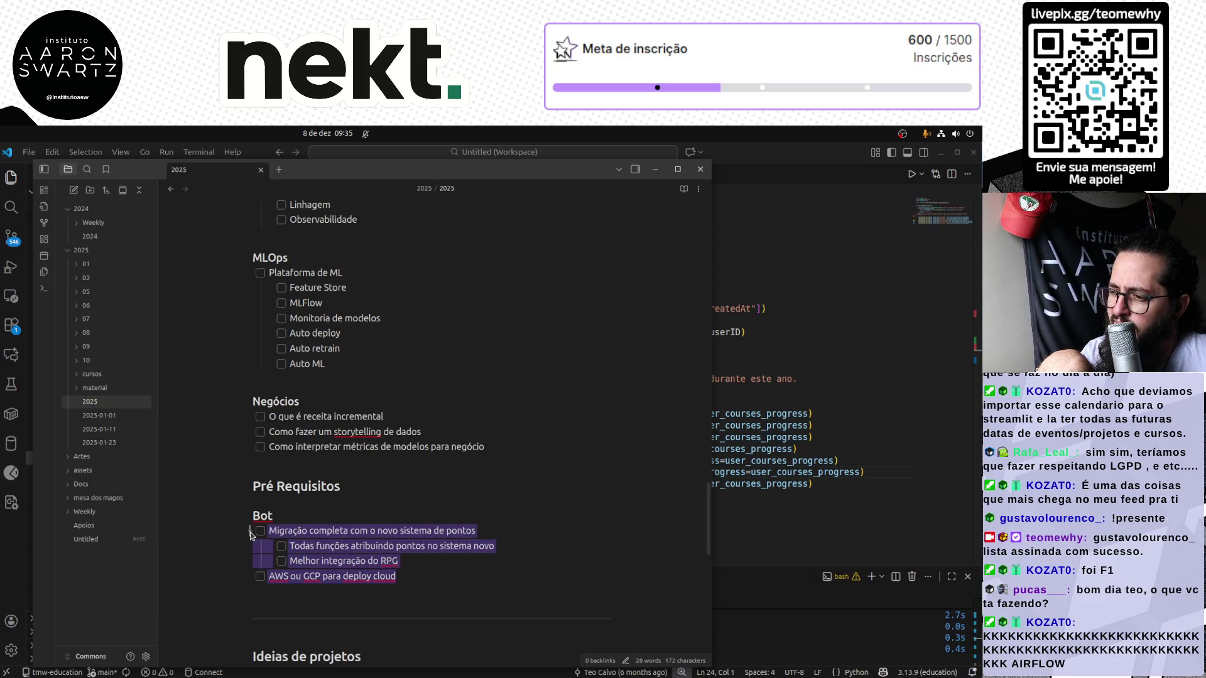
{"action": "left_click", "coordinate": [447, 572]}
{"action": "scroll", "coordinate": [390, 545], "scroll_direction": "down", "scroll_amount": 1}
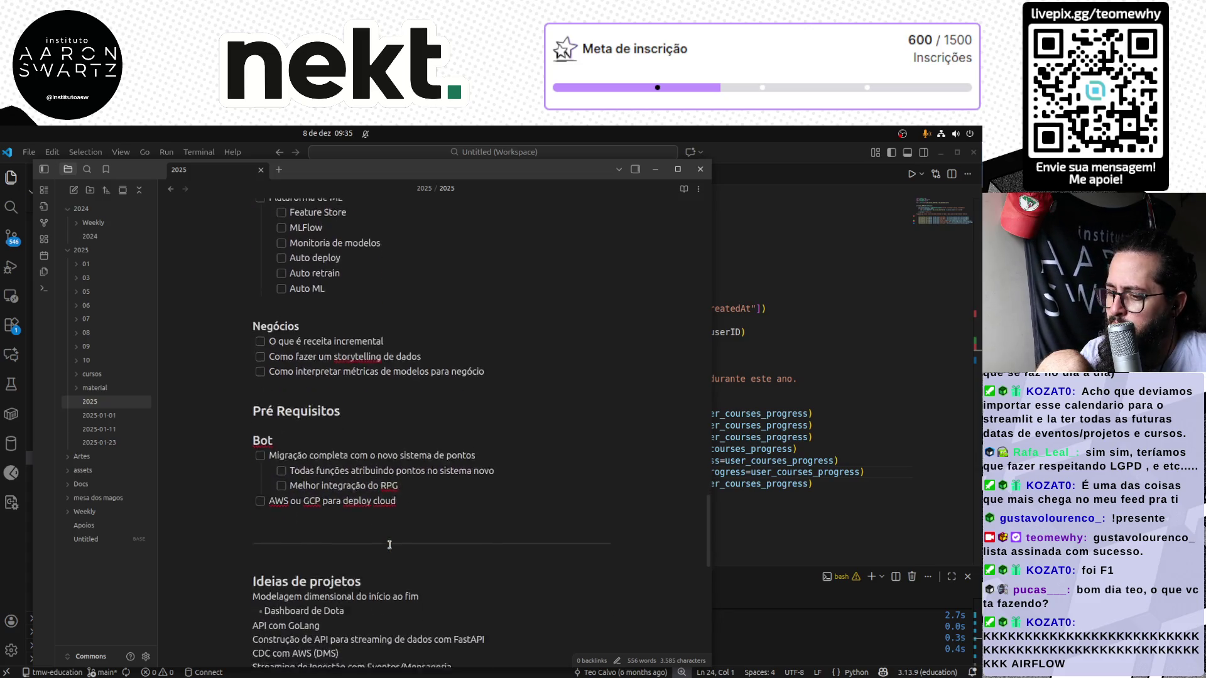
{"action": "scroll", "coordinate": [389, 545], "scroll_direction": "down", "scroll_amount": 2}
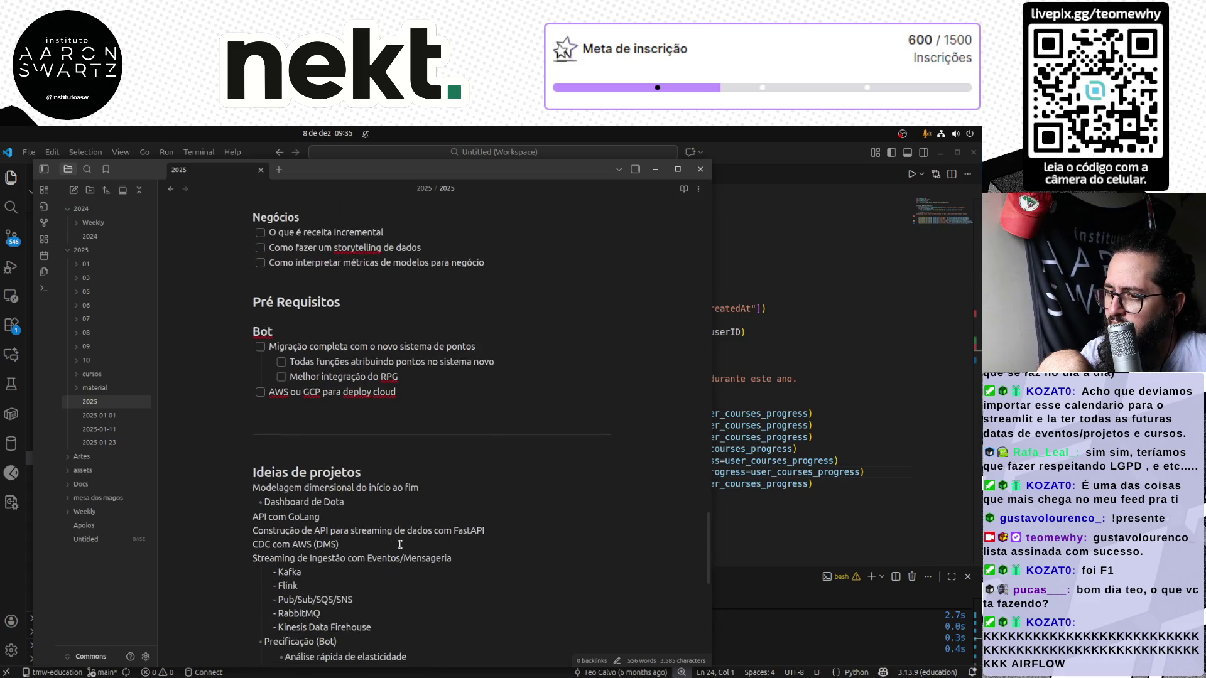
{"action": "scroll", "coordinate": [400, 543], "scroll_direction": "down", "scroll_amount": 2}
{"action": "scroll", "coordinate": [399, 543], "scroll_direction": "down", "scroll_amount": 2}
{"action": "scroll", "coordinate": [399, 544], "scroll_direction": "down", "scroll_amount": 1}
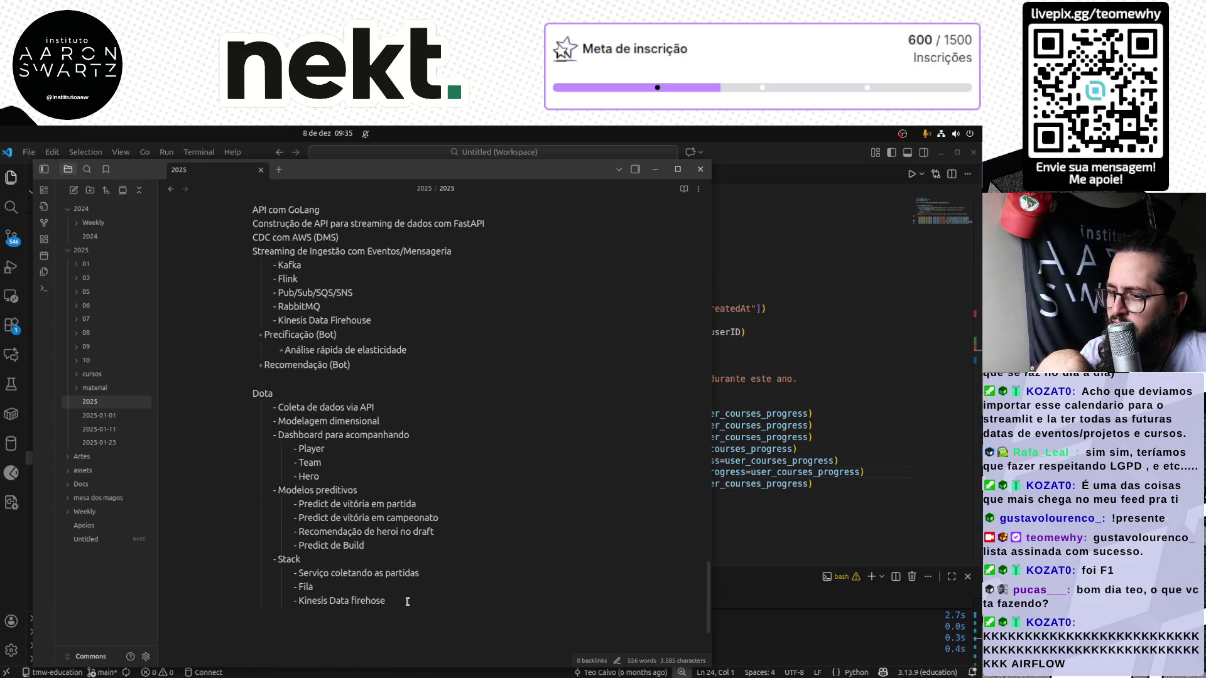
{"action": "left_click_drag", "start_coordinate": [407, 601], "coordinate": [251, 392]}
{"action": "left_click", "coordinate": [390, 455]}
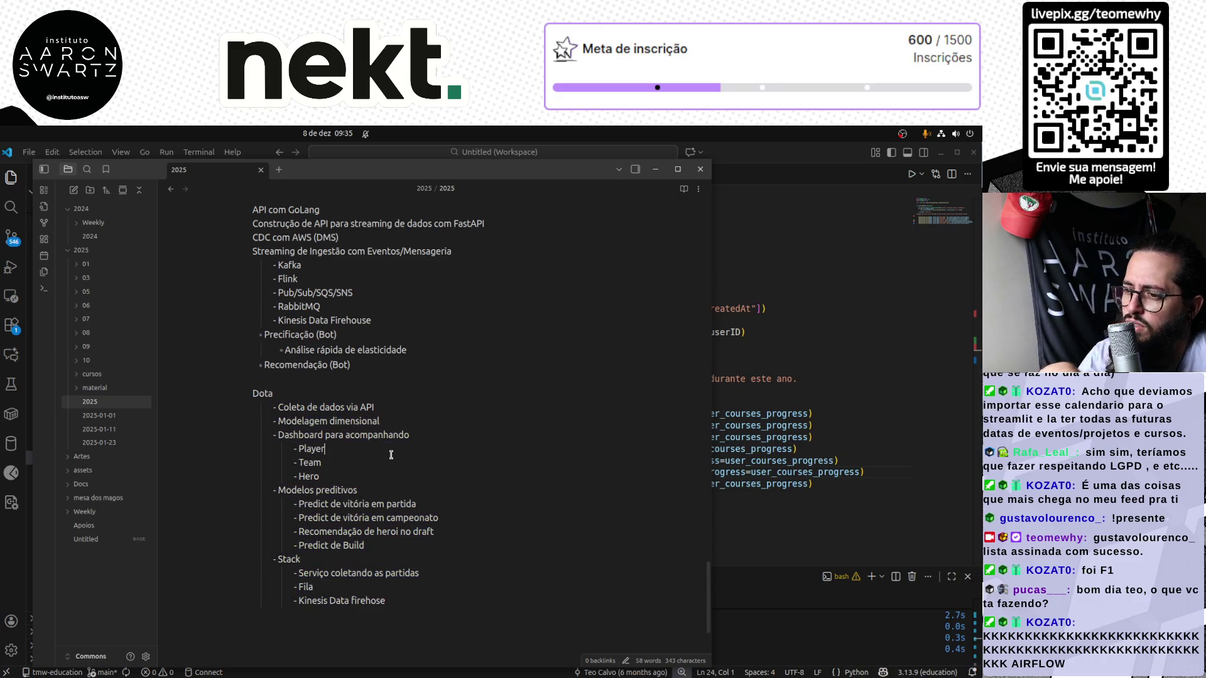
{"action": "scroll", "coordinate": [391, 455], "scroll_direction": "up", "scroll_amount": 2}
{"action": "scroll", "coordinate": [391, 455], "scroll_direction": "up", "scroll_amount": 2}
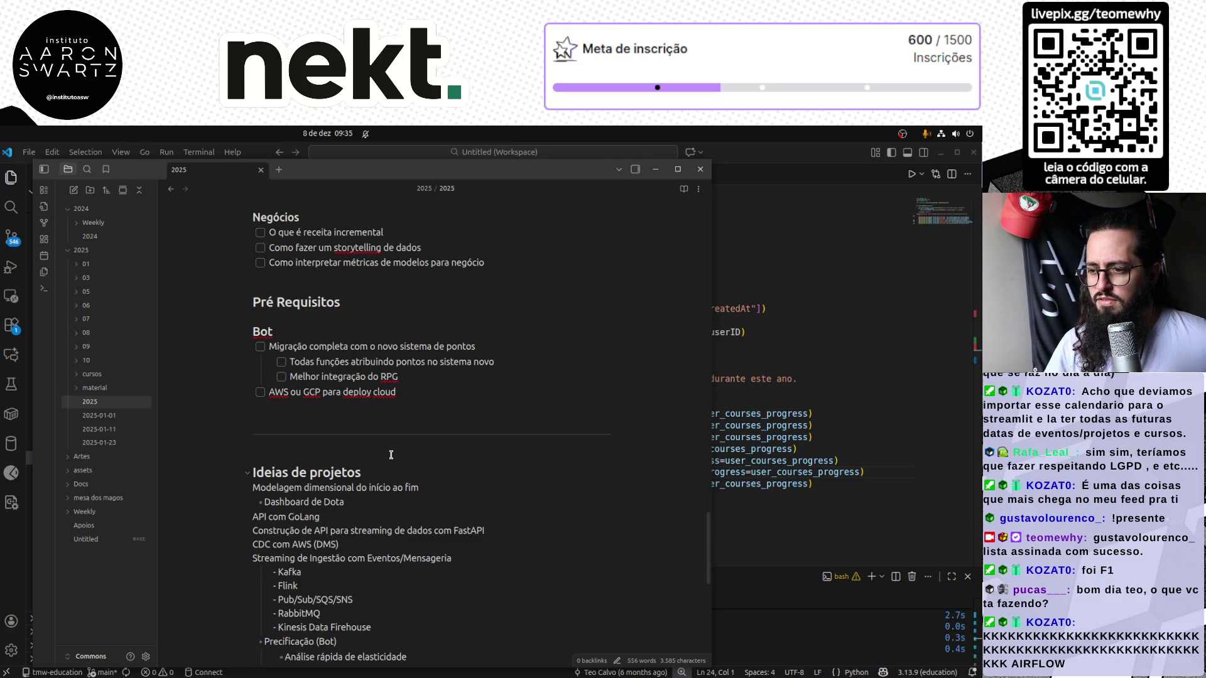
{"action": "scroll", "coordinate": [392, 455], "scroll_direction": "up", "scroll_amount": 2}
{"action": "scroll", "coordinate": [392, 455], "scroll_direction": "up", "scroll_amount": 2}
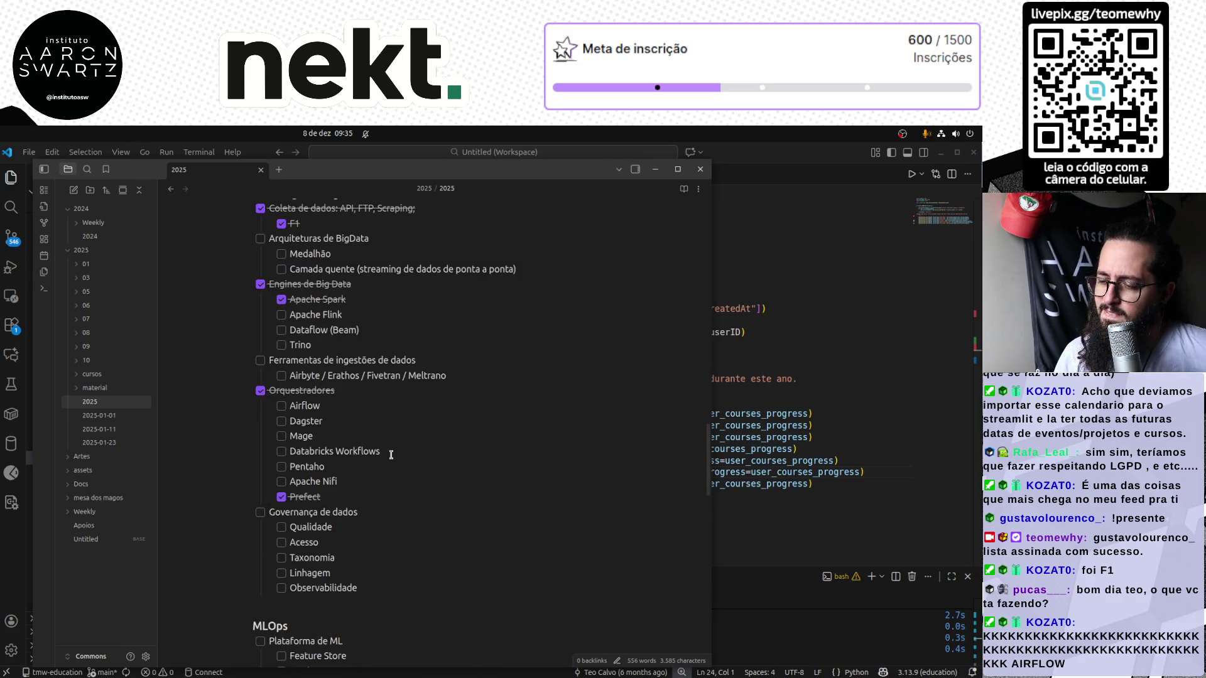
{"action": "scroll", "coordinate": [391, 455], "scroll_direction": "down", "scroll_amount": 1}
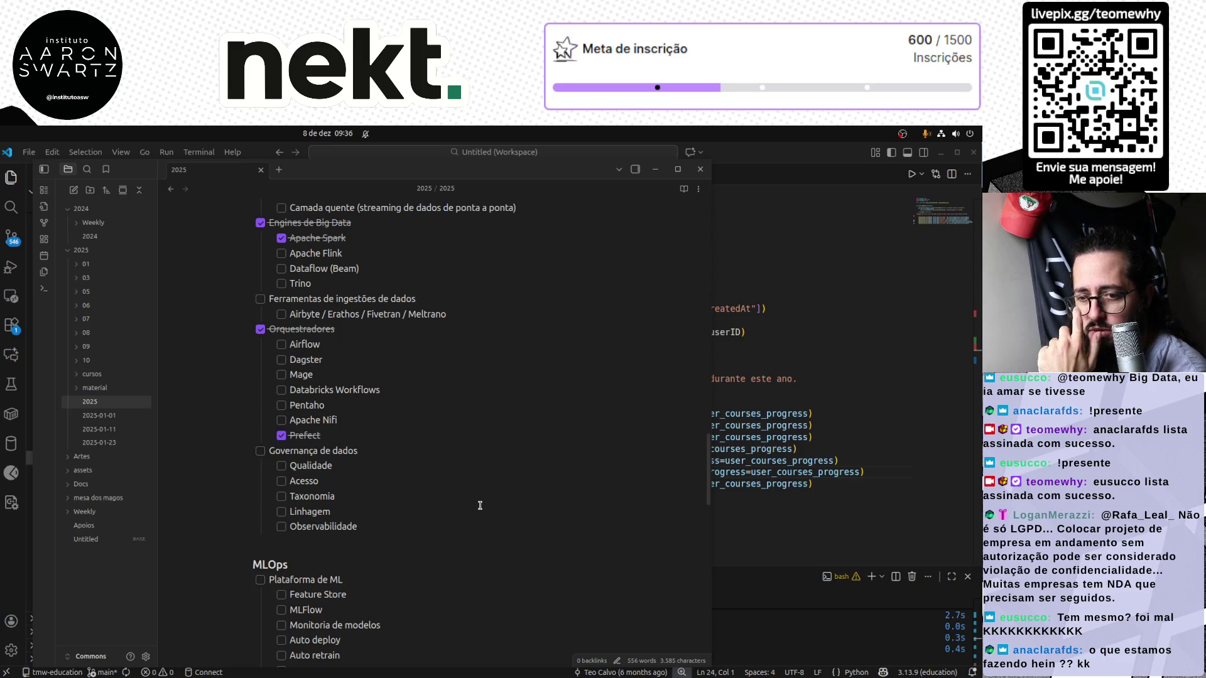
{"action": "scroll", "coordinate": [478, 505], "scroll_direction": "down", "scroll_amount": 1}
{"action": "scroll", "coordinate": [478, 505], "scroll_direction": "down", "scroll_amount": 5}
{"action": "scroll", "coordinate": [479, 504], "scroll_direction": "down", "scroll_amount": 2}
{"action": "scroll", "coordinate": [480, 503], "scroll_direction": "down", "scroll_amount": 3}
{"action": "scroll", "coordinate": [481, 503], "scroll_direction": "down", "scroll_amount": 2}
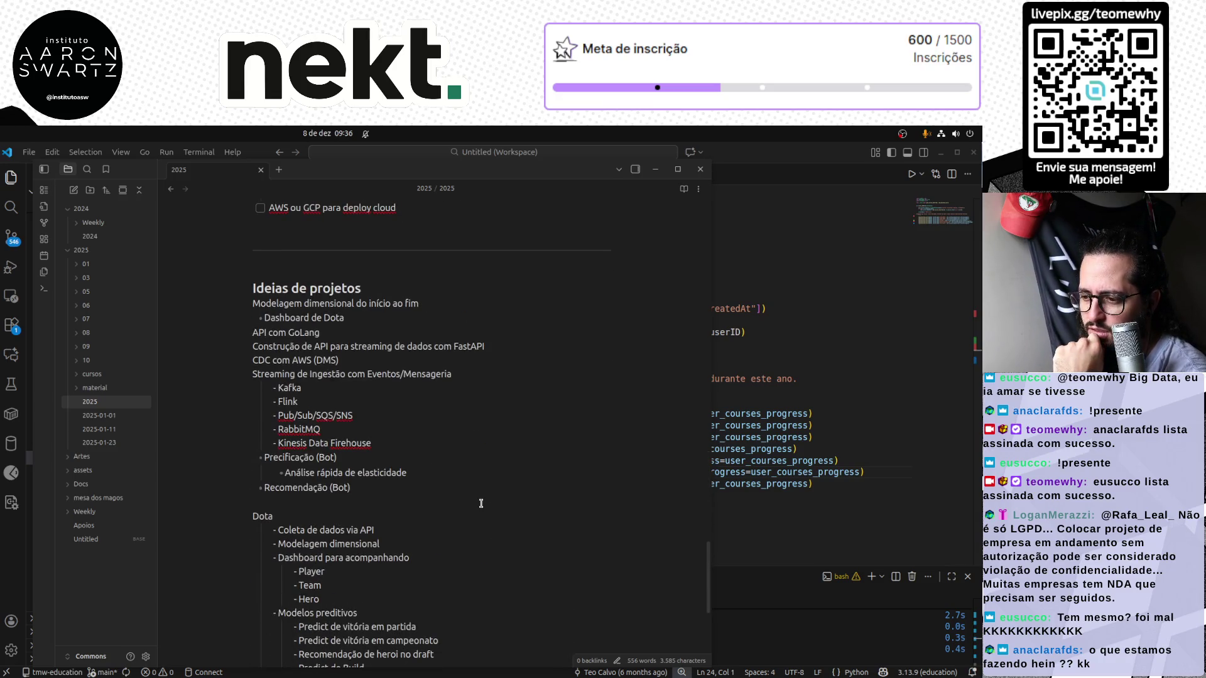
{"action": "scroll", "coordinate": [476, 510], "scroll_direction": "down", "scroll_amount": 5}
{"action": "scroll", "coordinate": [455, 520], "scroll_direction": "up", "scroll_amount": 6}
{"action": "scroll", "coordinate": [455, 520], "scroll_direction": "up", "scroll_amount": 10}
{"action": "scroll", "coordinate": [455, 521], "scroll_direction": "up", "scroll_amount": 10}
{"action": "scroll", "coordinate": [455, 520], "scroll_direction": "up", "scroll_amount": 10}
{"action": "scroll", "coordinate": [455, 521], "scroll_direction": "up", "scroll_amount": 5}
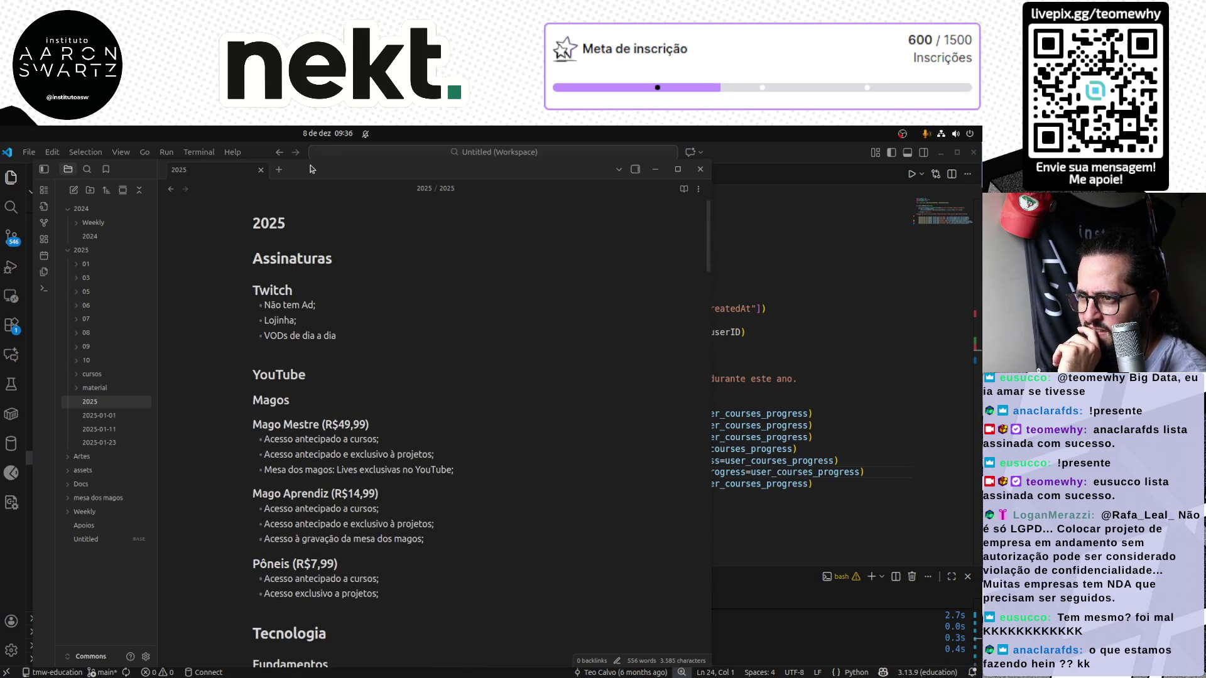
{"action": "left_click", "coordinate": [279, 170]}
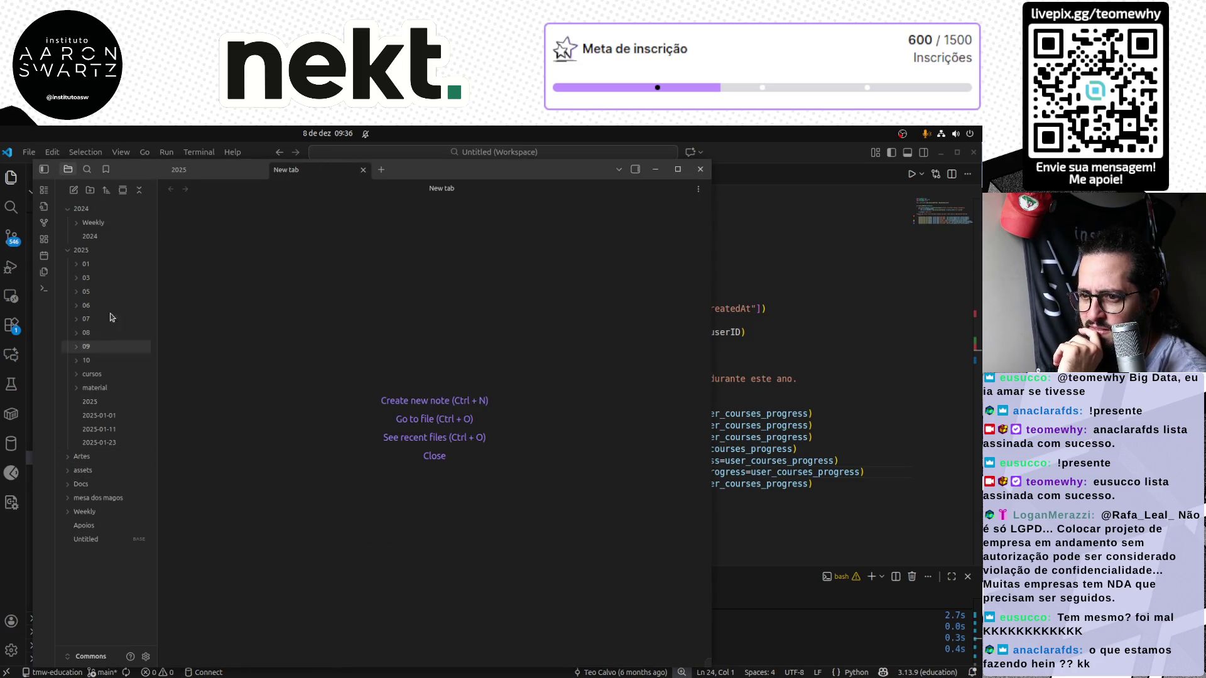
Collapse the year folders and create a new vault folder named 2026
{"action": "left_click", "coordinate": [81, 249]}
{"action": "left_click", "coordinate": [82, 209]}
{"action": "right_click", "coordinate": [80, 412]}
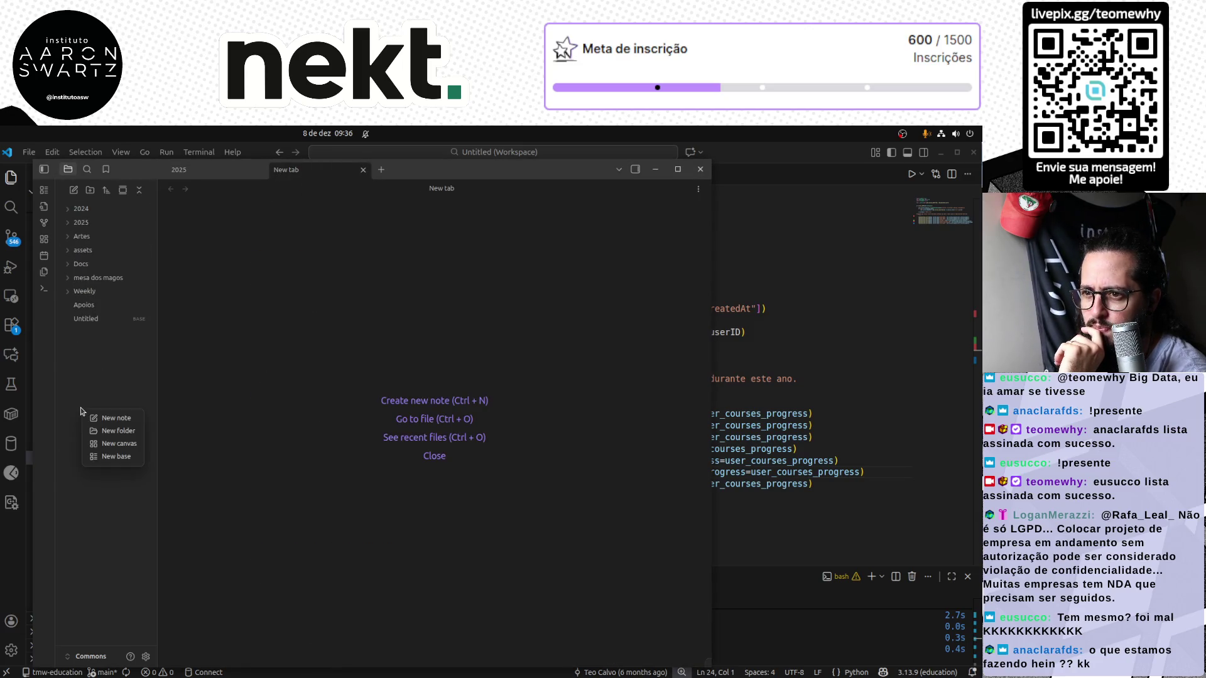
{"action": "left_click", "coordinate": [121, 431]}
{"action": "type", "text": "2026"}
{"action": "key", "text": "Return"}
Create a note titled 2026 inside the 2026 folder and open it next to the 2025 note
{"action": "right_click", "coordinate": [113, 242]}
{"action": "left_click", "coordinate": [130, 250]}
{"action": "type", "text": "2026"}
{"action": "key", "text": "Return"}
{"action": "left_click", "coordinate": [191, 171]}
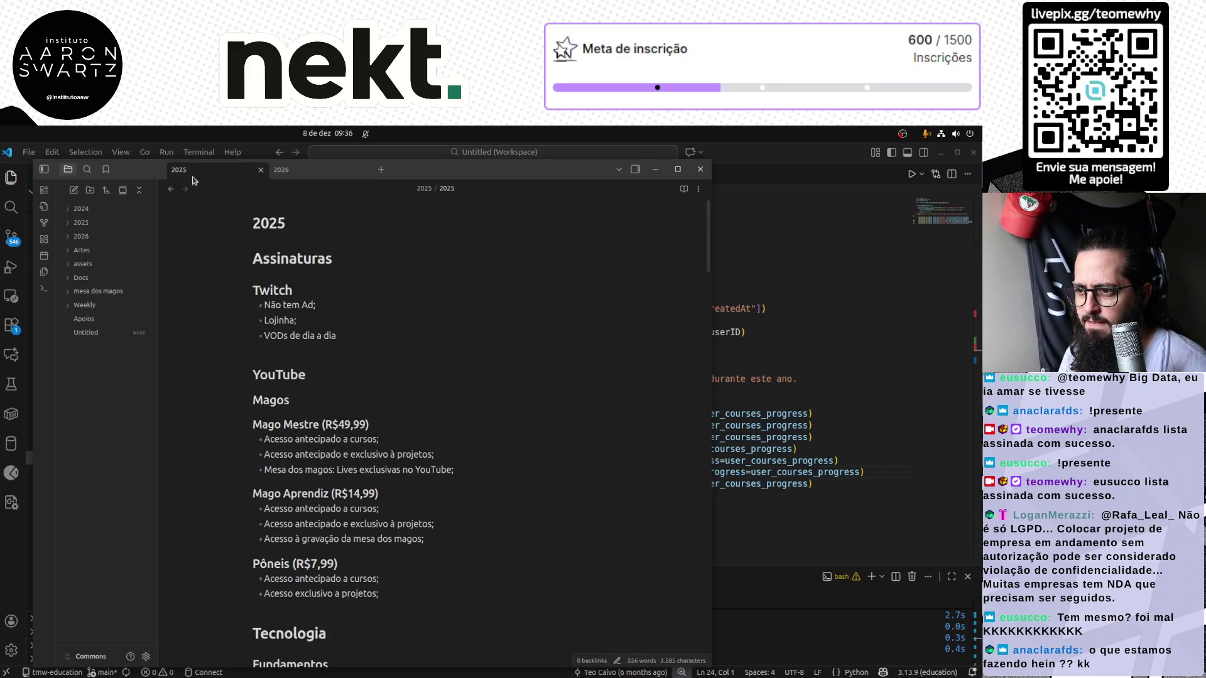
{"action": "scroll", "coordinate": [315, 454], "scroll_direction": "down", "scroll_amount": 3}
{"action": "scroll", "coordinate": [315, 453], "scroll_direction": "down", "scroll_amount": 1}
{"action": "scroll", "coordinate": [315, 453], "scroll_direction": "down", "scroll_amount": 2}
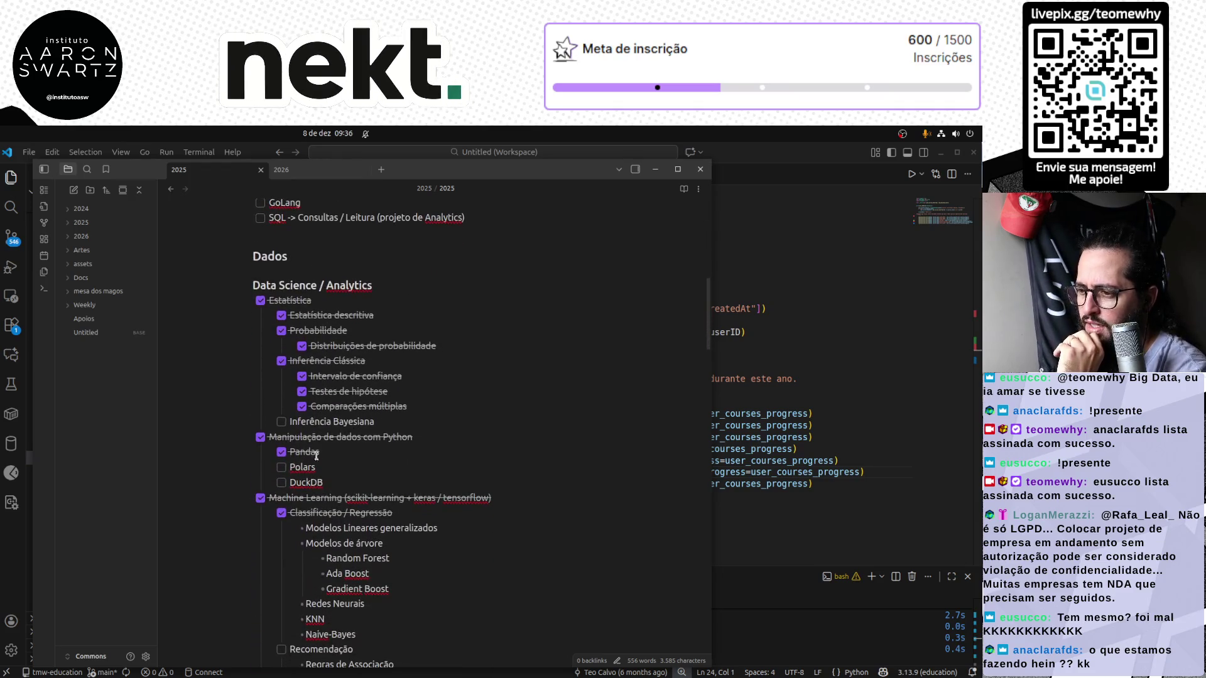
{"action": "scroll", "coordinate": [395, 517], "scroll_direction": "down", "scroll_amount": 1}
{"action": "scroll", "coordinate": [396, 516], "scroll_direction": "down", "scroll_amount": 3}
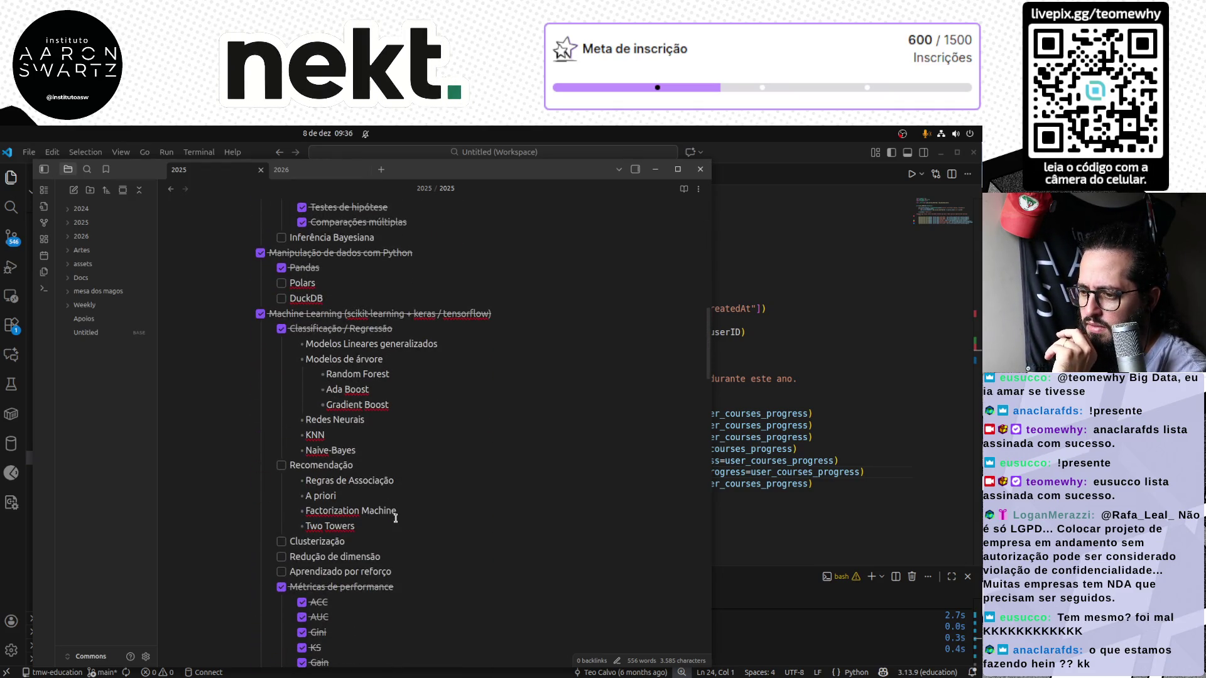
{"action": "scroll", "coordinate": [403, 555], "scroll_direction": "down", "scroll_amount": 1}
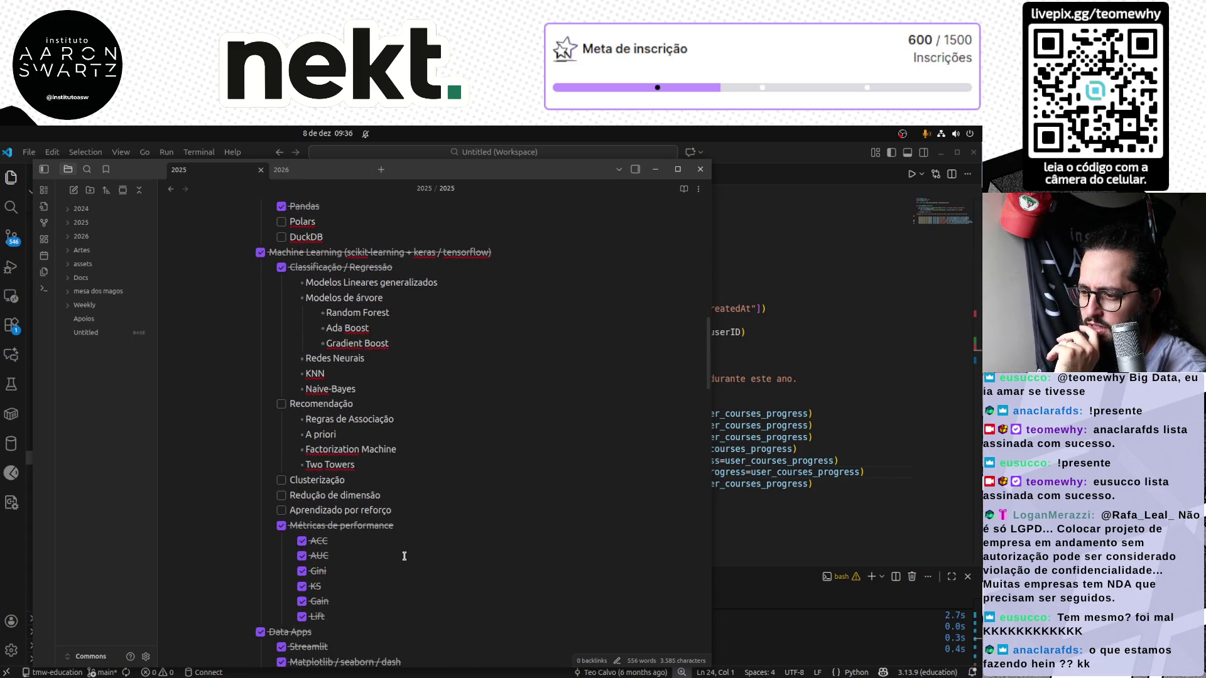
{"action": "scroll", "coordinate": [404, 556], "scroll_direction": "down", "scroll_amount": 1}
{"action": "scroll", "coordinate": [404, 556], "scroll_direction": "down", "scroll_amount": 2}
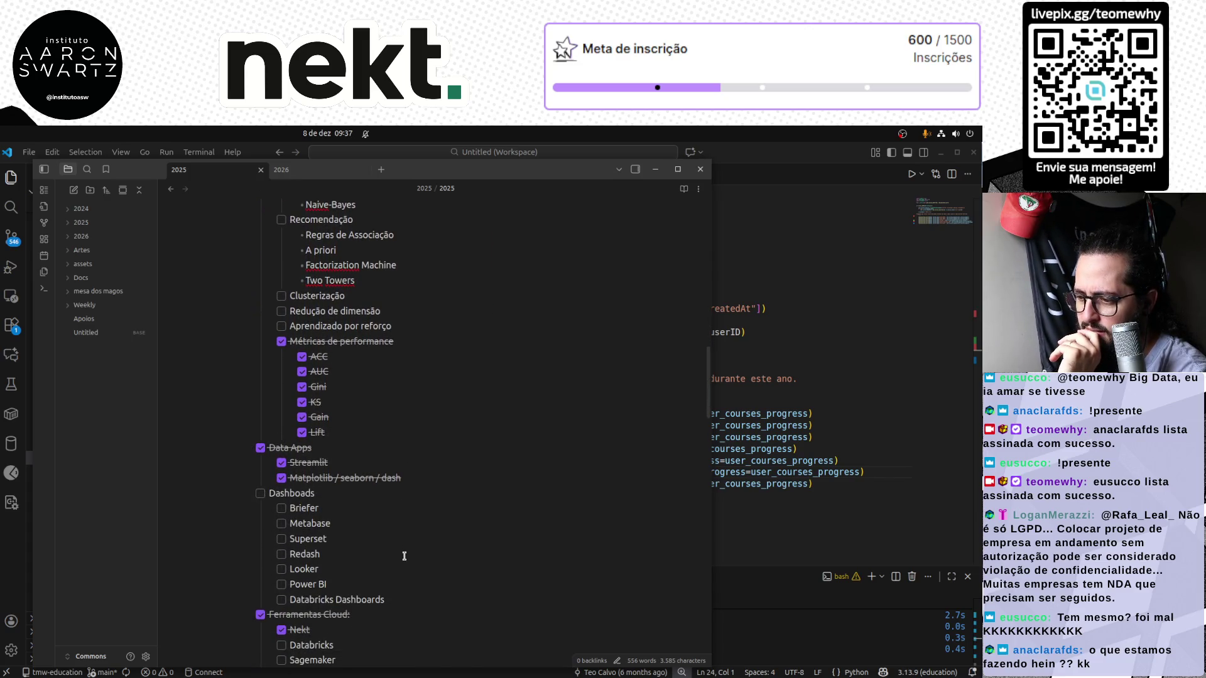
{"action": "scroll", "coordinate": [403, 556], "scroll_direction": "down", "scroll_amount": 2}
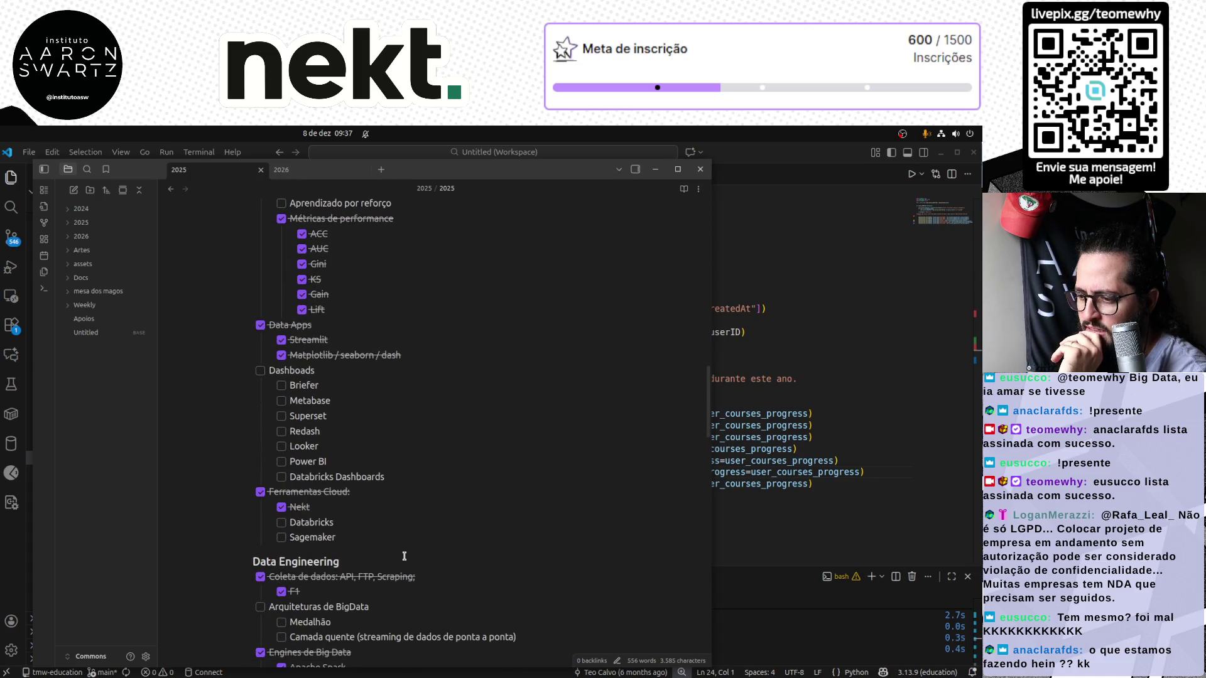
{"action": "scroll", "coordinate": [403, 555], "scroll_direction": "down", "scroll_amount": 3}
{"action": "scroll", "coordinate": [403, 555], "scroll_direction": "down", "scroll_amount": 2}
{"action": "scroll", "coordinate": [403, 556], "scroll_direction": "down", "scroll_amount": 1}
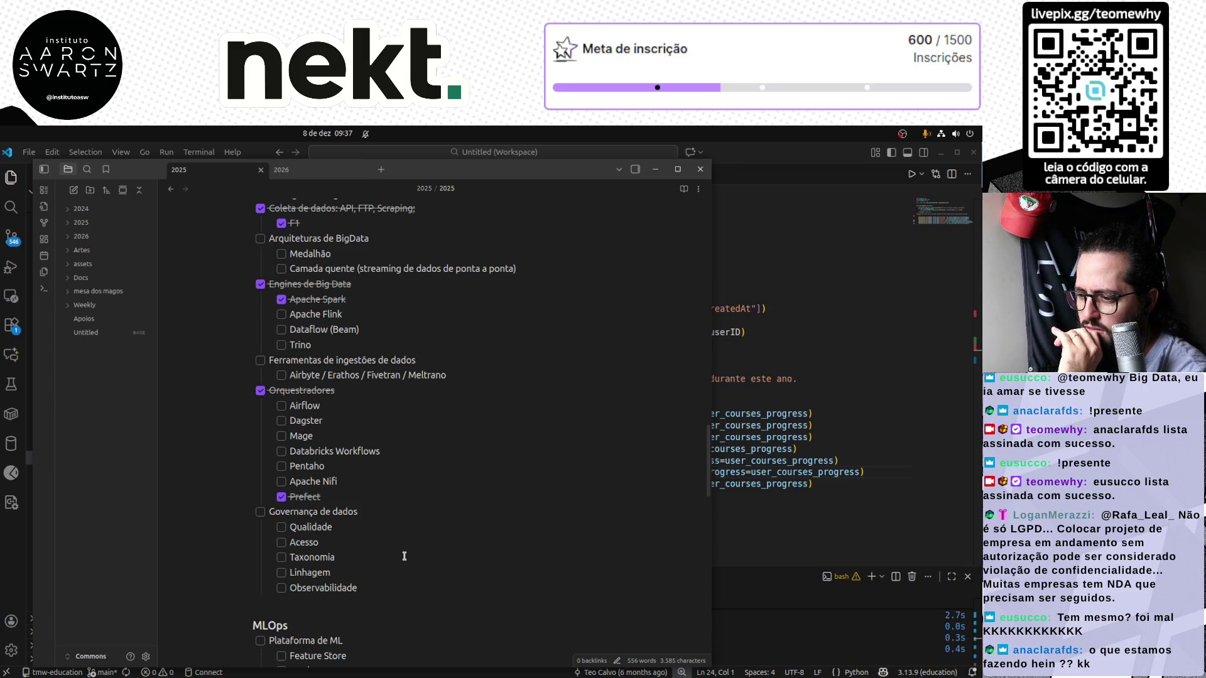
{"action": "left_click", "coordinate": [319, 172]}
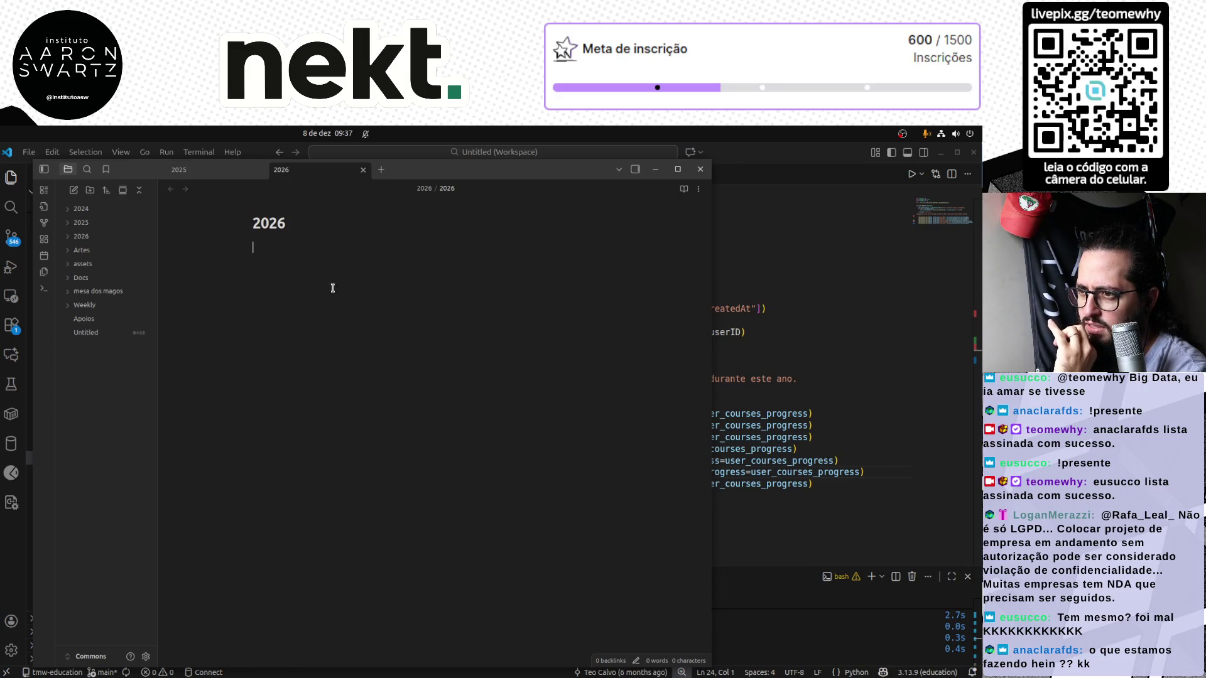
{"action": "type", "text": "A"}
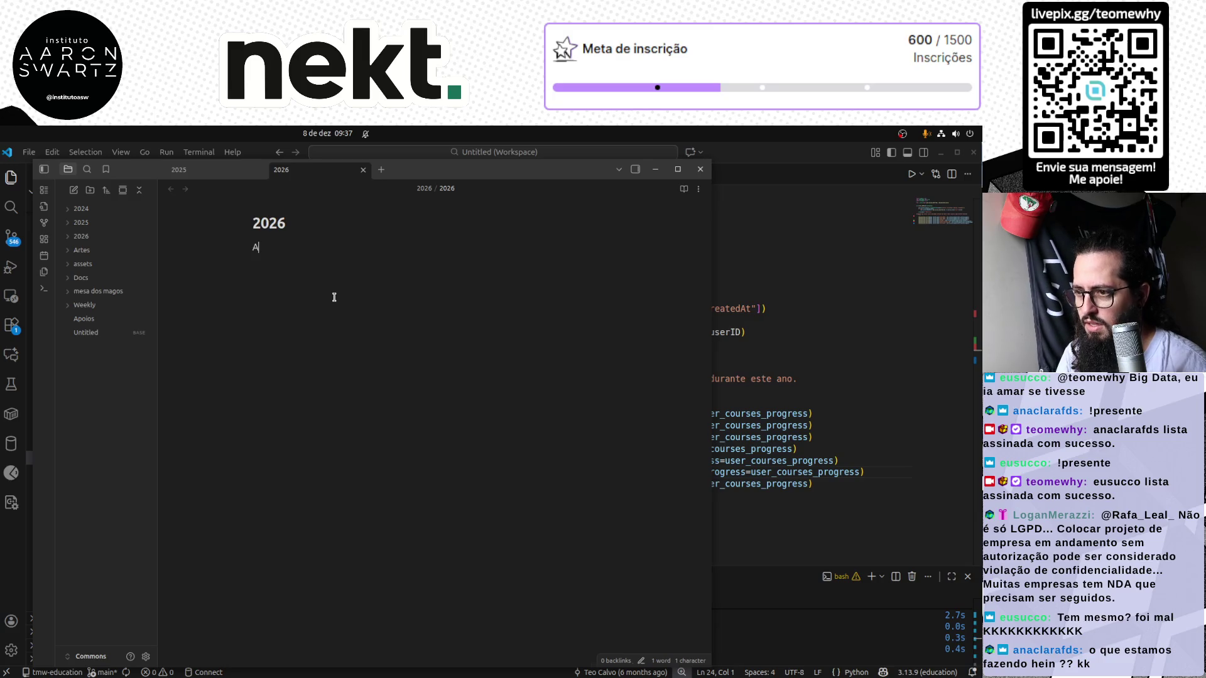
Finish the 'Análise de Sobrevivência' line, fixing its spelling, and start a new line below
{"action": "key", "text": "BackSpace"}
{"action": "type", "text": "- Análise de "}
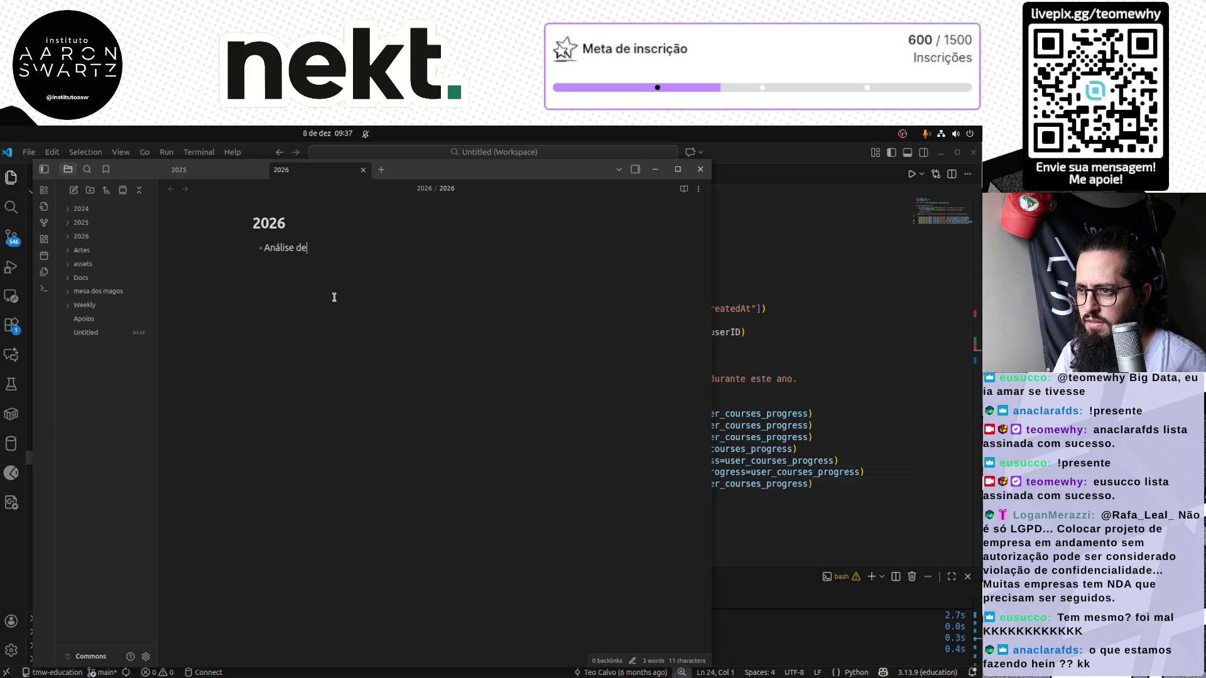
{"action": "type", "text": "Sovrevivência"}
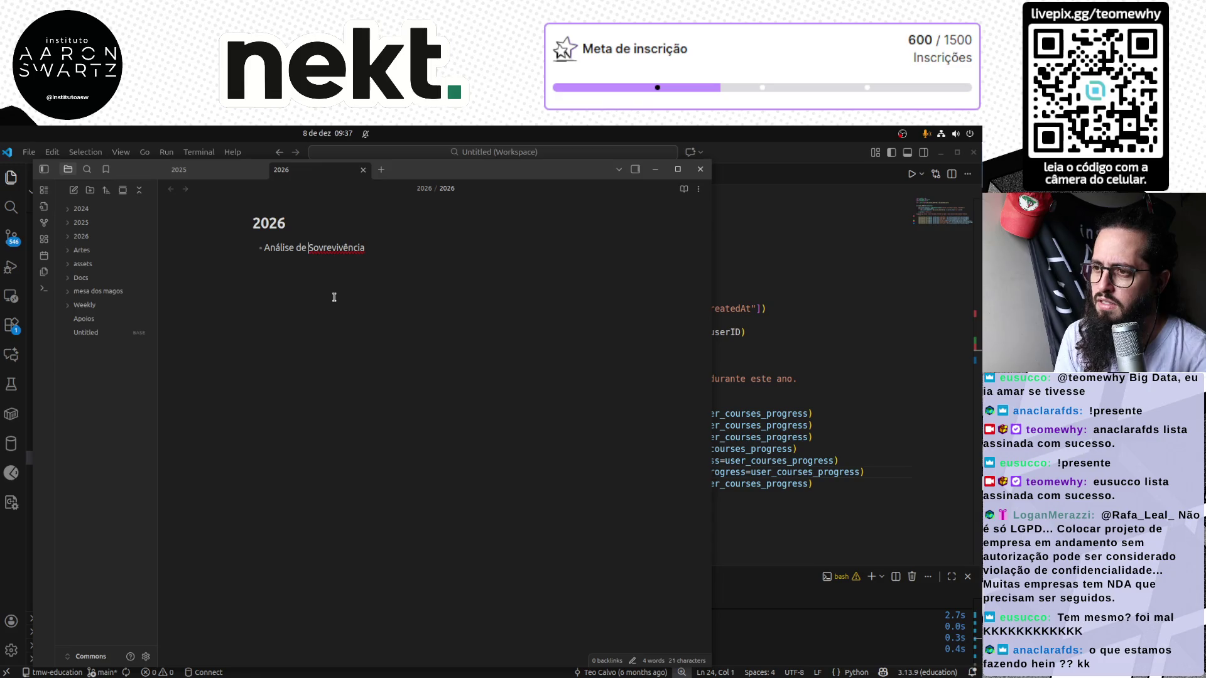
{"action": "key", "text": "Right"}
{"action": "key", "text": "Right"}
{"action": "key", "text": "Delete"}
{"action": "type", "text": "b"}
{"action": "key", "text": "End"}
{"action": "key", "text": "Return"}
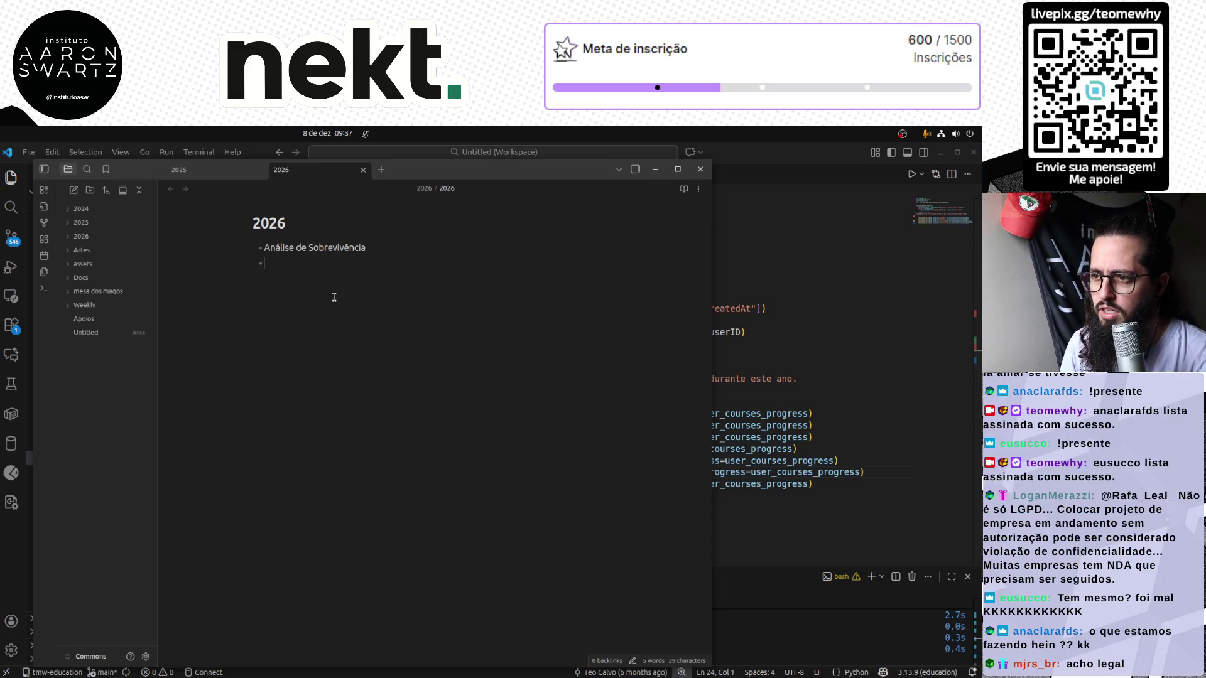
Copy the MLOps checklist from the 2025 note into 2026 and make Análise de Sobrevivência a heading
{"action": "left_click", "coordinate": [227, 167]}
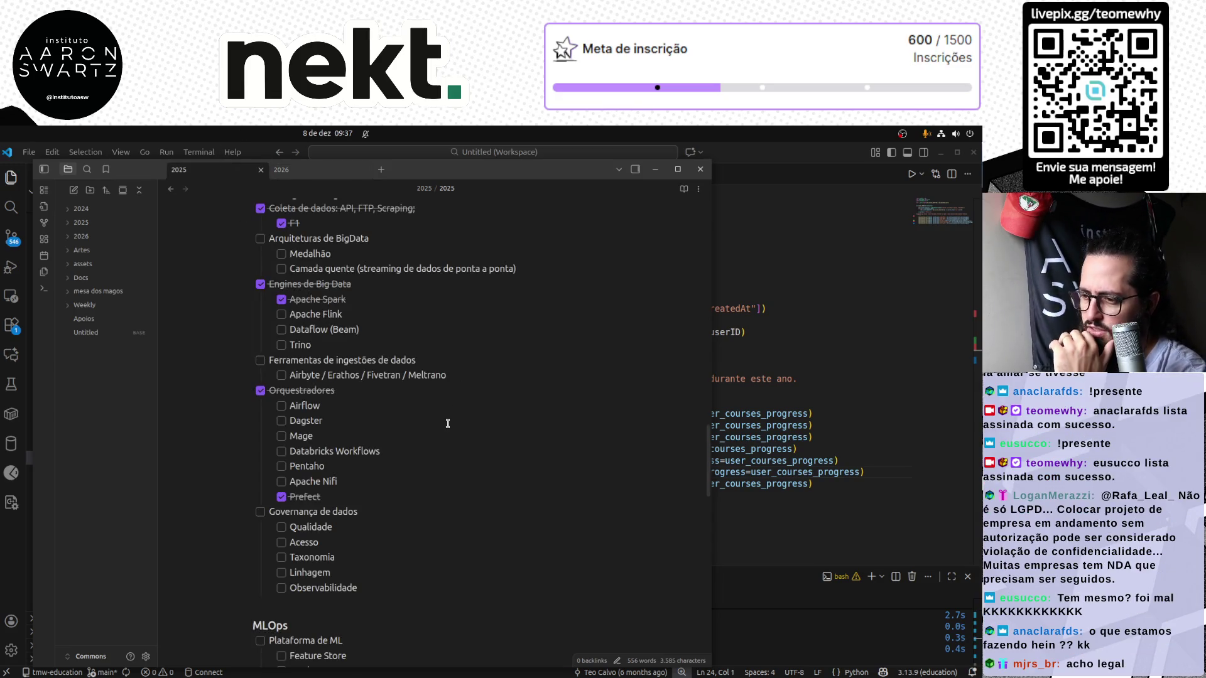
{"action": "scroll", "coordinate": [442, 422], "scroll_direction": "down", "scroll_amount": 4}
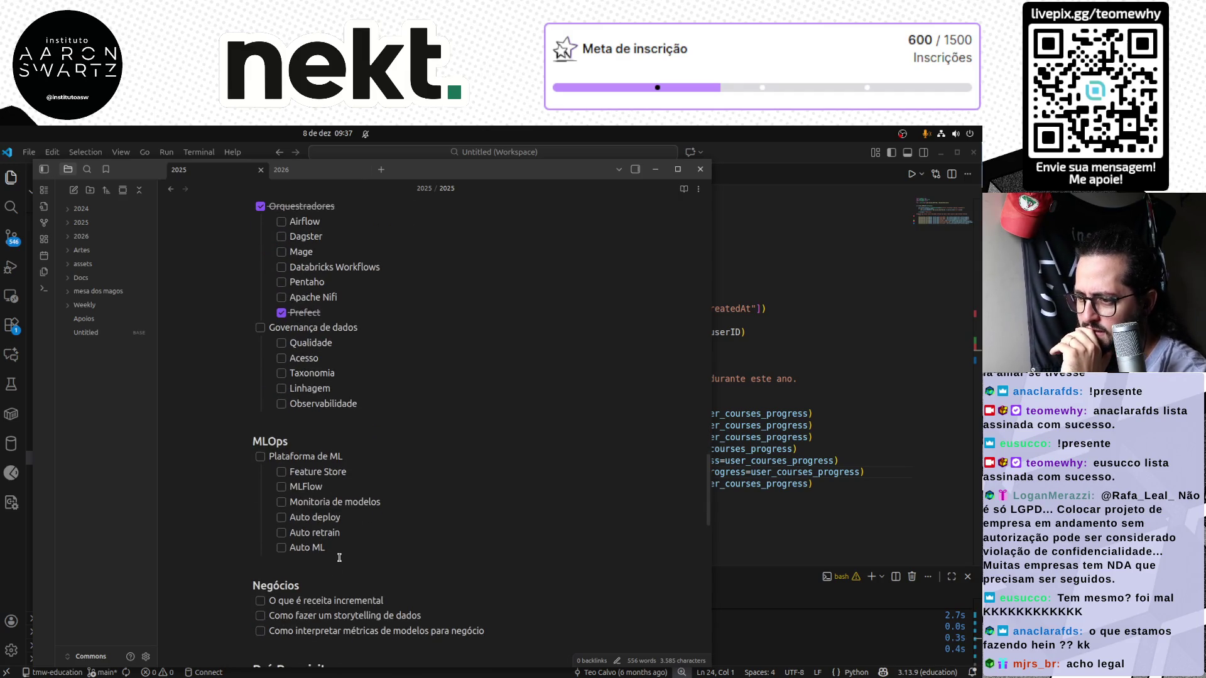
{"action": "left_click_drag", "start_coordinate": [336, 550], "coordinate": [253, 441]}
{"action": "left_click", "coordinate": [307, 168]}
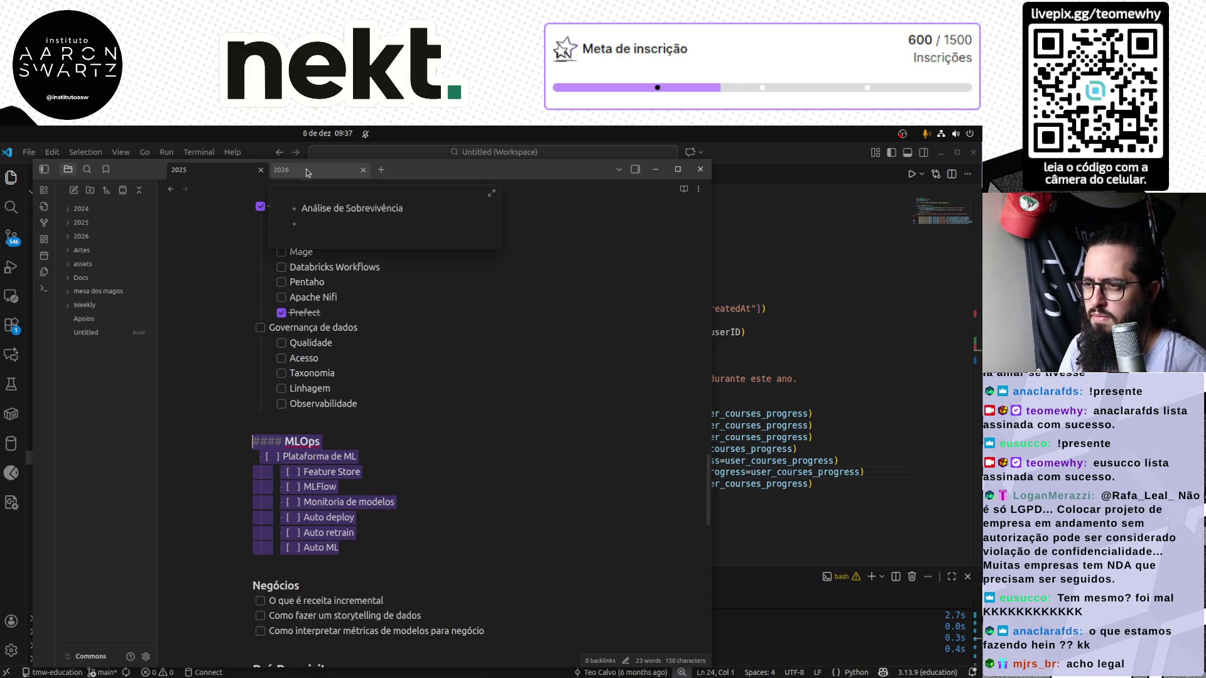
{"action": "type", "text": "MLOps Plataforma de ML Feature Store MLFlow Monitoria de modelos Auto deploy Auto retrain Auto ML"}
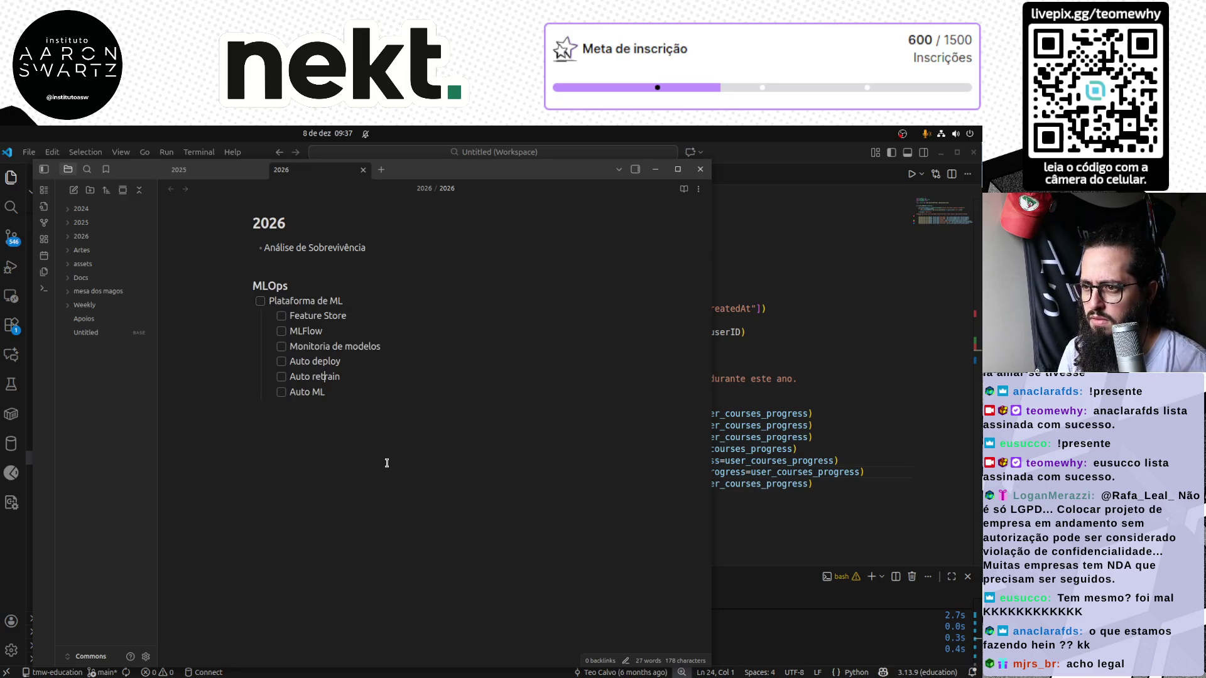
{"action": "key", "text": "Home"}
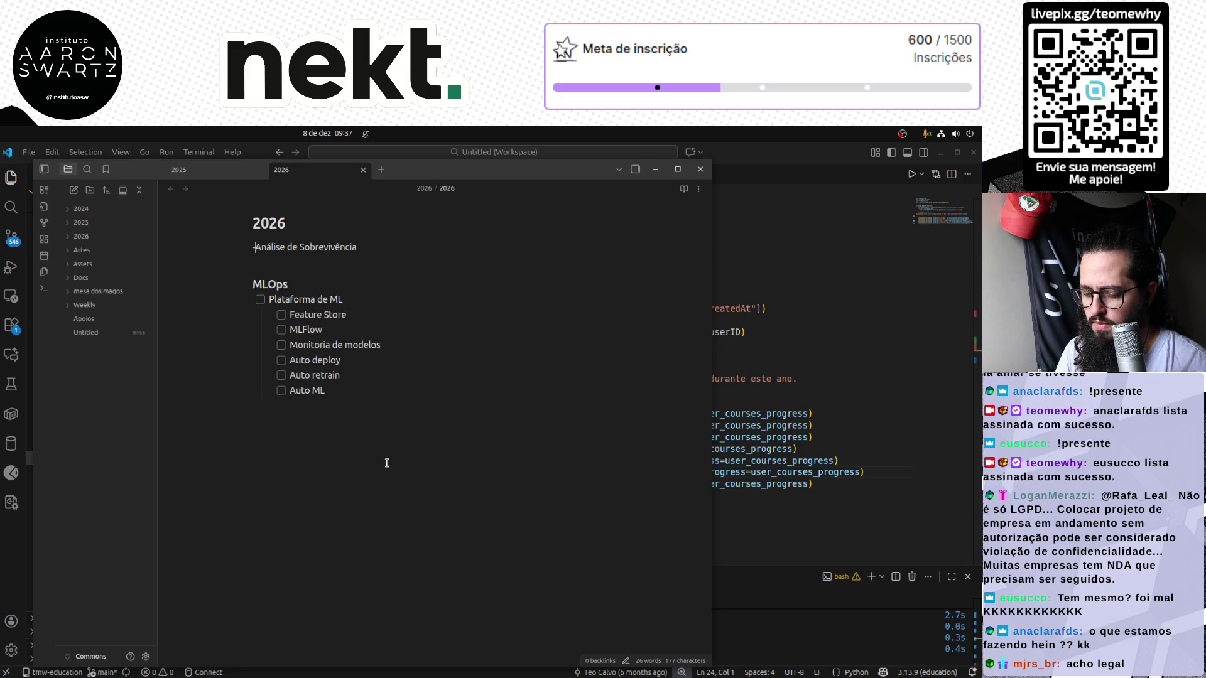
{"action": "type", "text": "###"}
{"action": "key", "text": "Down"}
{"action": "key", "text": "Down"}
{"action": "key", "text": "Up"}
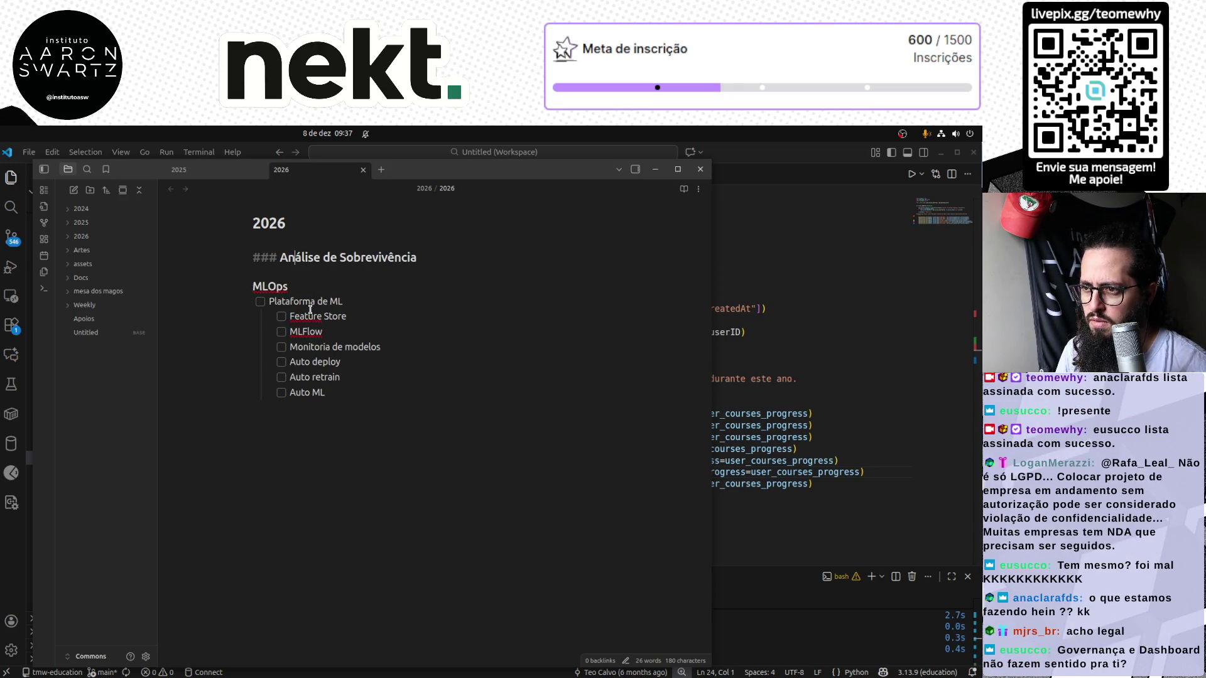
{"action": "key", "text": "Down"}
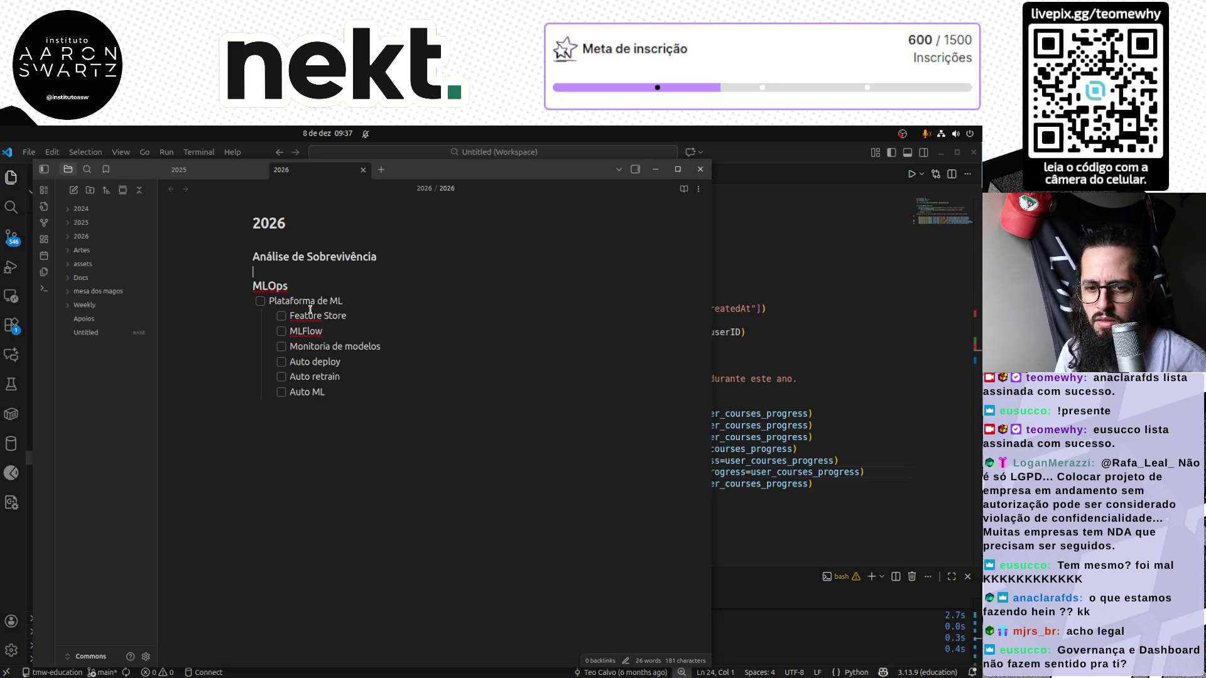
{"action": "key", "text": "Down"}
{"action": "key", "text": "Down"}
{"action": "key", "text": "Down"}
{"action": "key", "text": "Down"}
{"action": "key", "text": "Down"}
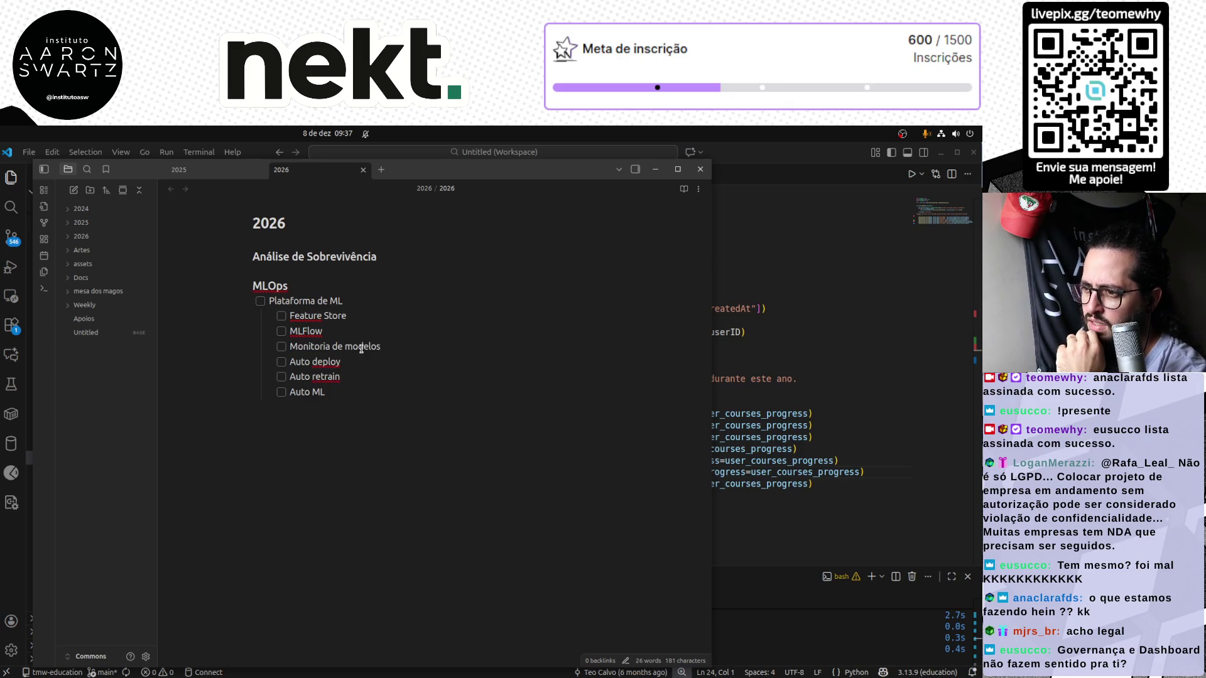
{"action": "key", "text": "ctrl+Tab"}
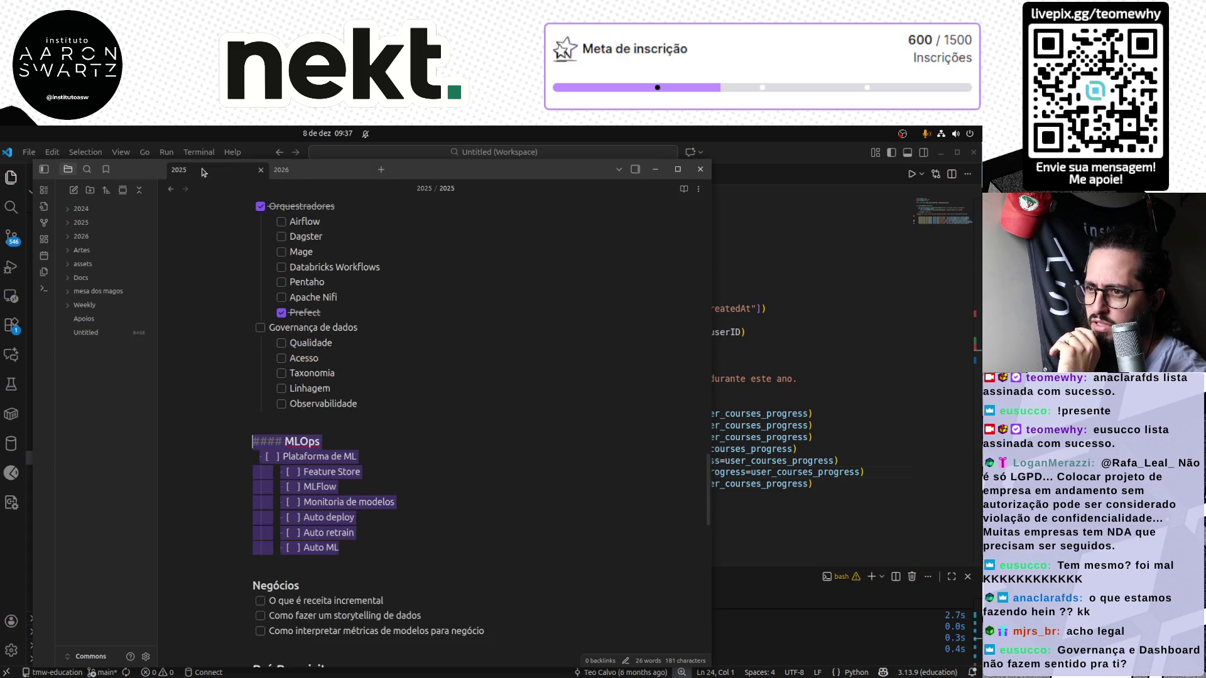
Copy the Negócios block from 2025 and paste it over the empty checkbox line in 2026
{"action": "left_click", "coordinate": [393, 547]}
{"action": "scroll", "coordinate": [393, 547], "scroll_direction": "down", "scroll_amount": 3}
{"action": "left_click_drag", "start_coordinate": [499, 508], "coordinate": [241, 453]}
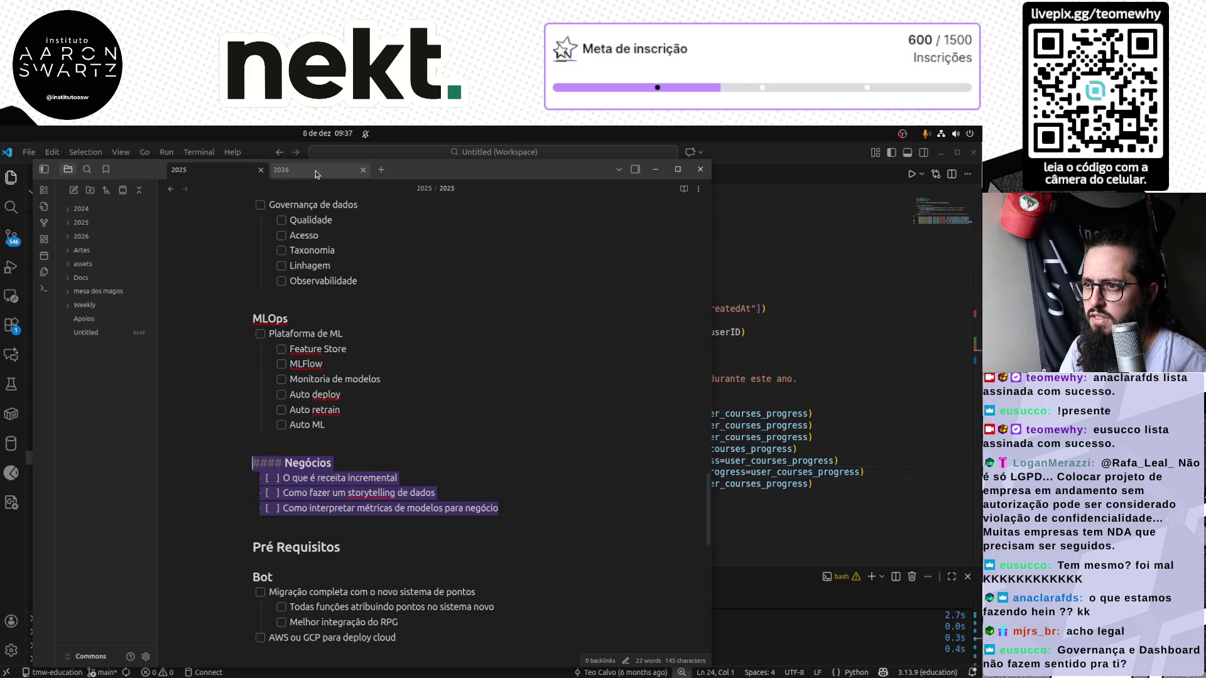
{"action": "key", "text": "ctrl+Tab"}
{"action": "key", "text": "shift+Home"}
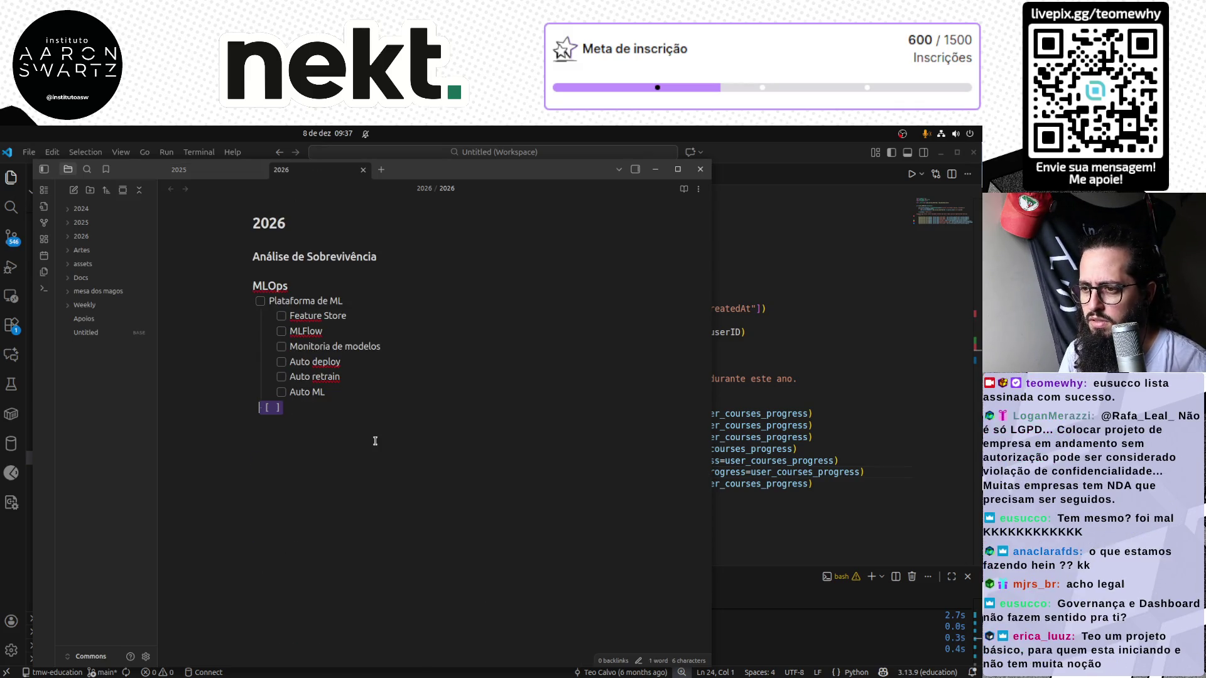
{"action": "key", "text": "BackSpace"}
{"action": "type", "text": "Negócios O que é receita incremental Como fazer um storytelling de dados Como interpretar métricas de modelos para negócio"}
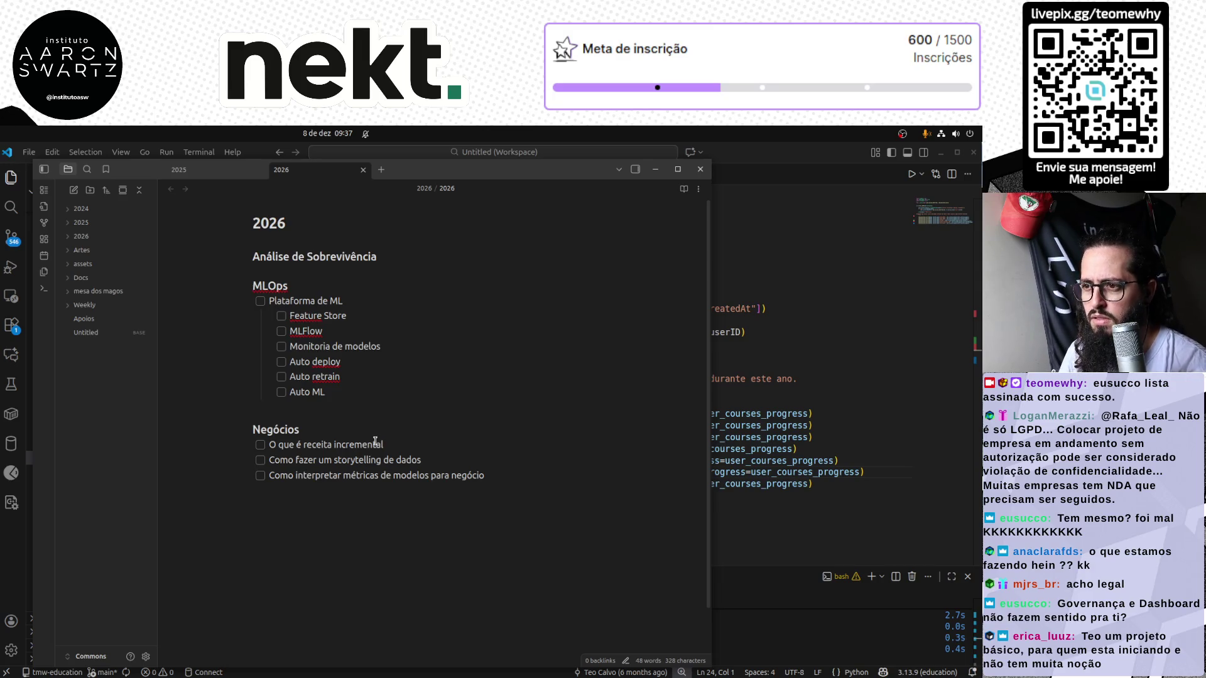
Review the pasted Negócios heading and place the caret after its last task
{"action": "left_click", "coordinate": [264, 430]}
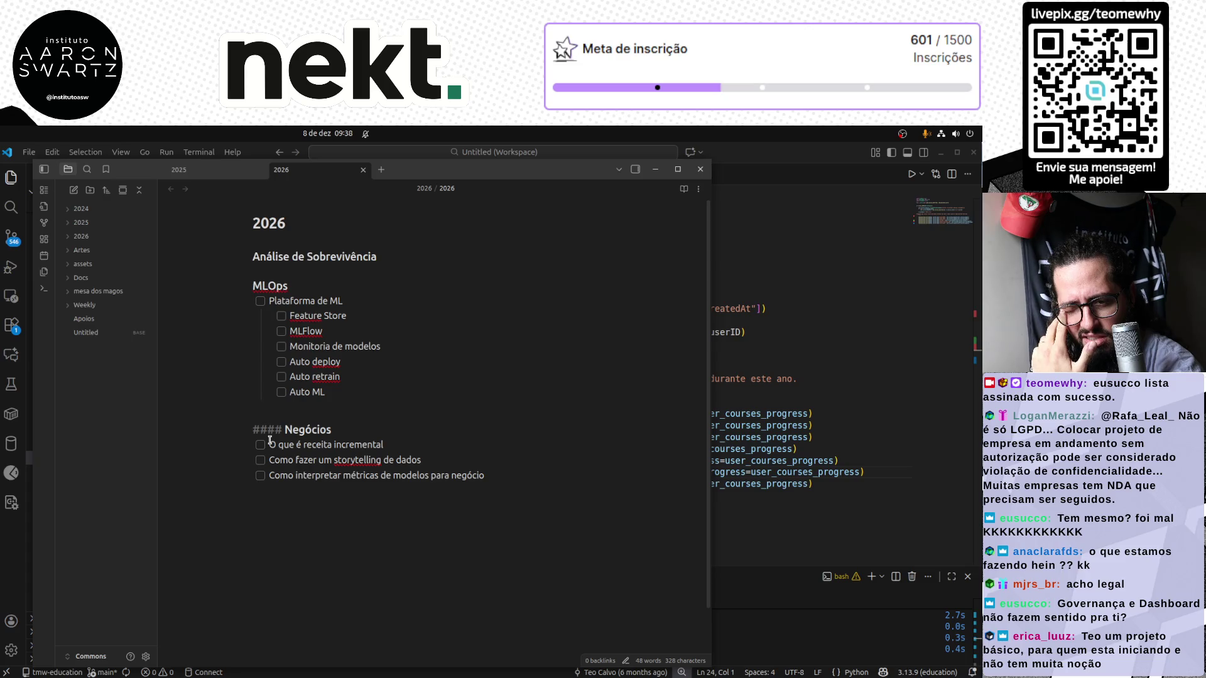
{"action": "left_click", "coordinate": [303, 413]}
{"action": "left_click", "coordinate": [409, 560]}
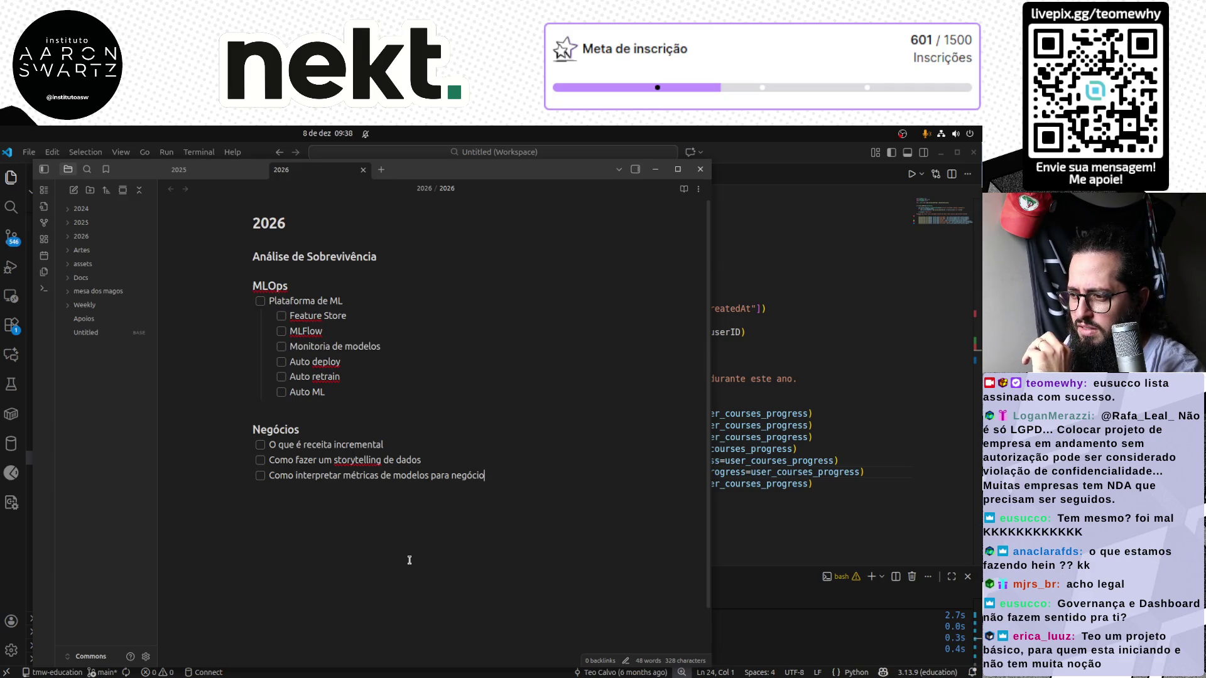
Switch back to the 2025 note and clear the Negócios selection
{"action": "left_click", "coordinate": [216, 172]}
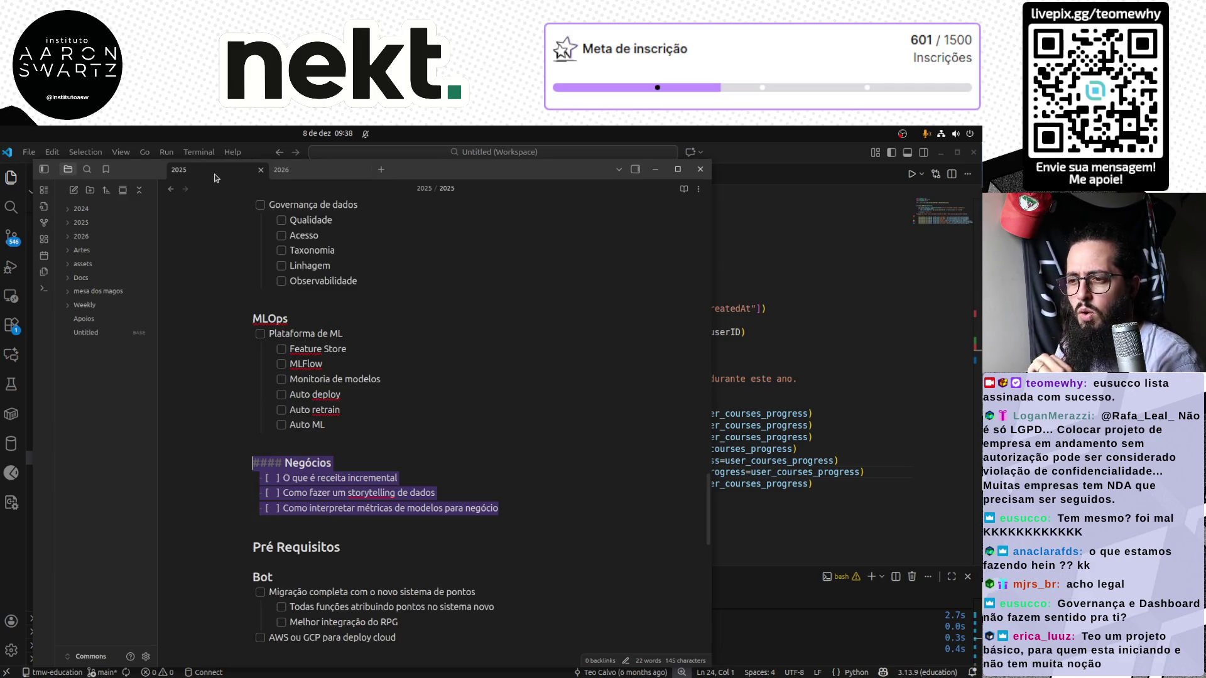
{"action": "key", "text": "Left"}
{"action": "scroll", "coordinate": [433, 526], "scroll_direction": "down", "scroll_amount": 3}
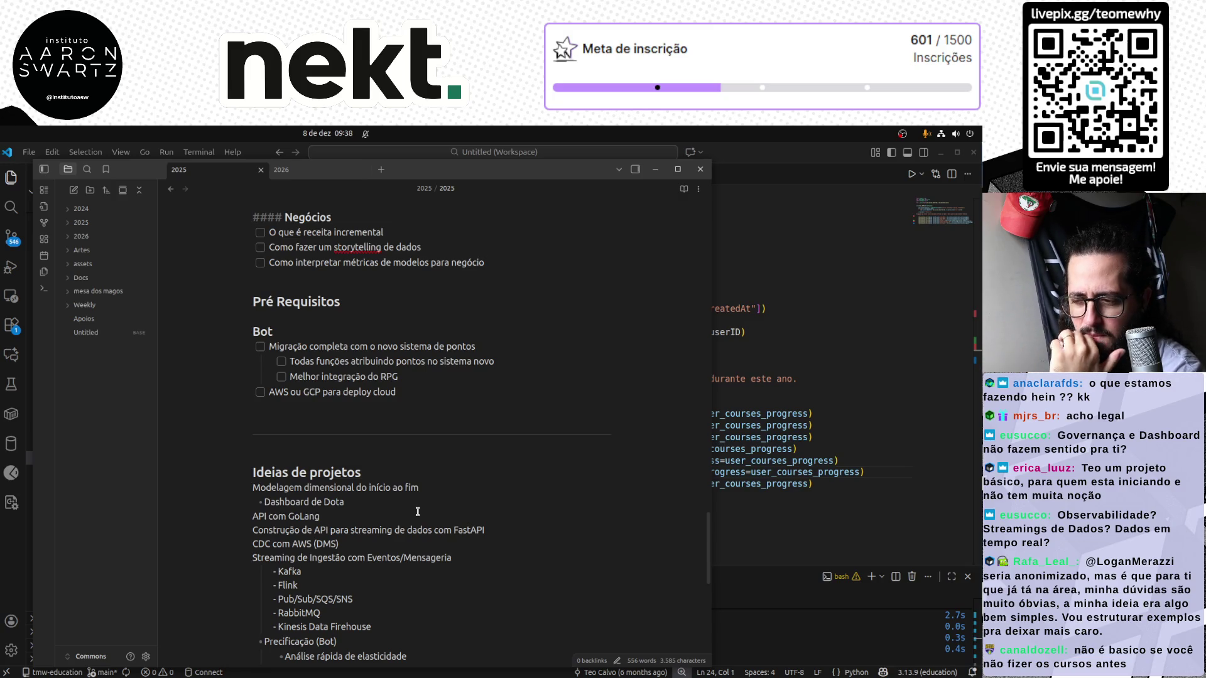
{"action": "left_click", "coordinate": [370, 447]}
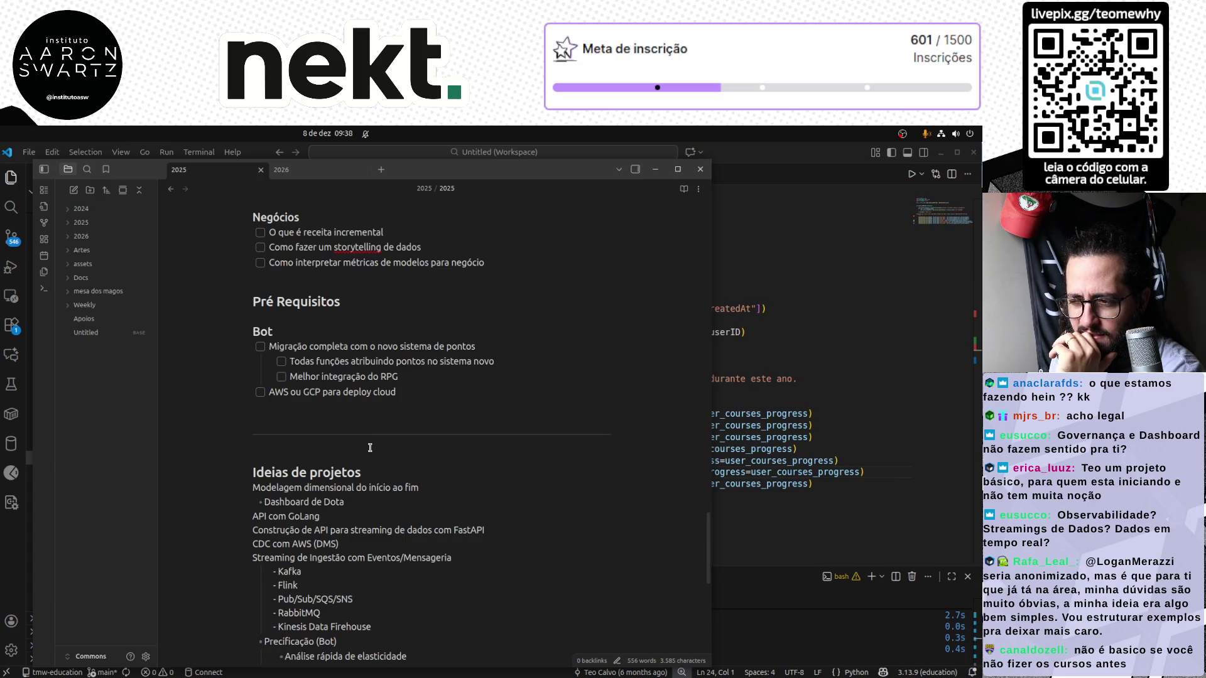
{"action": "scroll", "coordinate": [369, 448], "scroll_direction": "down", "scroll_amount": 3}
{"action": "scroll", "coordinate": [370, 447], "scroll_direction": "up", "scroll_amount": 2}
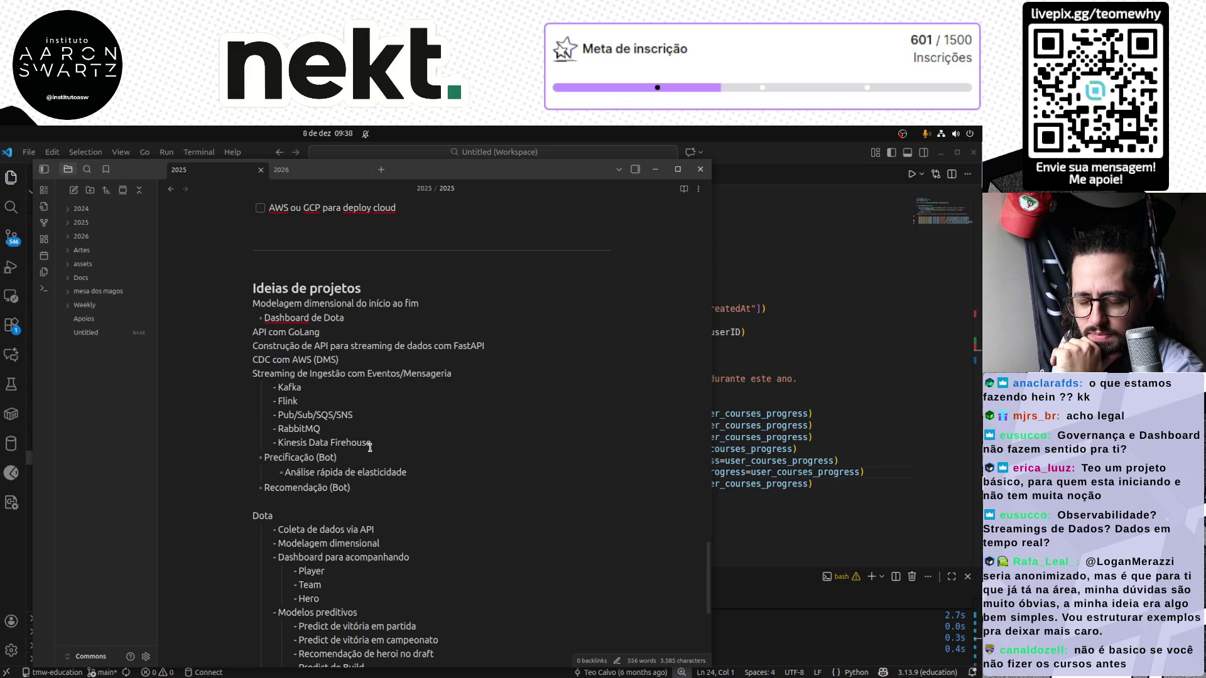
{"action": "scroll", "coordinate": [370, 448], "scroll_direction": "down", "scroll_amount": 3}
{"action": "scroll", "coordinate": [369, 448], "scroll_direction": "down", "scroll_amount": 2}
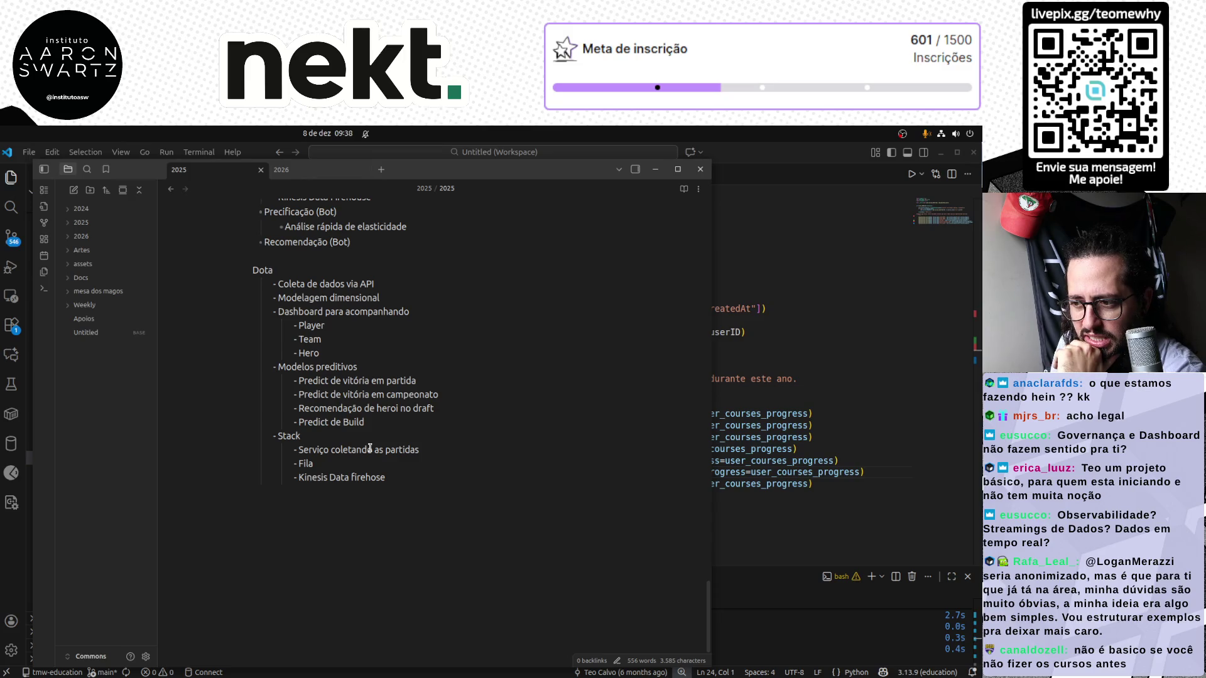
{"action": "scroll", "coordinate": [362, 536], "scroll_direction": "up", "scroll_amount": 3}
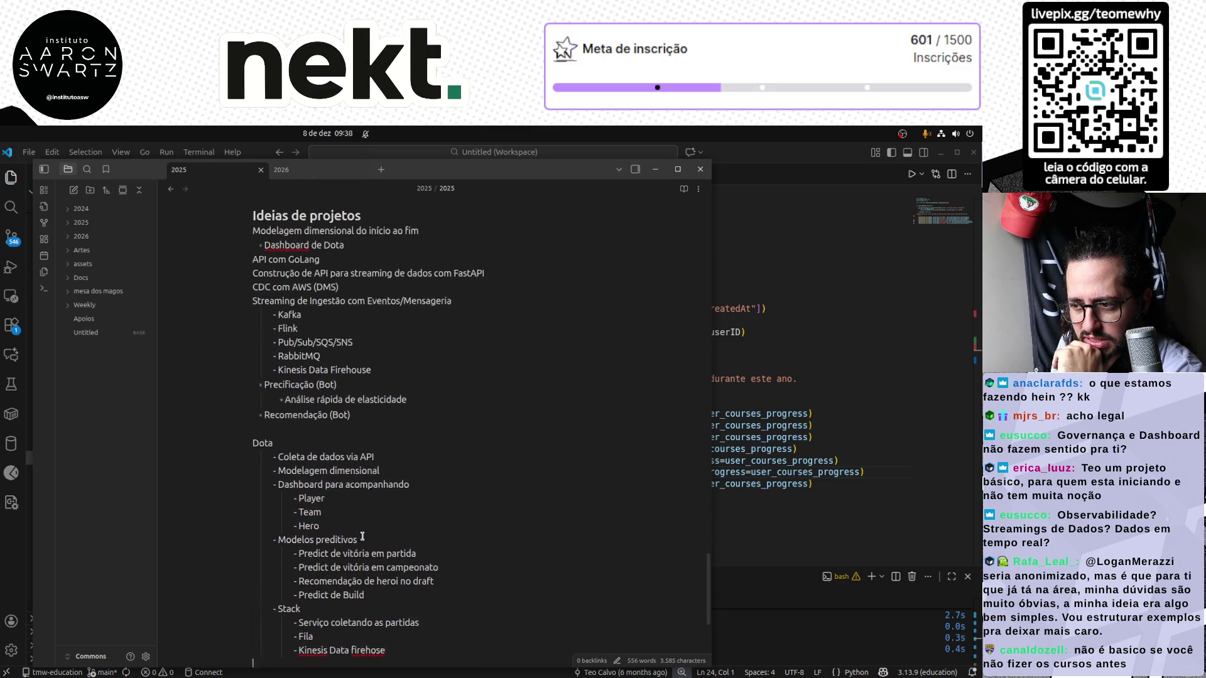
{"action": "scroll", "coordinate": [362, 536], "scroll_direction": "up", "scroll_amount": 1}
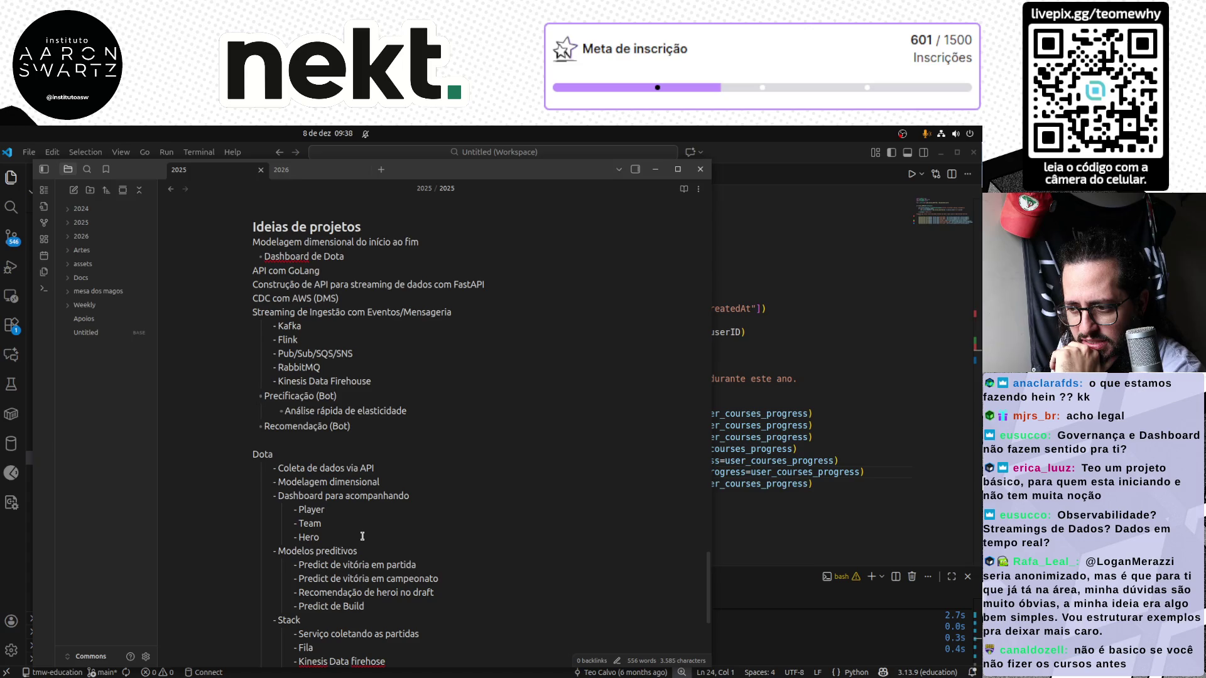
{"action": "scroll", "coordinate": [361, 535], "scroll_direction": "up", "scroll_amount": 3}
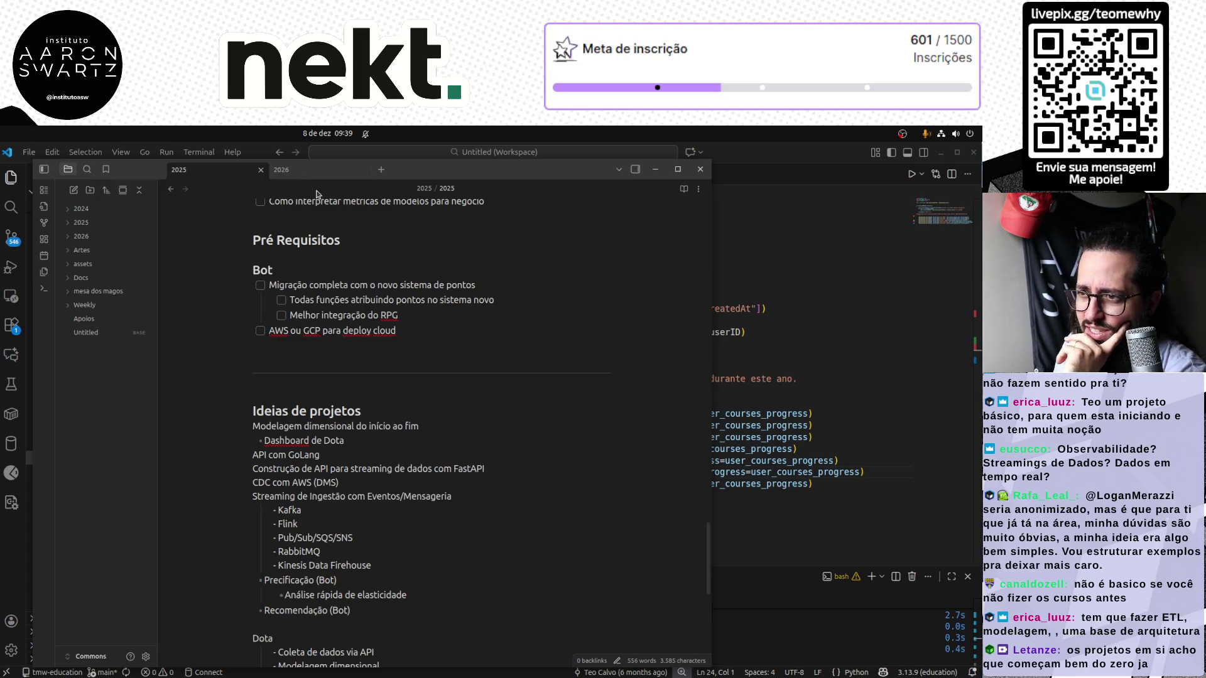
{"action": "scroll", "coordinate": [399, 311], "scroll_direction": "down", "scroll_amount": 5}
{"action": "scroll", "coordinate": [399, 312], "scroll_direction": "up", "scroll_amount": 6}
{"action": "scroll", "coordinate": [399, 312], "scroll_direction": "up", "scroll_amount": 5}
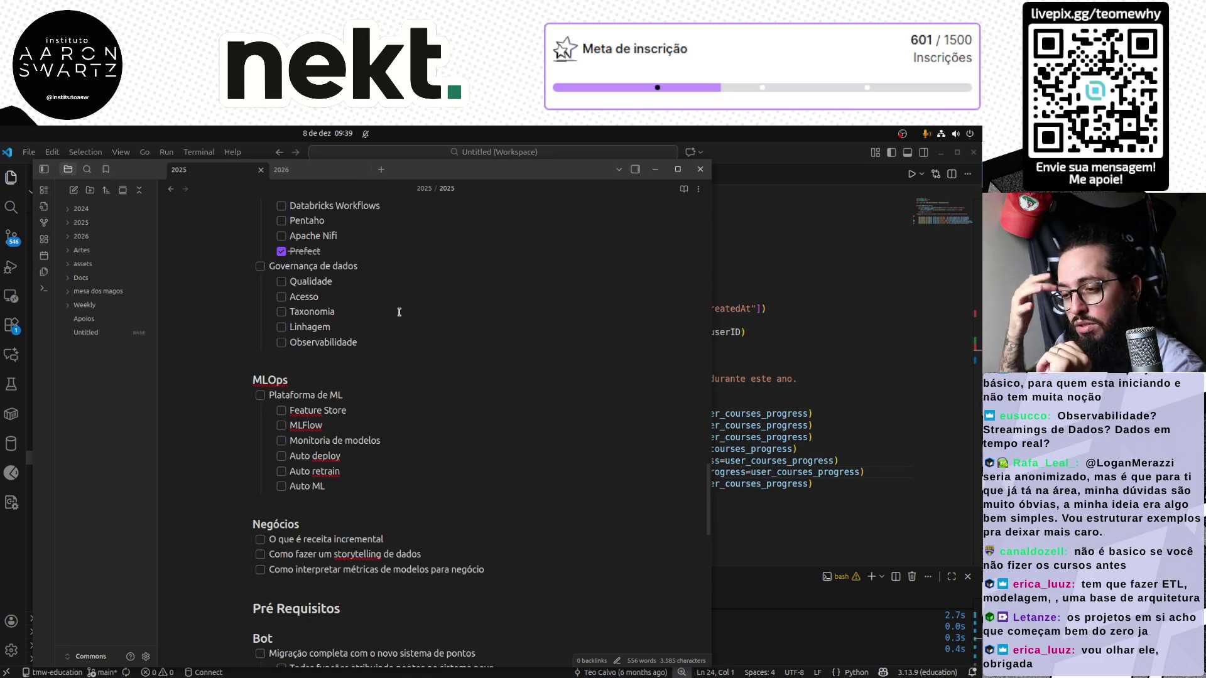
{"action": "scroll", "coordinate": [400, 380], "scroll_direction": "up", "scroll_amount": 1}
{"action": "scroll", "coordinate": [400, 379], "scroll_direction": "up", "scroll_amount": 2}
{"action": "scroll", "coordinate": [400, 380], "scroll_direction": "up", "scroll_amount": 3}
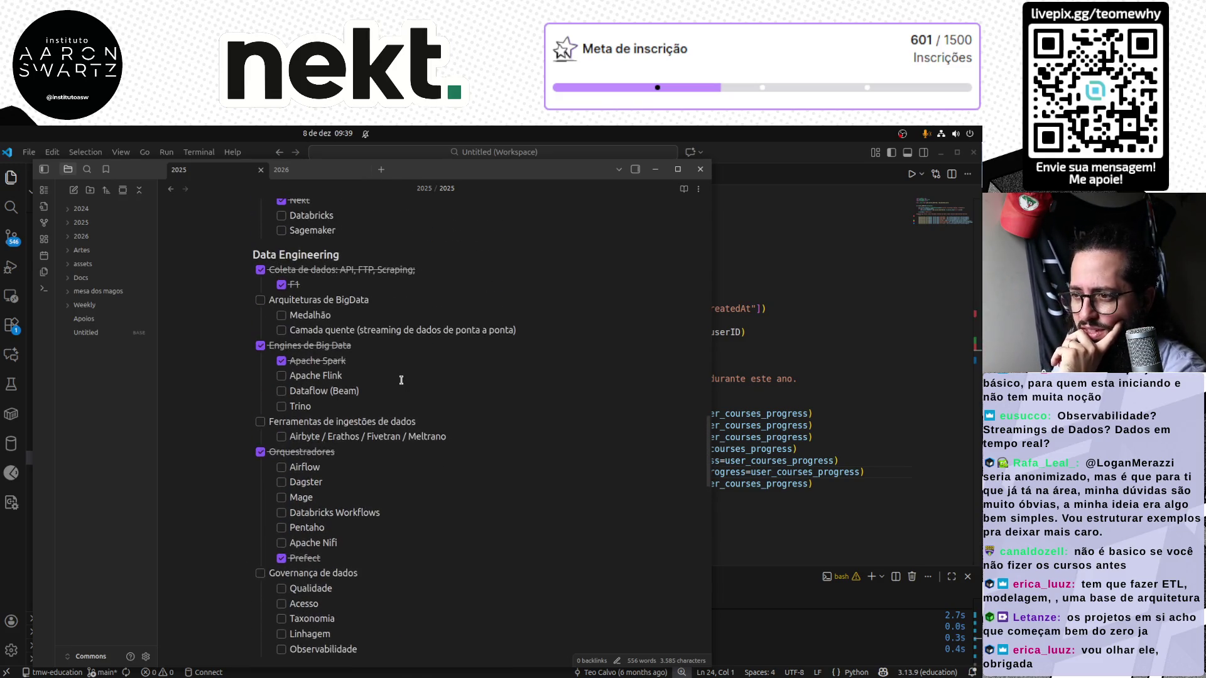
{"action": "scroll", "coordinate": [400, 380], "scroll_direction": "up", "scroll_amount": 2}
{"action": "scroll", "coordinate": [401, 380], "scroll_direction": "up", "scroll_amount": 4}
{"action": "scroll", "coordinate": [400, 380], "scroll_direction": "up", "scroll_amount": 2}
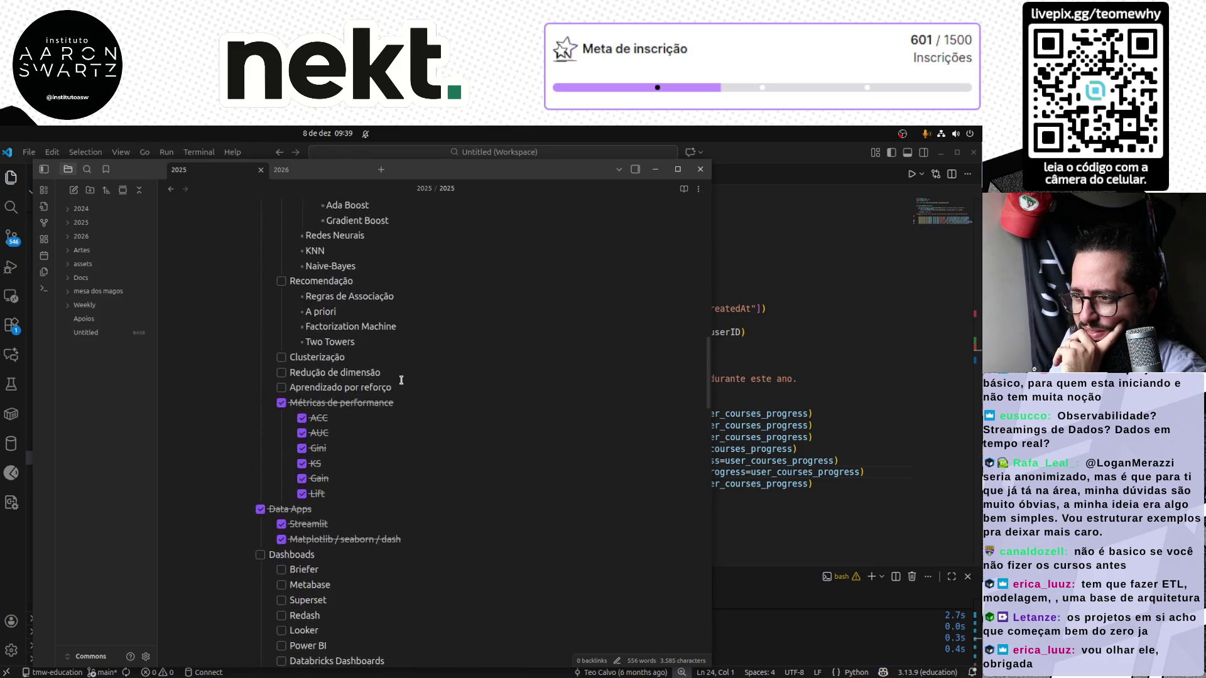
{"action": "scroll", "coordinate": [401, 380], "scroll_direction": "up", "scroll_amount": 3}
{"action": "scroll", "coordinate": [400, 380], "scroll_direction": "up", "scroll_amount": 2}
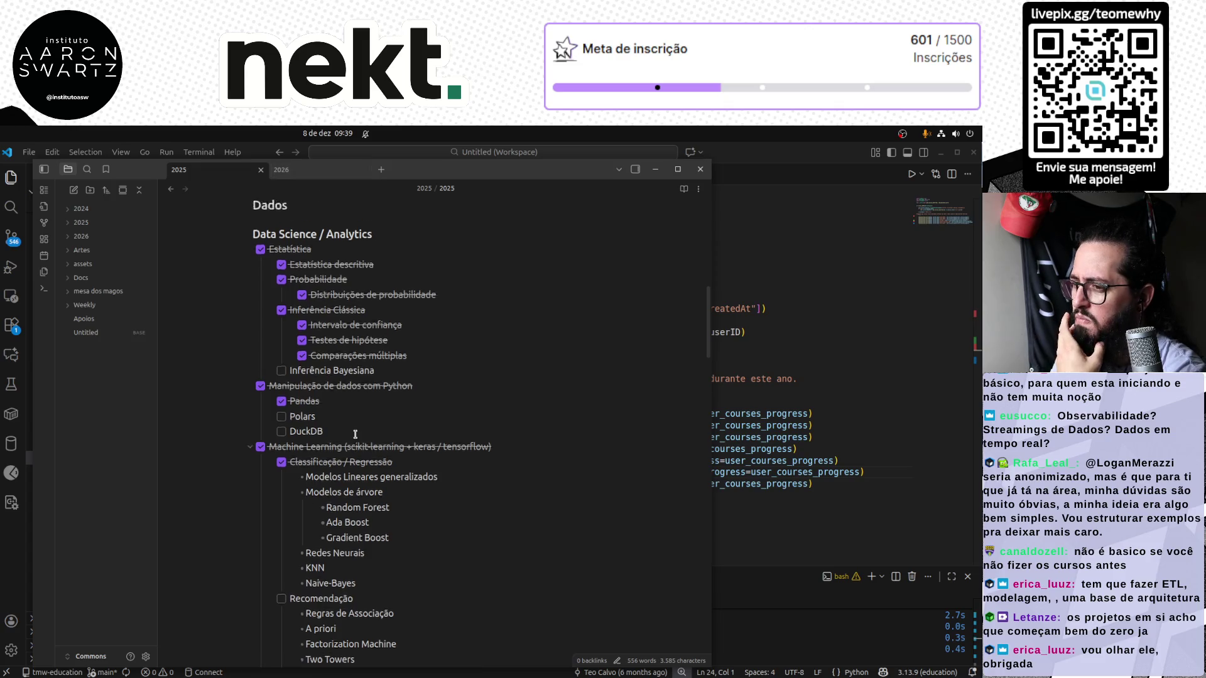
{"action": "scroll", "coordinate": [354, 434], "scroll_direction": "up", "scroll_amount": 5}
{"action": "scroll", "coordinate": [355, 434], "scroll_direction": "up", "scroll_amount": 1}
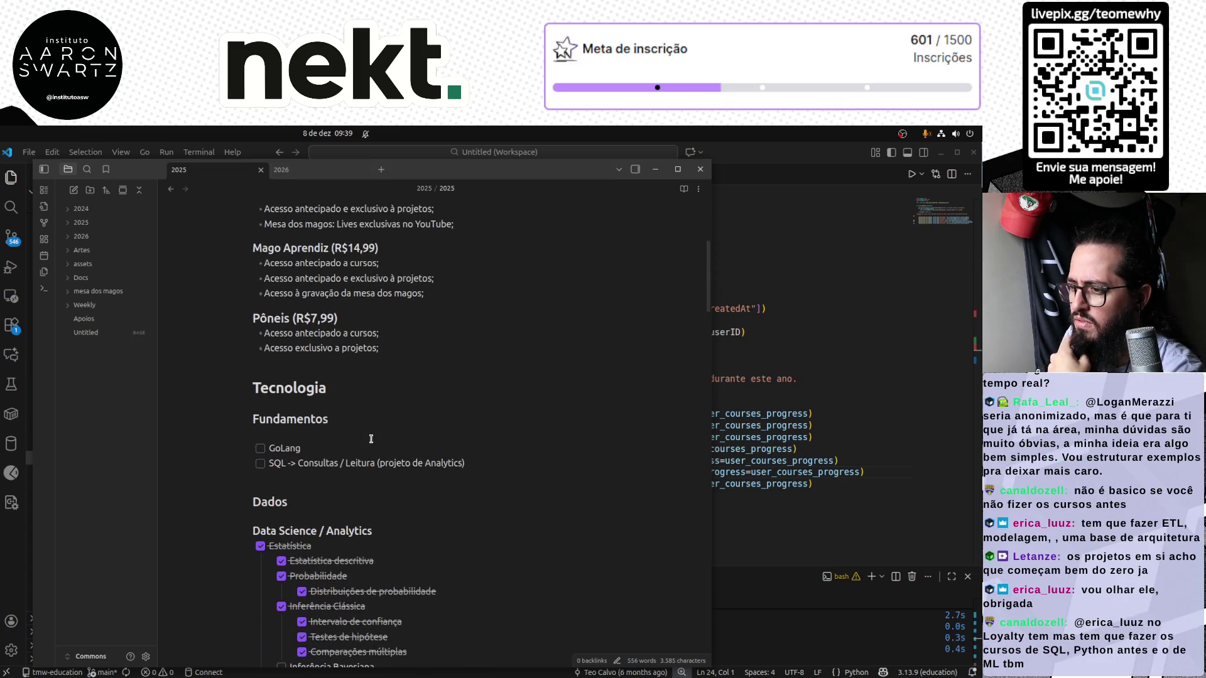
Tick the SQL item under Fundamentos in 2025, then return to the 2026 note's first heading
{"action": "left_click", "coordinate": [259, 463]}
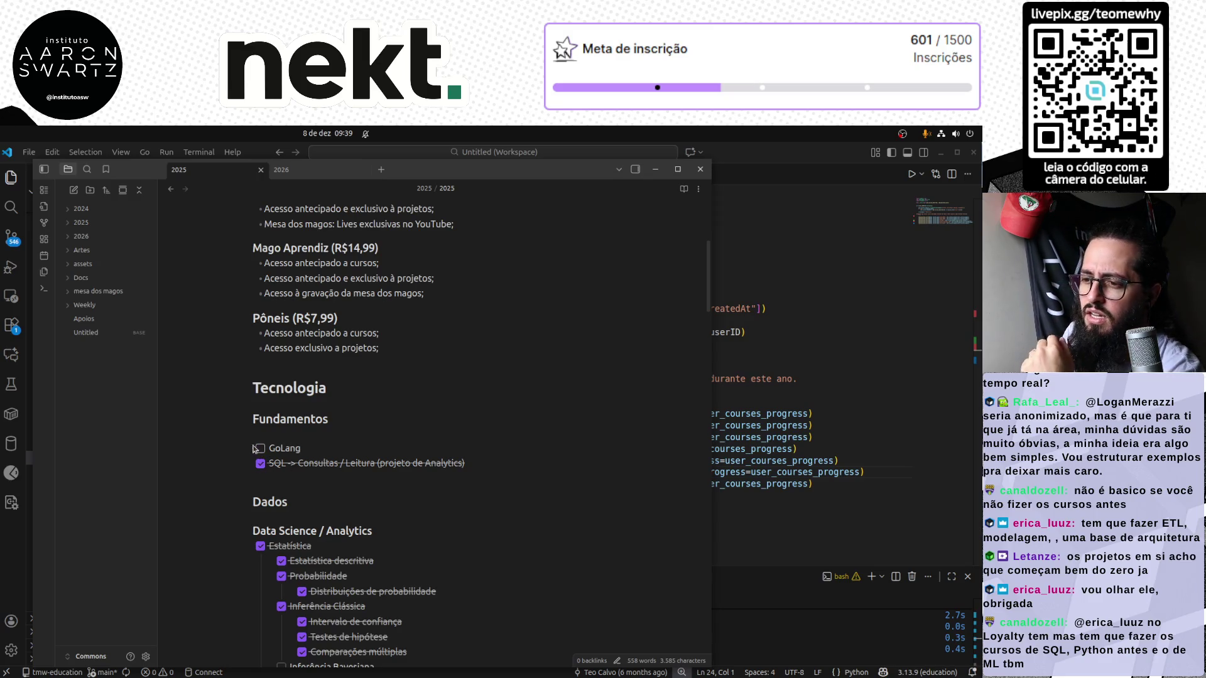
{"action": "left_click", "coordinate": [281, 169]}
{"action": "left_click", "coordinate": [395, 256]}
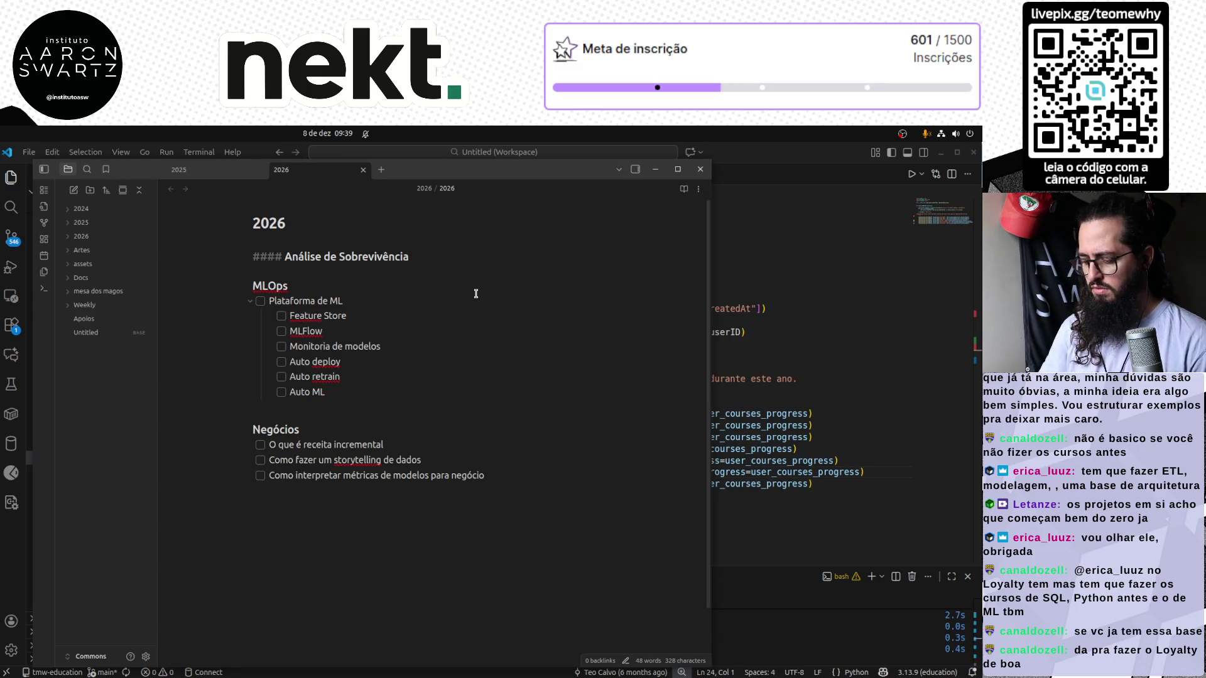
Add a '#### Curso de Go Lang' heading under the 2026 title, above Análise de Sobrevivência
{"action": "key", "text": "Home"}
{"action": "key", "text": "Return"}
{"action": "key", "text": "Return"}
{"action": "key", "text": "Up"}
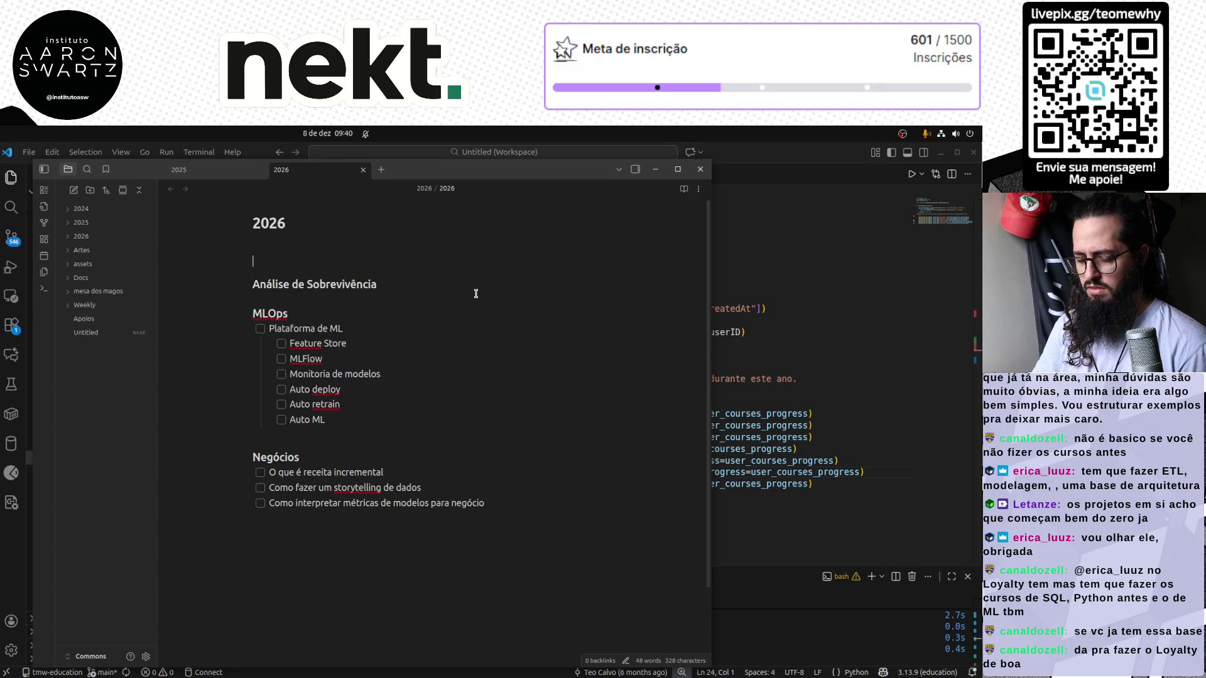
{"action": "key", "text": "Return"}
{"action": "type", "text": "#### Curso de Go lang"}
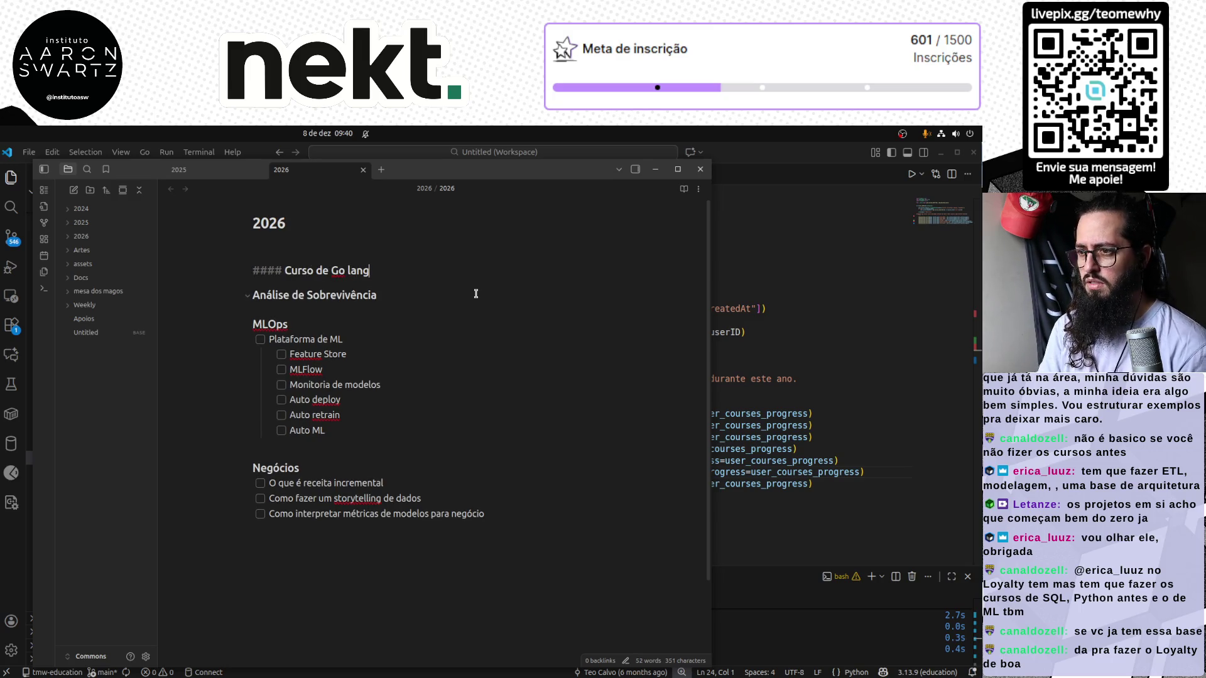
{"action": "key", "text": "Left"}
{"action": "key", "text": "Left"}
{"action": "key", "text": "Left"}
{"action": "key", "text": "BackSpace"}
{"action": "type", "text": "L"}
{"action": "key", "text": "Down"}
{"action": "key", "text": "Down"}
{"action": "key", "text": "Down"}
{"action": "key", "text": "Up"}
{"action": "key", "text": "Up"}
{"action": "key", "text": "Up"}
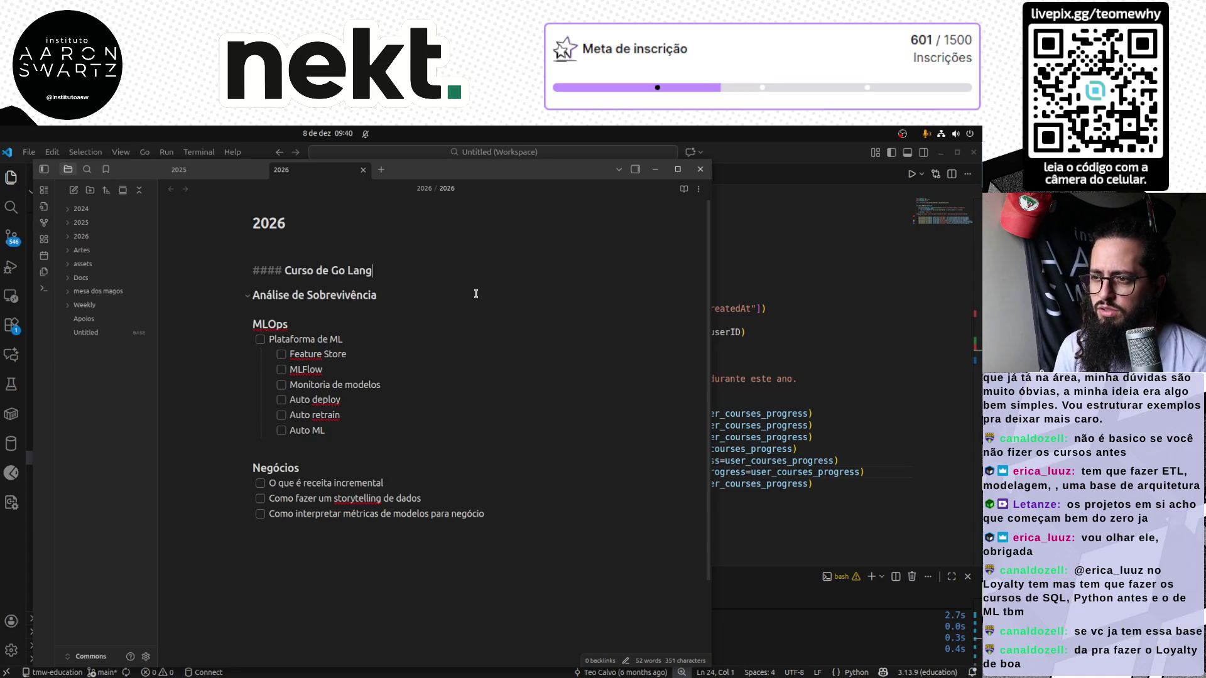
Shorten the new heading to '#### GoLang' with a blank line above, then return to the 2025 note
{"action": "key", "text": "Right"}
{"action": "key", "text": "Right"}
{"action": "key", "text": "Delete"}
{"action": "key", "text": "Left"}
{"action": "key", "text": "Left"}
{"action": "key", "text": "shift+Home"}
{"action": "key", "text": "BackSpace"}
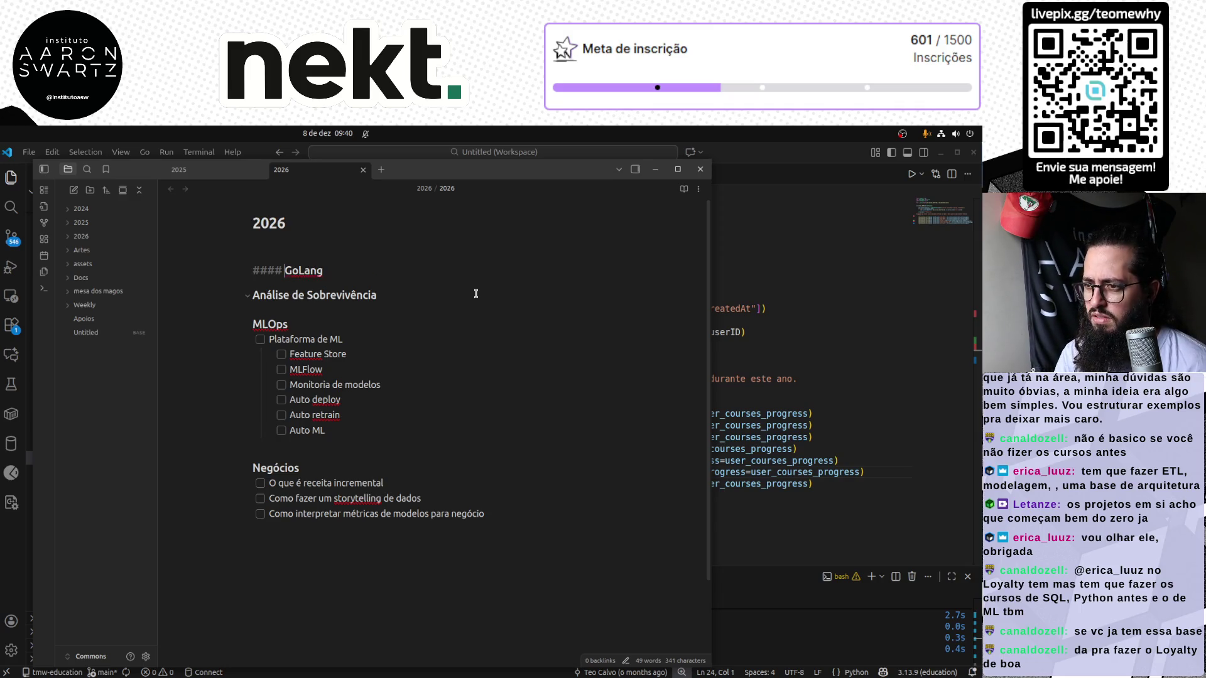
{"action": "key", "text": "Up"}
{"action": "key", "text": "Return"}
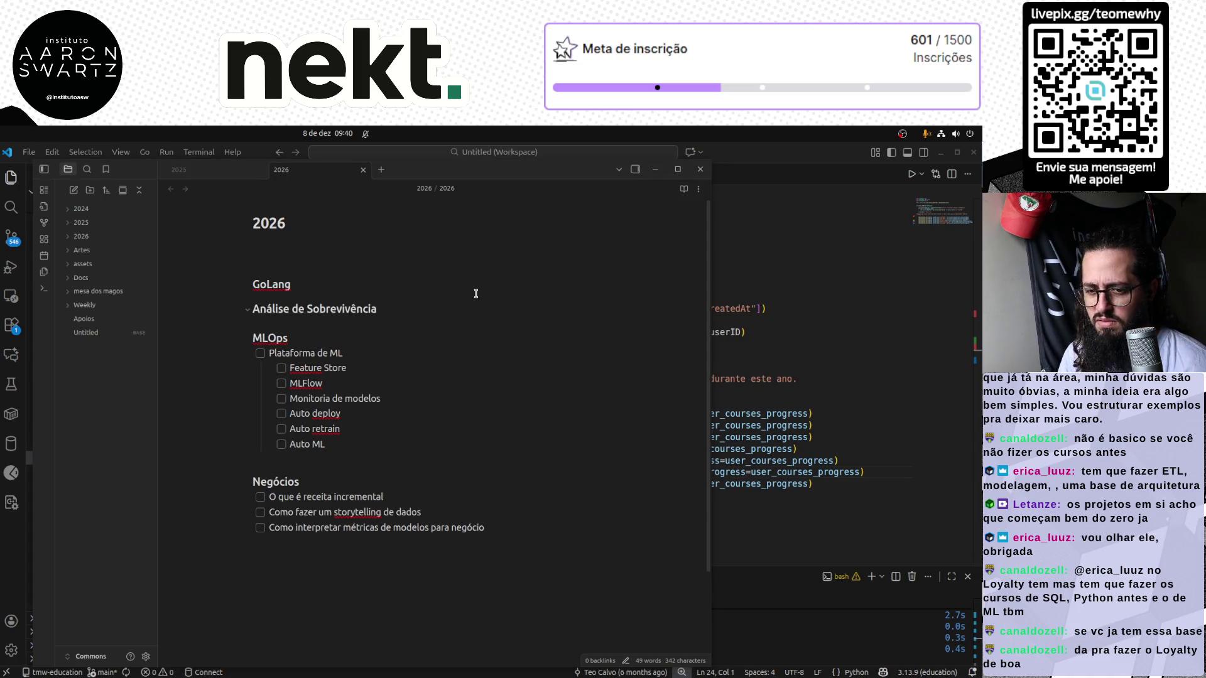
{"action": "left_click", "coordinate": [179, 170]}
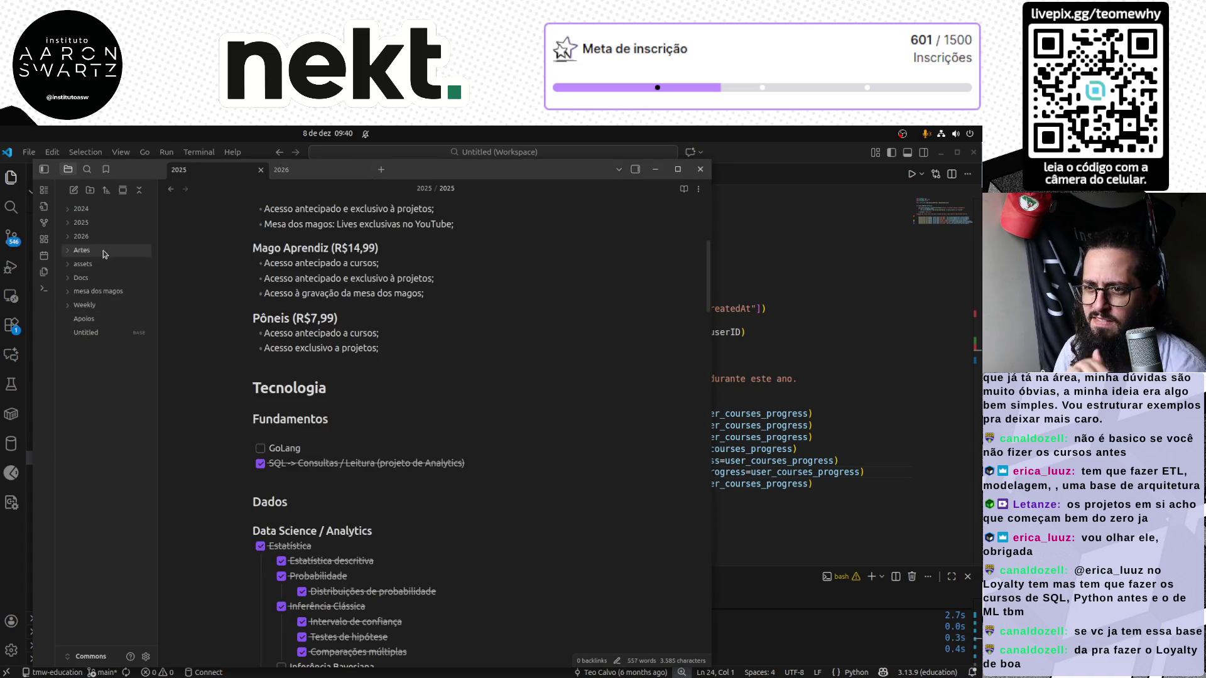
Look up the TSE item in the 2024 note and return to the 2026 note
{"action": "left_click", "coordinate": [105, 209]}
{"action": "left_click", "coordinate": [92, 237]}
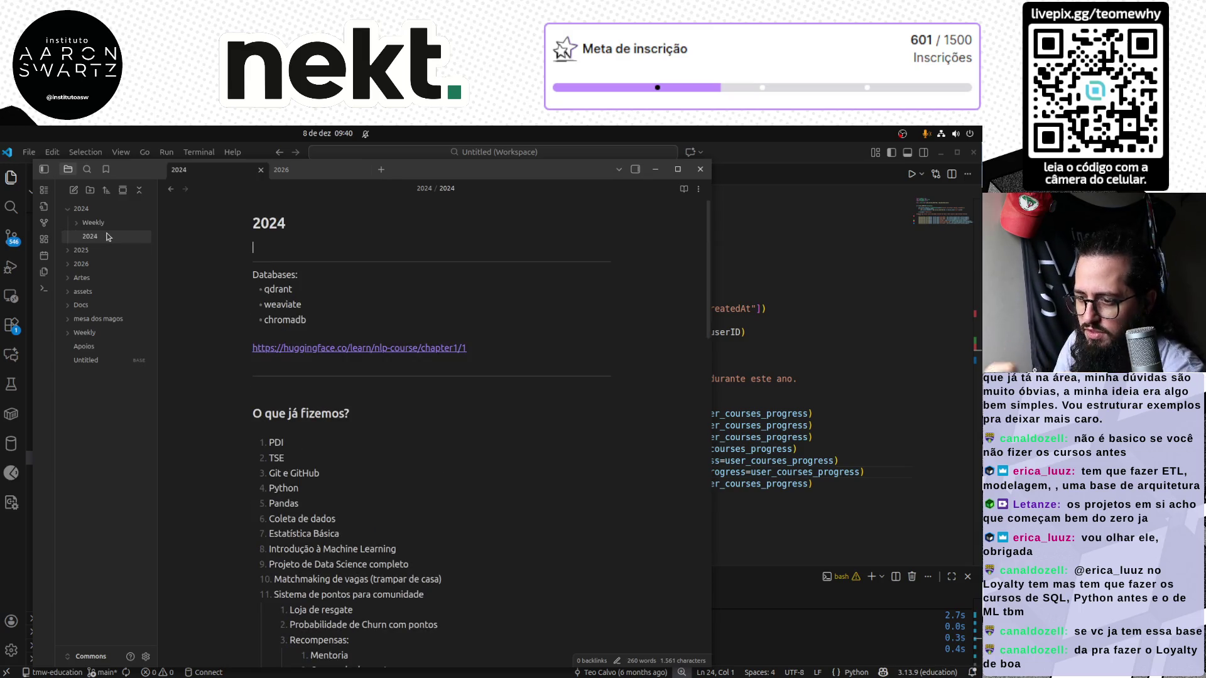
{"action": "left_click", "coordinate": [395, 459]}
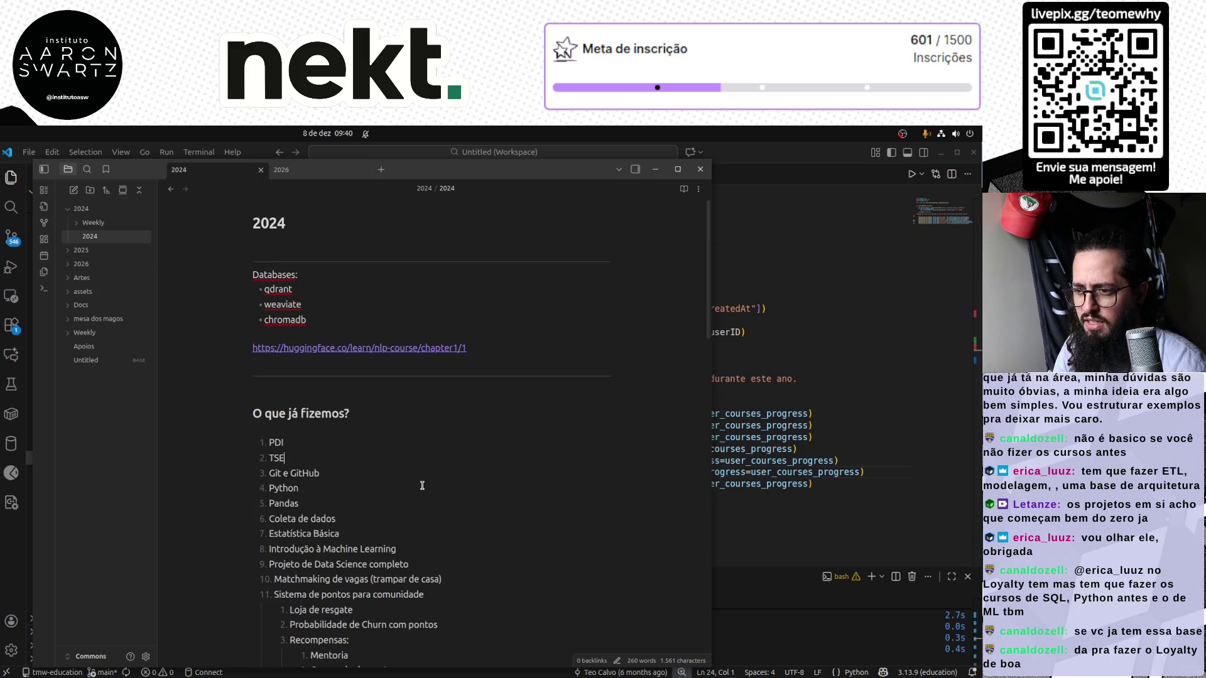
{"action": "key", "text": "shift+Home"}
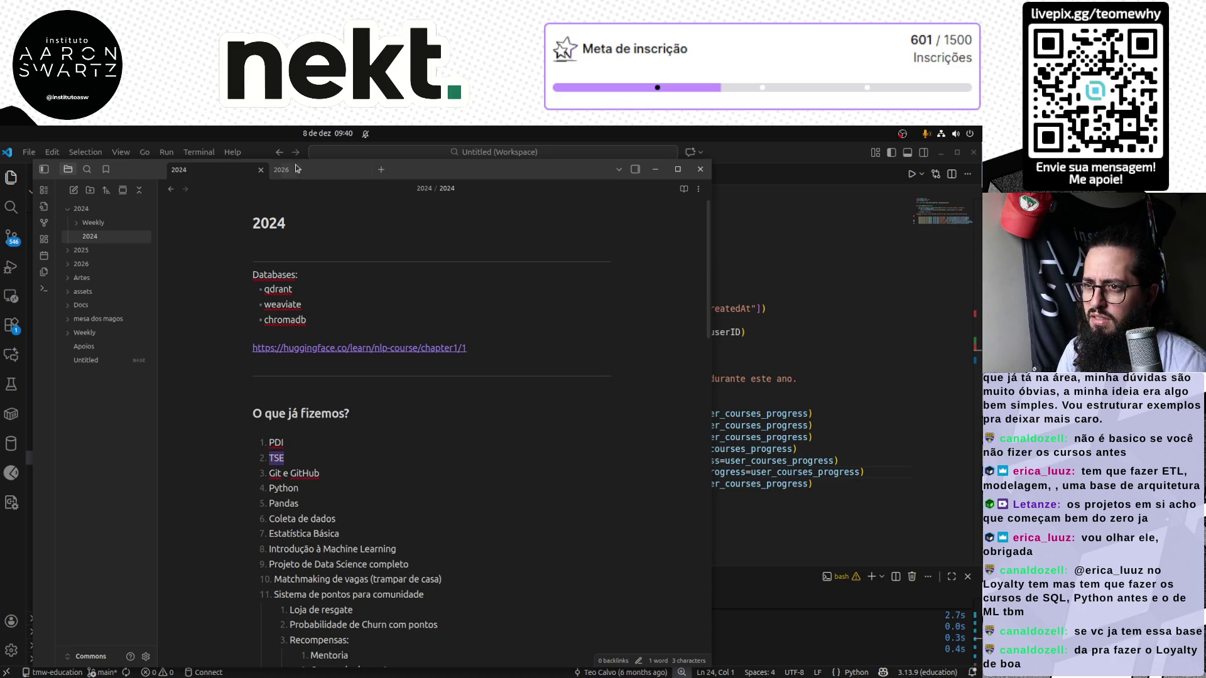
{"action": "left_click", "coordinate": [286, 169]}
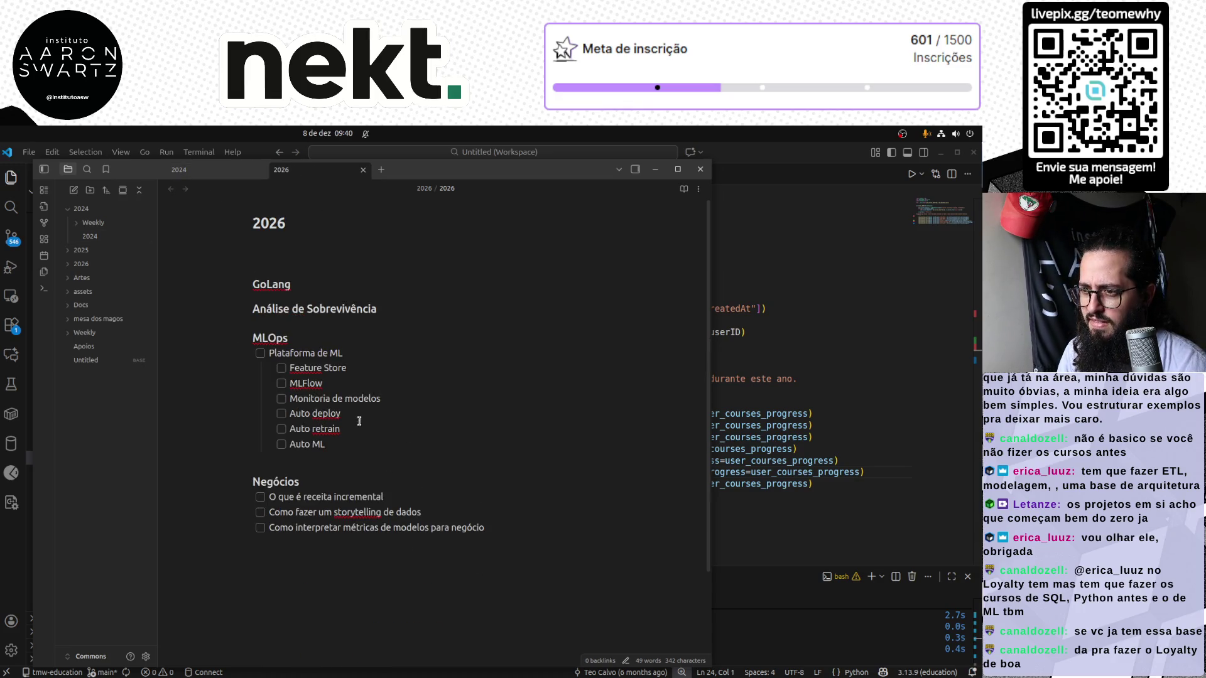
Rename MLOps to 'MLOps (Dados TMW)', add a '## Projetos' heading above it, and start a heading above GoLang
{"action": "left_click_drag", "start_coordinate": [358, 444], "coordinate": [203, 326]}
{"action": "left_click", "coordinate": [361, 341]}
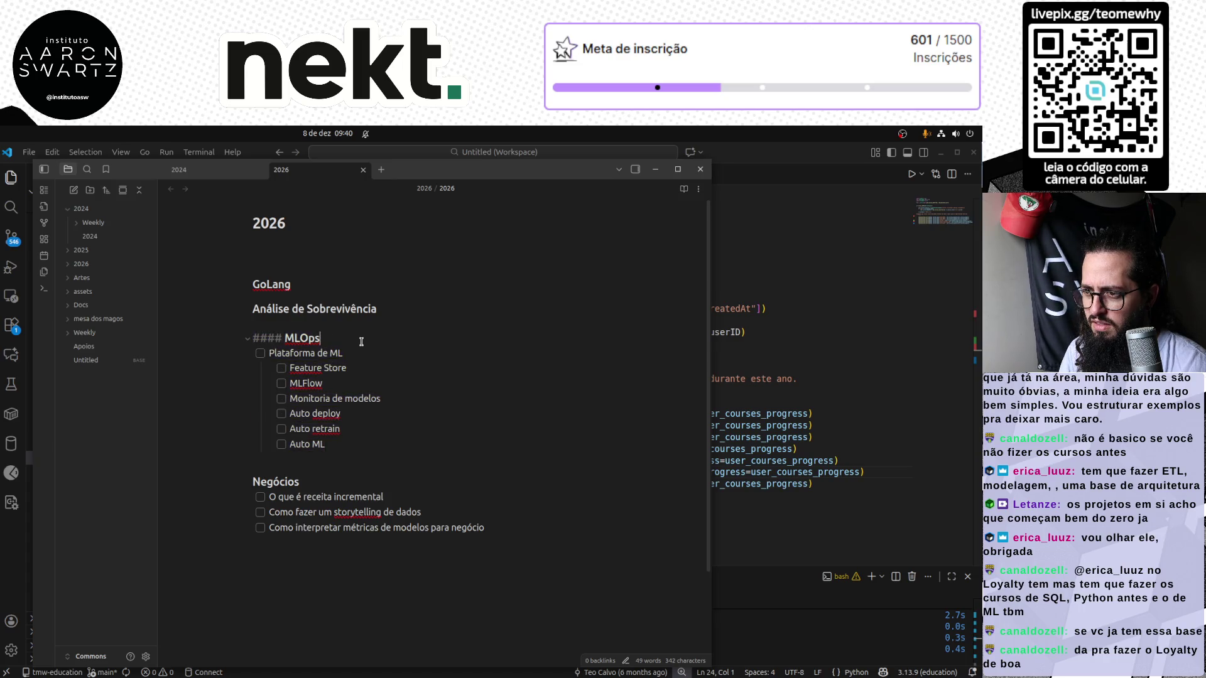
{"action": "type", "text": "("}
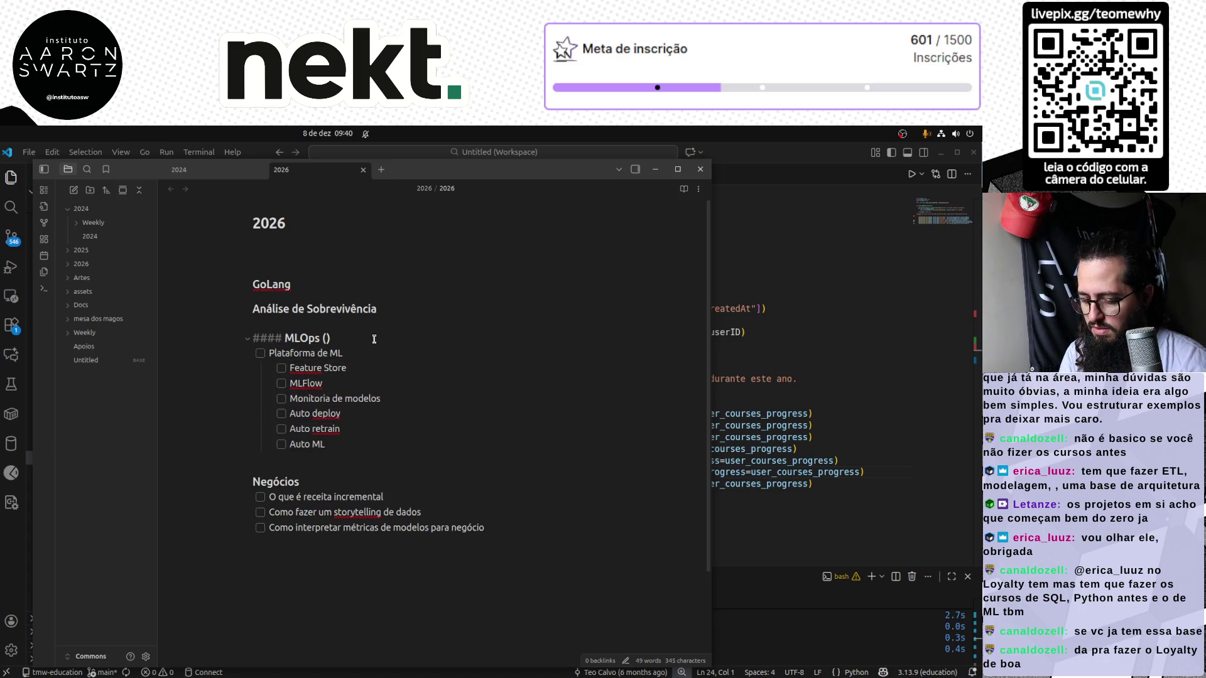
{"action": "type", "text": "Dados TMW"}
{"action": "left_click", "coordinate": [354, 321]}
{"action": "key", "text": "Return"}
{"action": "type", "text": "###"}
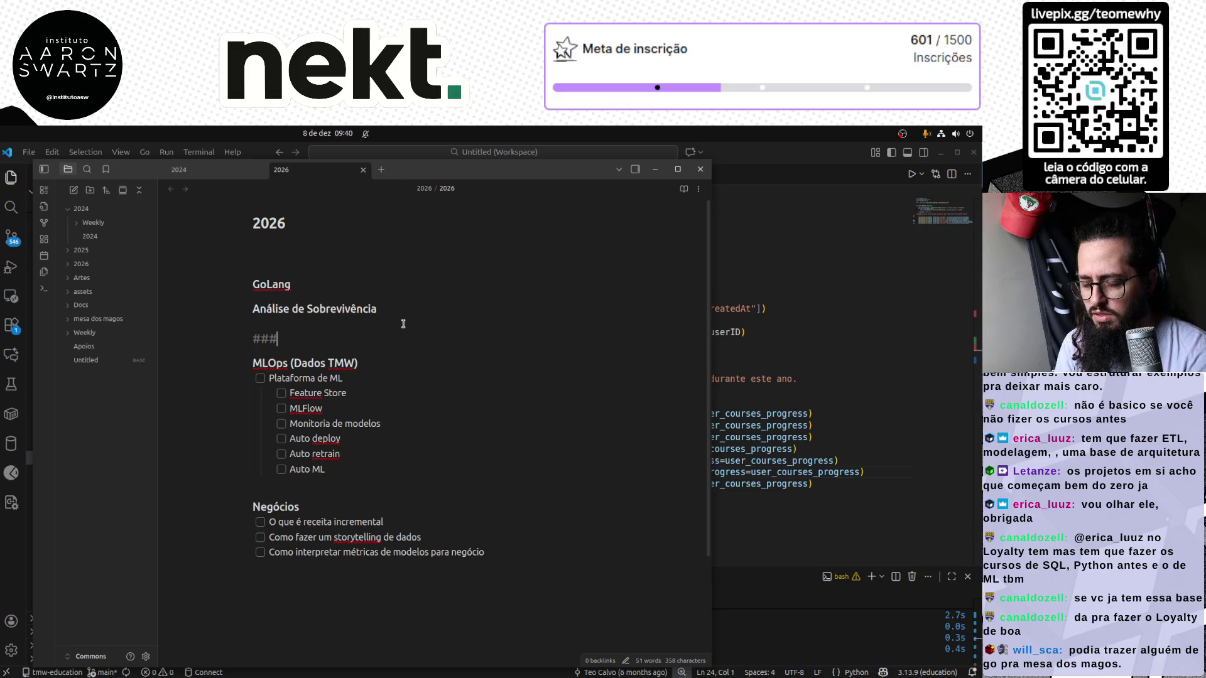
{"action": "key", "text": "BackSpace"}
{"action": "type", "text": "Projetos"}
{"action": "key", "text": "Up"}
{"action": "key", "text": "Up"}
{"action": "key", "text": "Up"}
{"action": "key", "text": "Return"}
{"action": "type", "text": "###"}
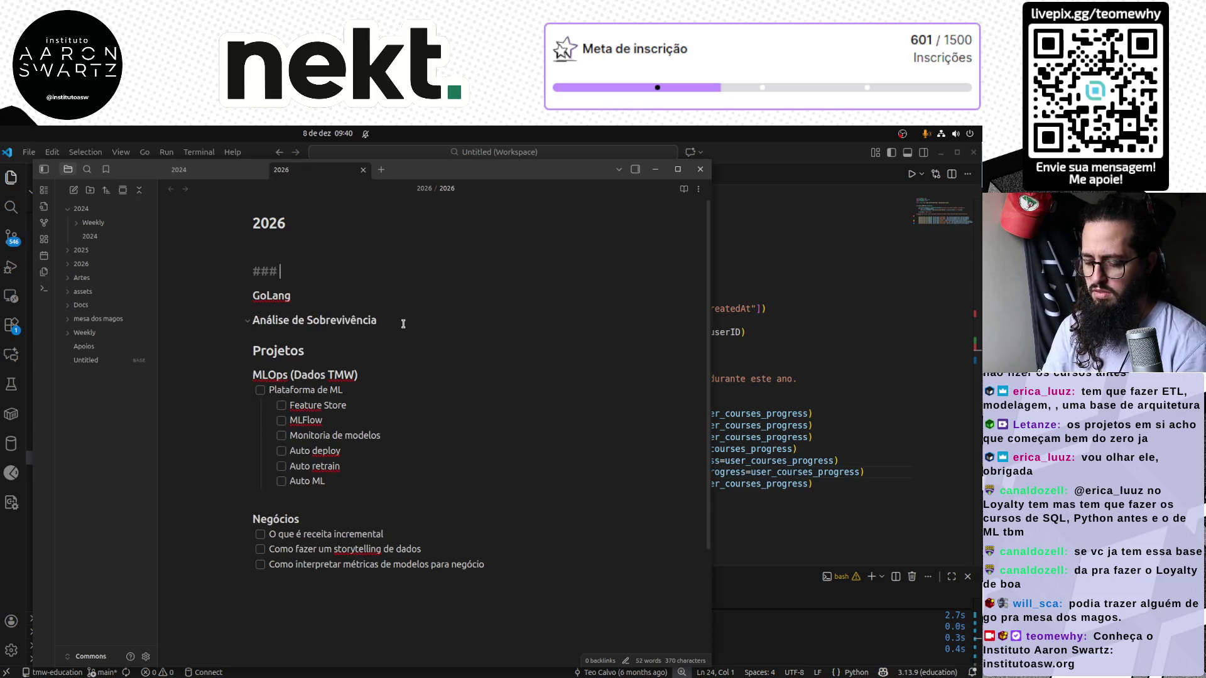
{"action": "type", "text": " Cursos"}
Make 'Cursos' a second-level heading like Projetos
{"action": "key", "text": "Down"}
{"action": "key", "text": "Down"}
{"action": "key", "text": "Down"}
{"action": "key", "text": "Up"}
{"action": "key", "text": "Up"}
{"action": "key", "text": "Up"}
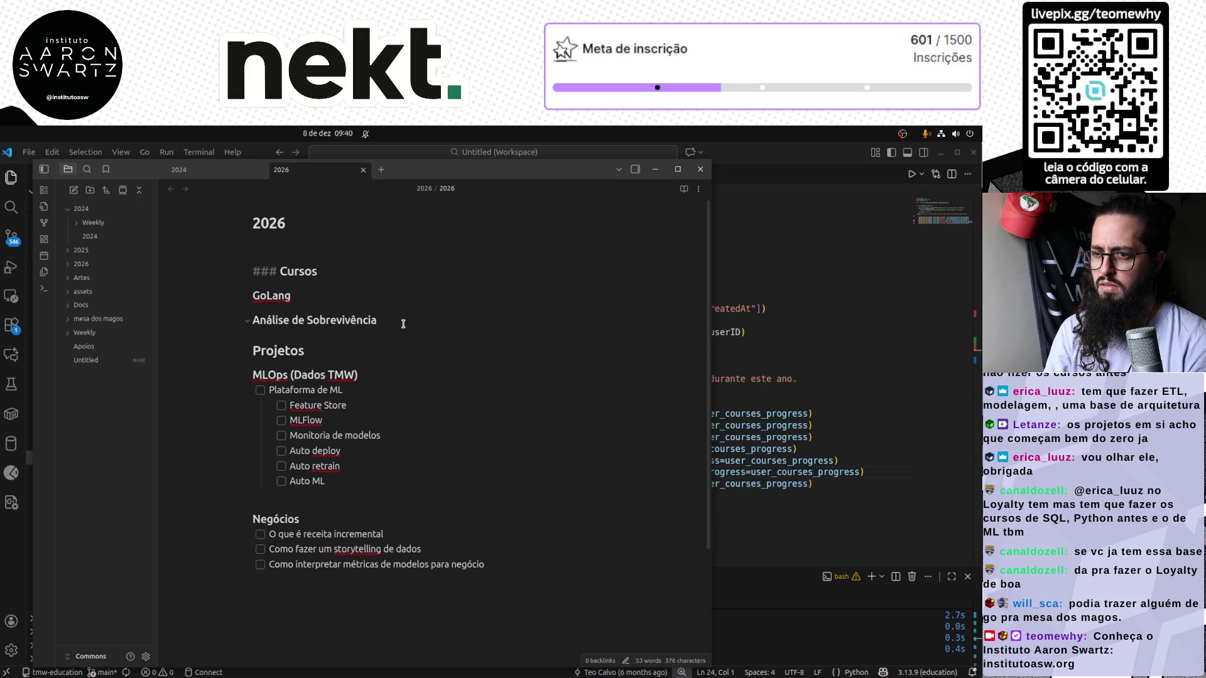
{"action": "key", "text": "Down"}
{"action": "key", "text": "Down"}
{"action": "key", "text": "Down"}
{"action": "key", "text": "Up"}
{"action": "key", "text": "Down"}
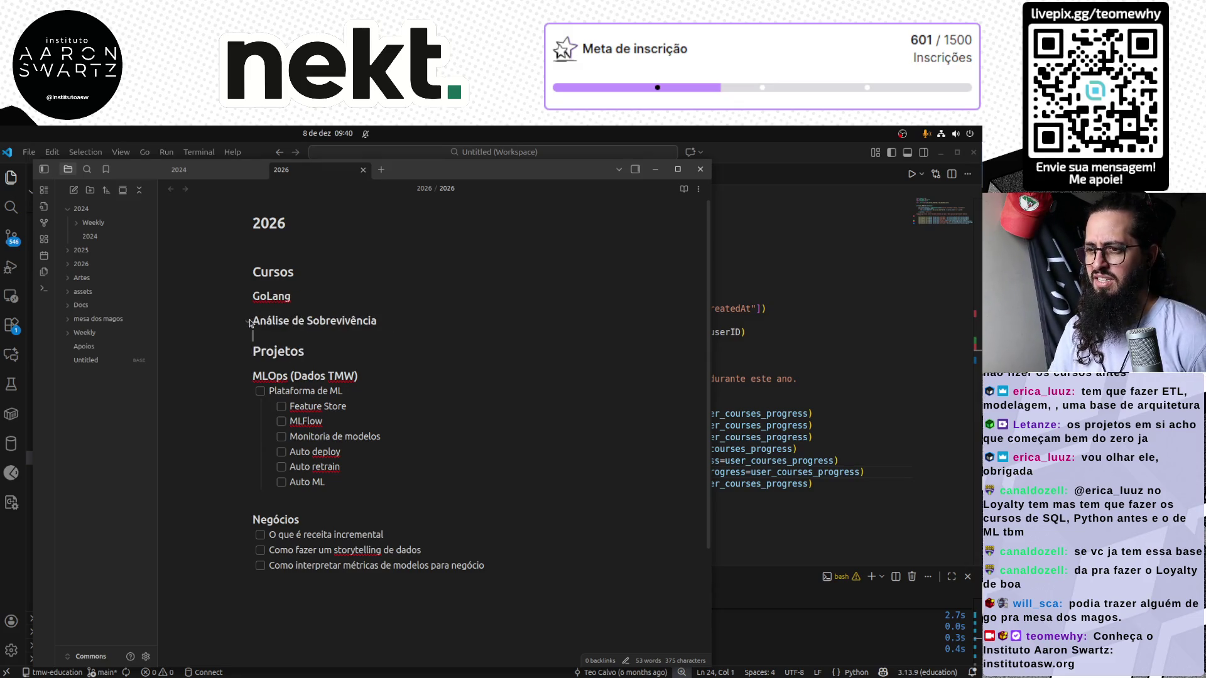
{"action": "key", "text": "Up"}
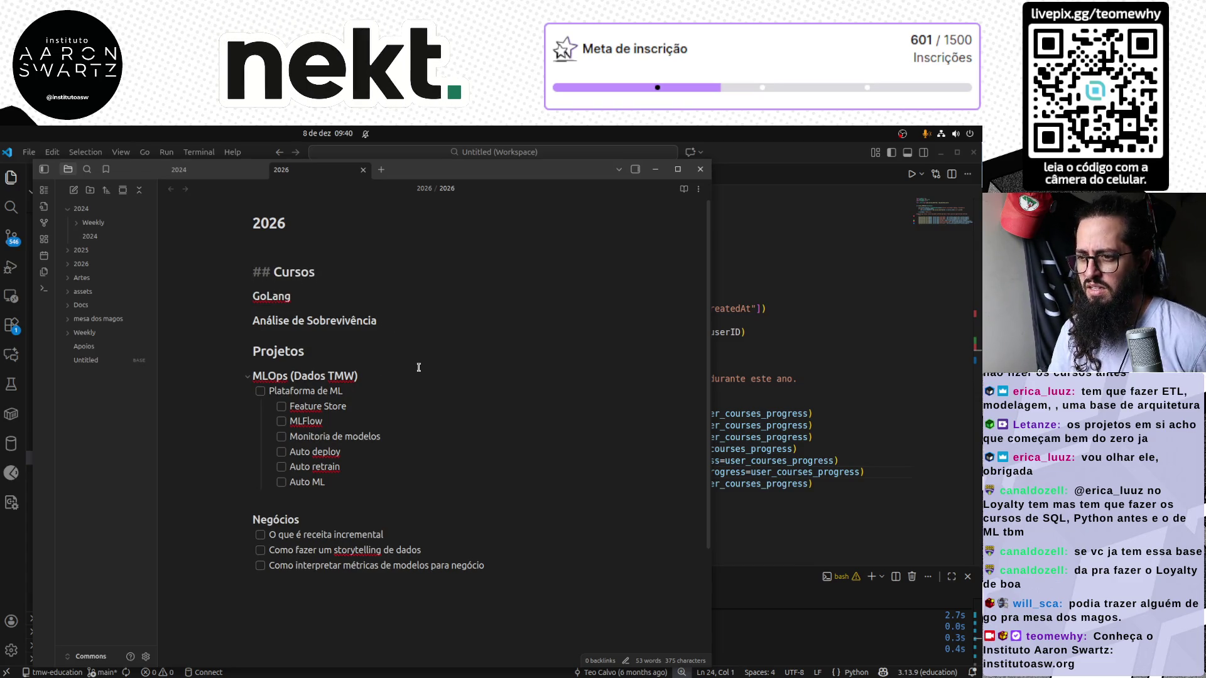
{"action": "left_click", "coordinate": [415, 367]}
{"action": "left_click", "coordinate": [386, 500]}
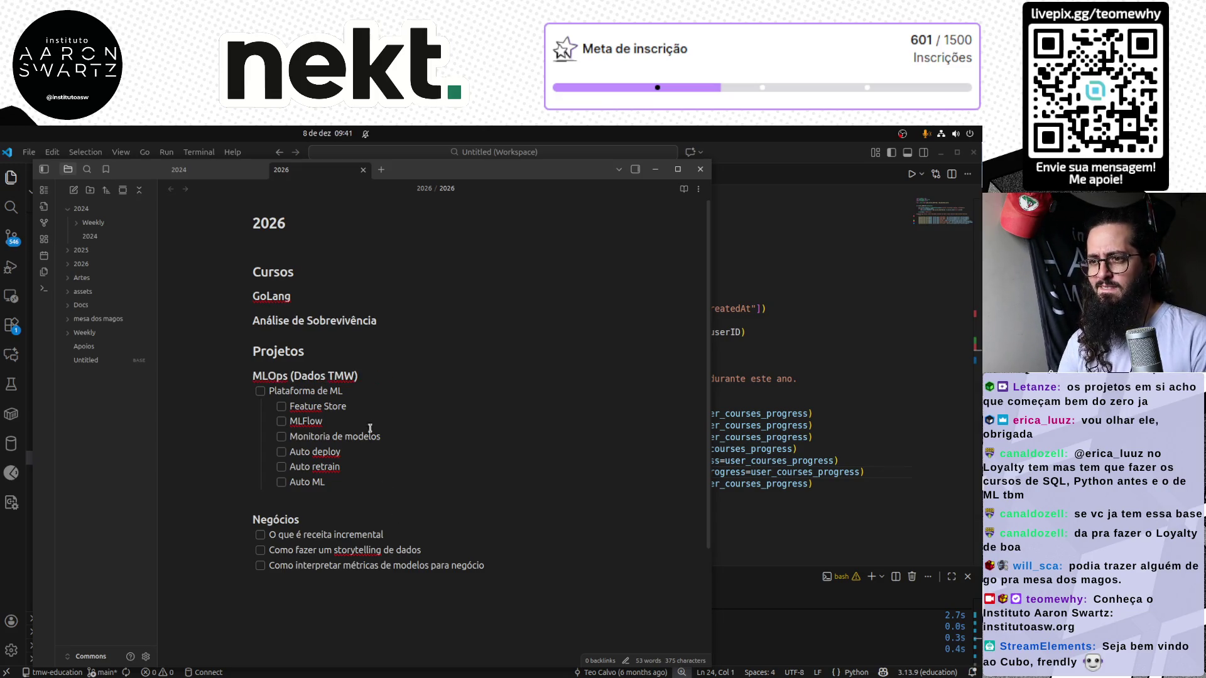
{"action": "left_click", "coordinate": [354, 269]}
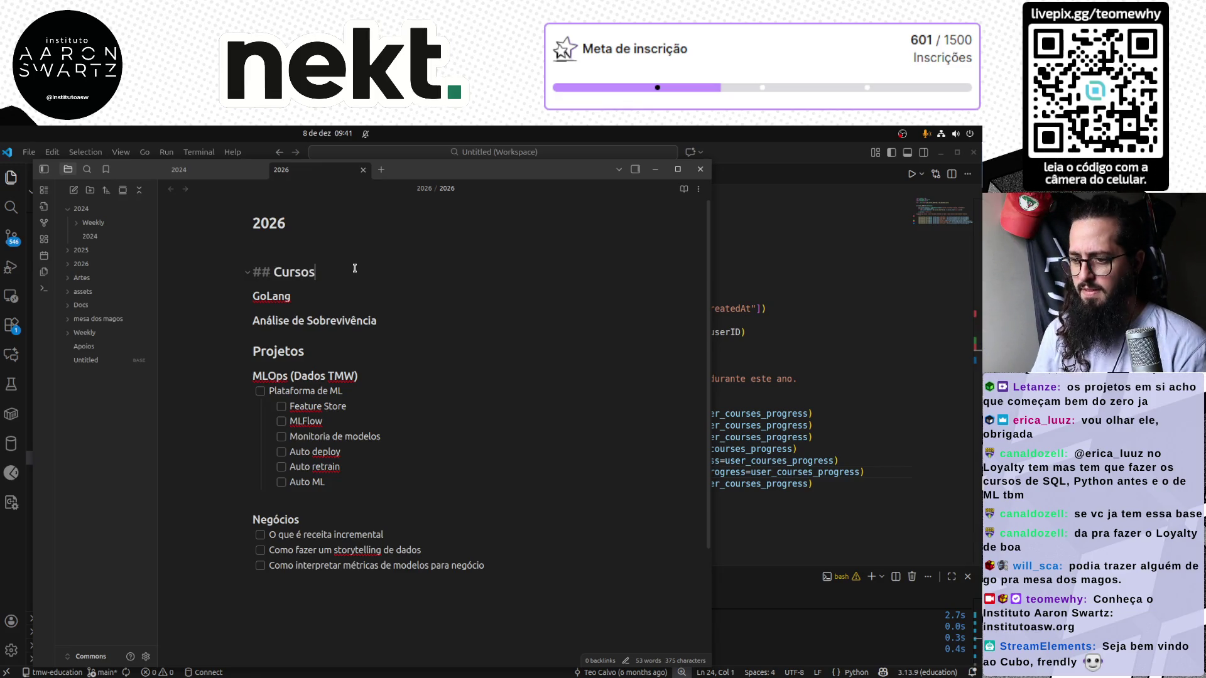
Check the receita incremental task text and clear the heading marks before Análise de Sobrevivência
{"action": "key", "text": "Down"}
{"action": "key", "text": "Down"}
{"action": "key", "text": "Down"}
{"action": "key", "text": "Down"}
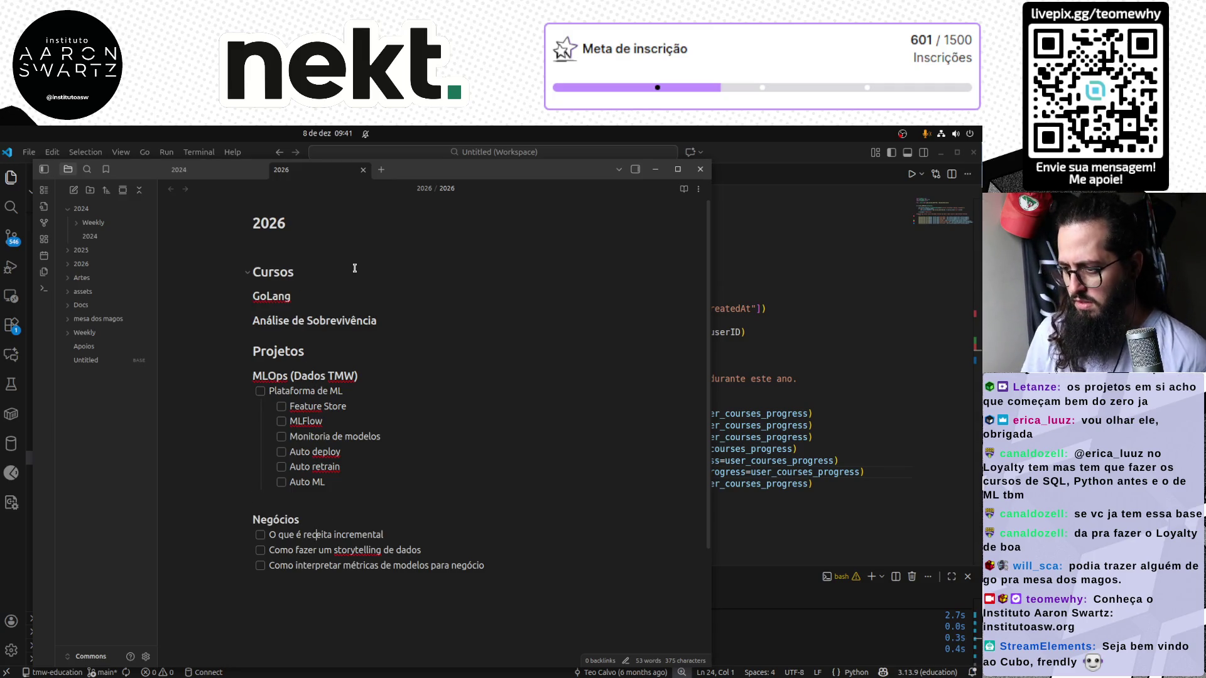
{"action": "key", "text": "End"}
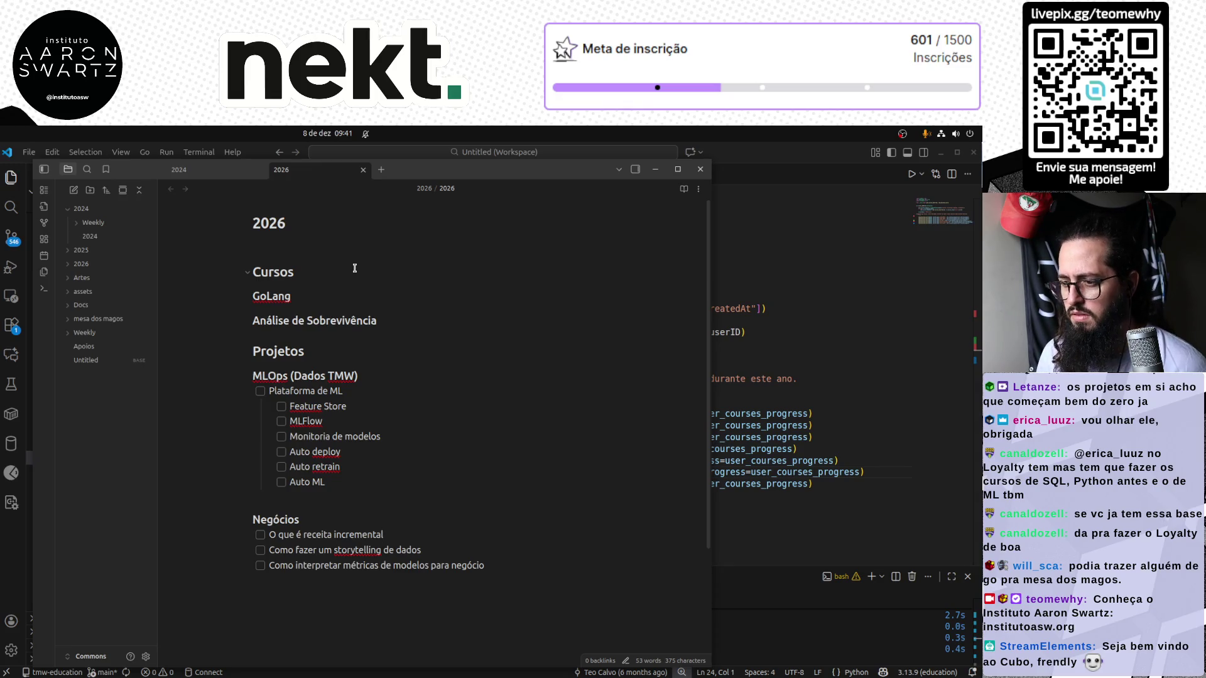
{"action": "key", "text": "shift+Home"}
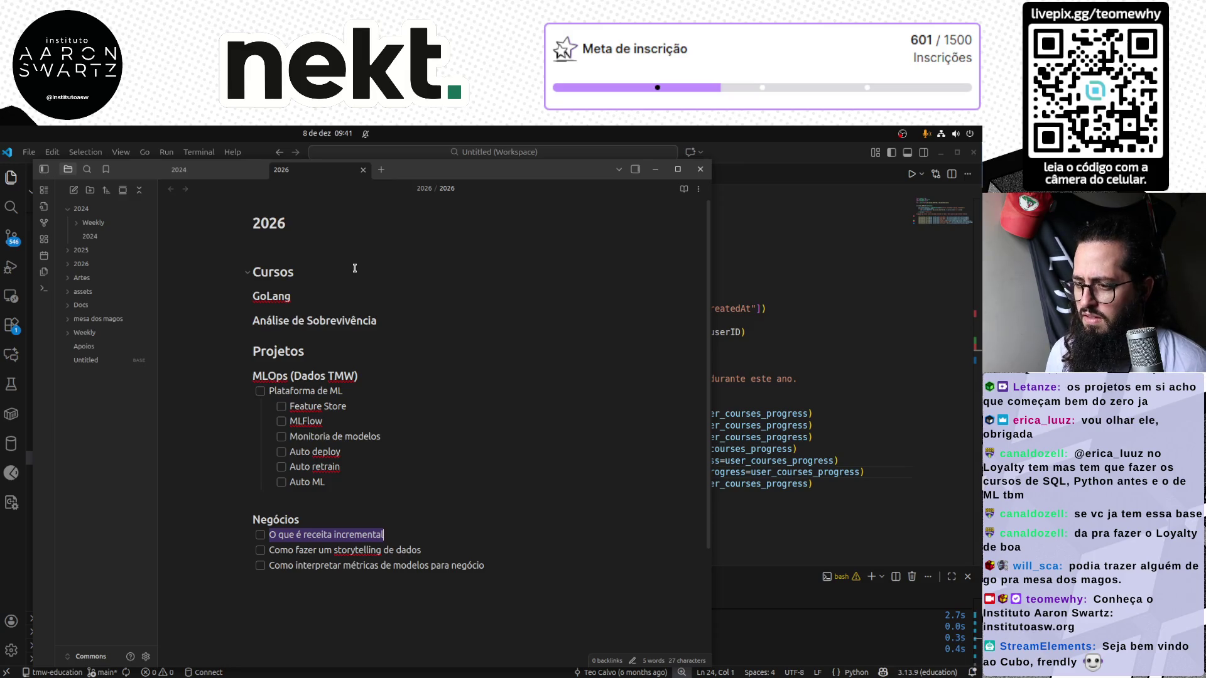
{"action": "key", "text": "Up"}
{"action": "key", "text": "Up"}
{"action": "key", "text": "Up"}
{"action": "key", "text": "Up"}
{"action": "key", "text": "Up"}
{"action": "key", "text": "Up"}
{"action": "key", "text": "Up"}
{"action": "key", "text": "Up"}
{"action": "key", "text": "Up"}
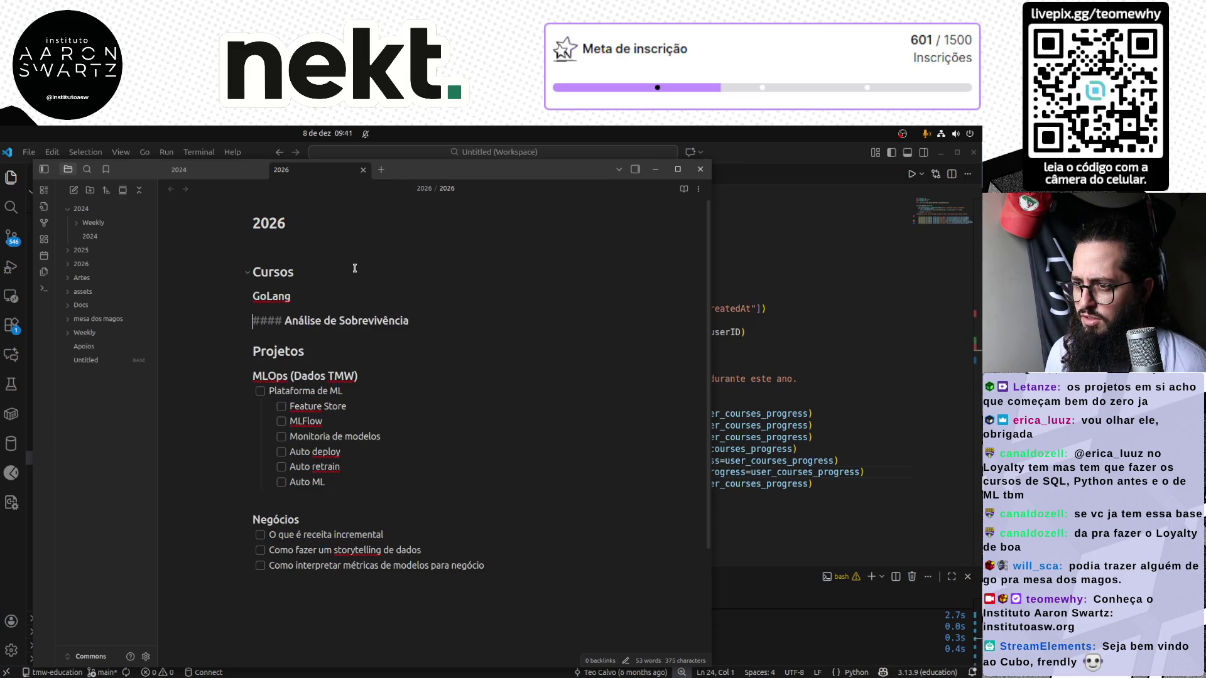
{"action": "key", "text": "ctrl+shift+Right"}
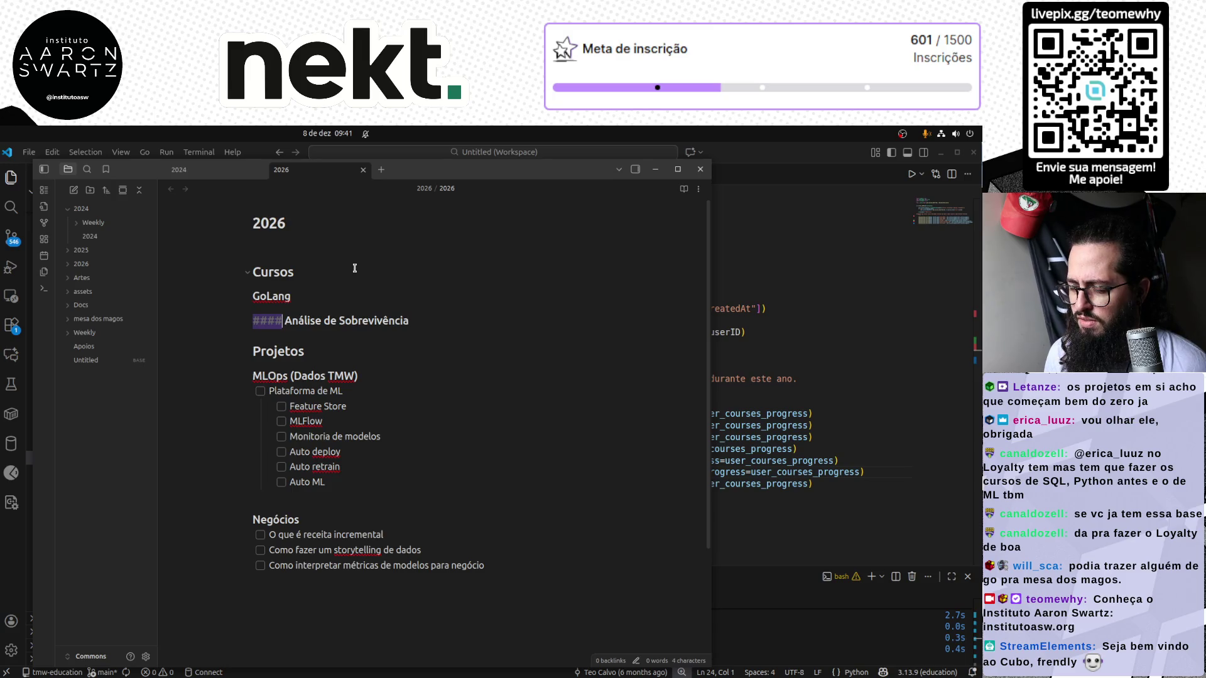
{"action": "key", "text": "BackSpace"}
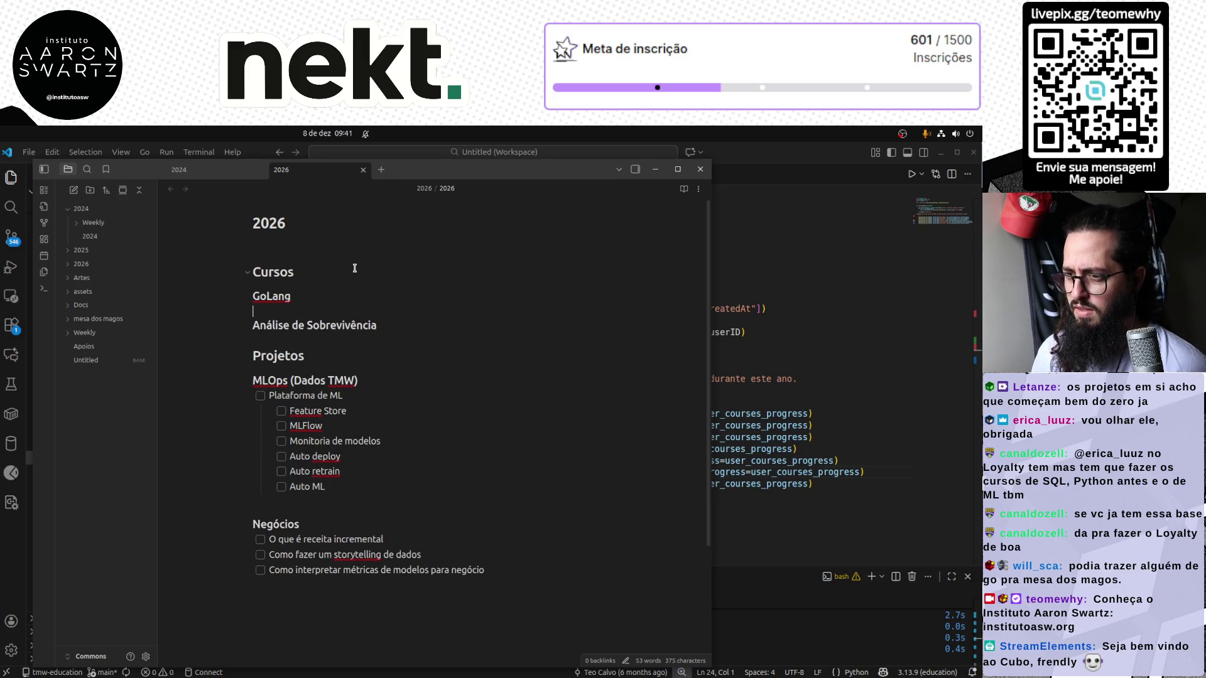
Add a '### Estatística' heading under Cursos and turn Análise de Sobrevivência into a checkbox task below it
{"action": "key", "text": "Return"}
{"action": "key", "text": "Up"}
{"action": "type", "text": "### Estatísti"}
{"action": "key", "text": "BackSpace"}
{"action": "key", "text": "BackSpace"}
{"action": "key", "text": "BackSpace"}
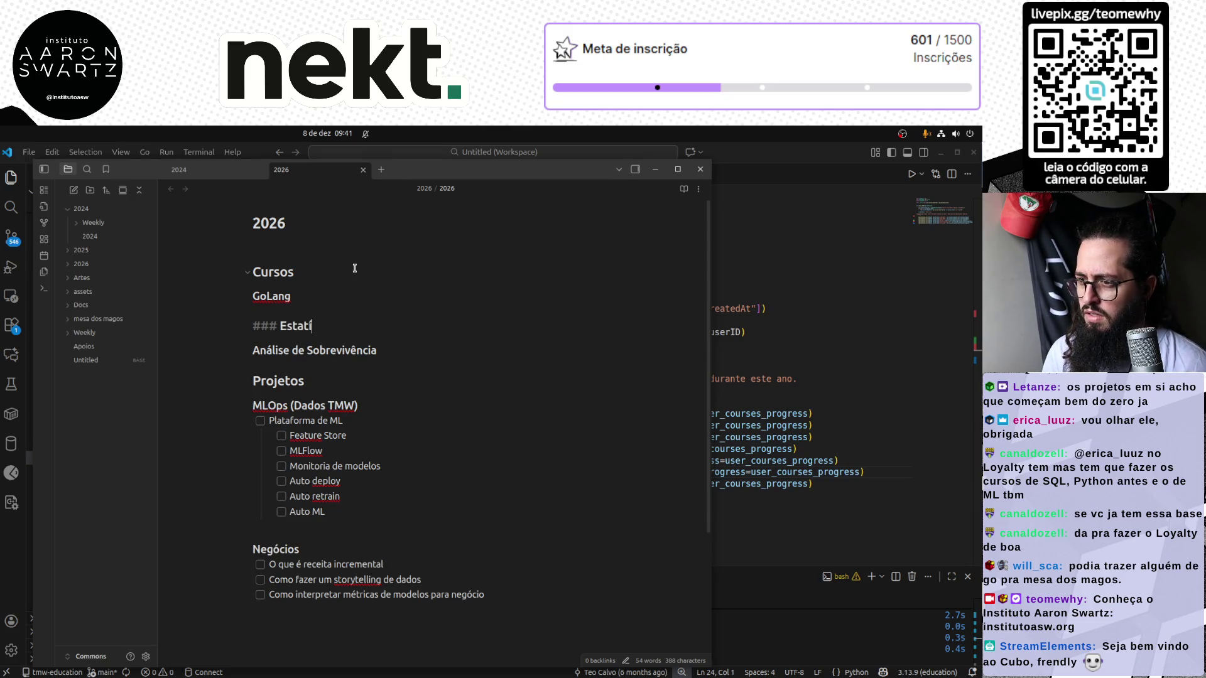
{"action": "type", "text": "ca"}
{"action": "key", "text": "Down"}
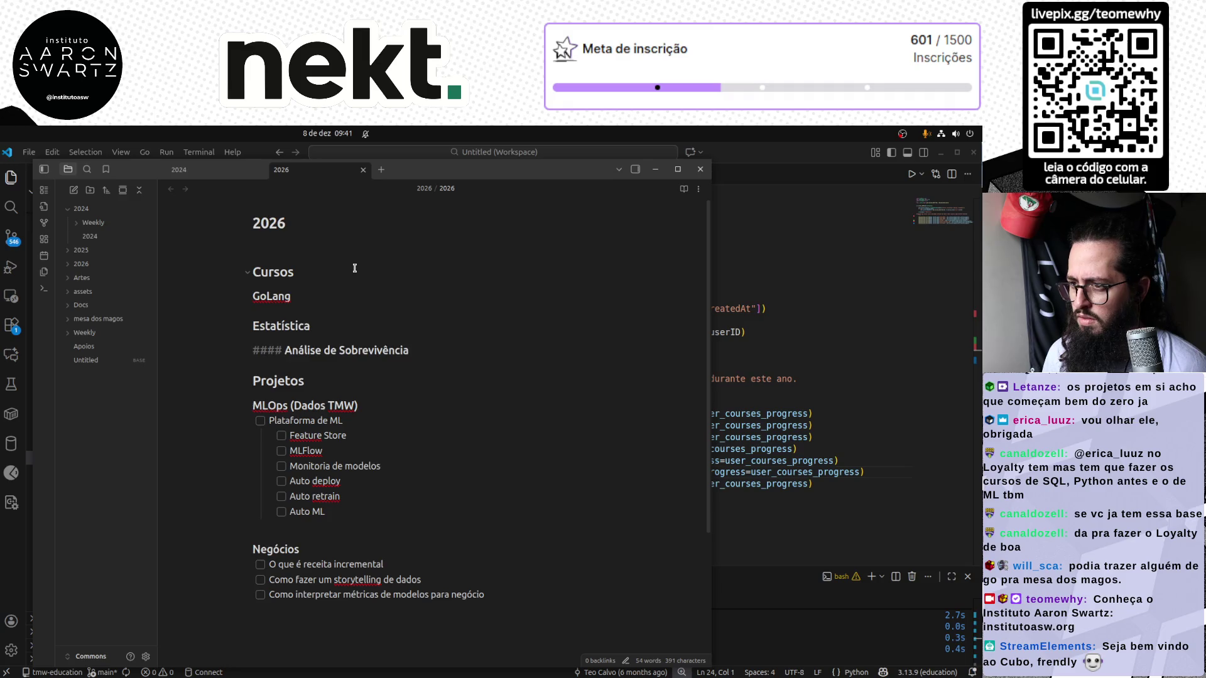
{"action": "key", "text": "Tab"}
{"action": "key", "text": "shift+Home"}
{"action": "key", "text": "BackSpace"}
{"action": "type", "text": "[ ]"}
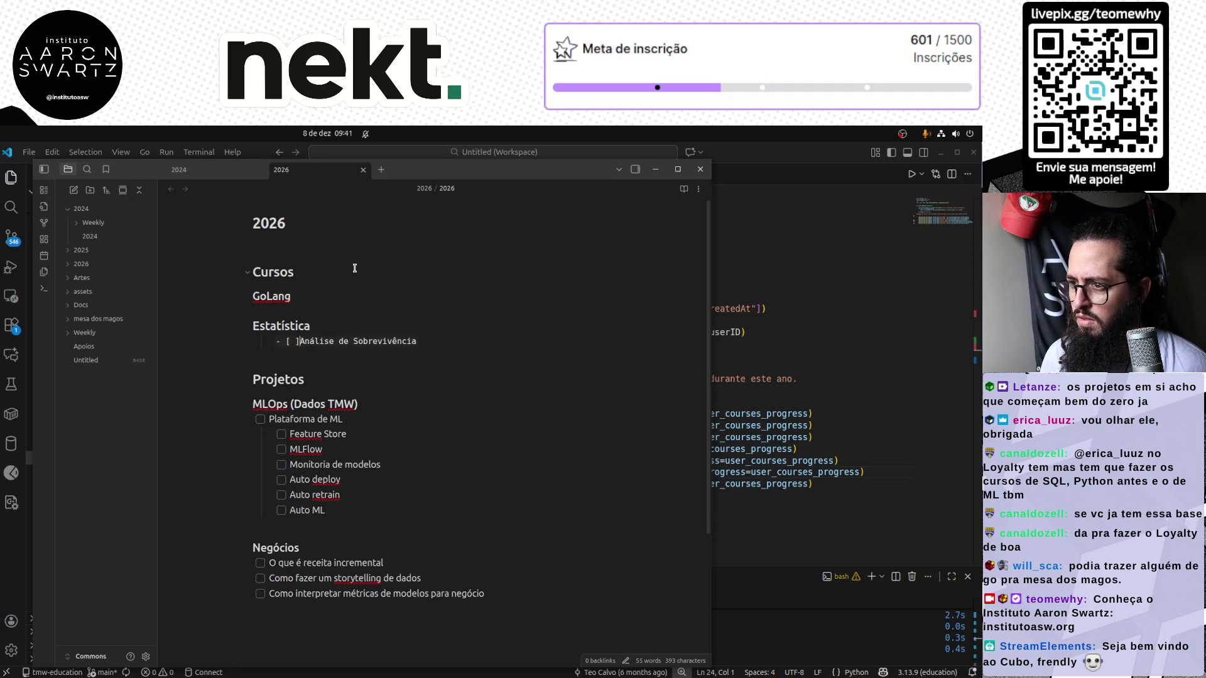
{"action": "key", "text": "Return"}
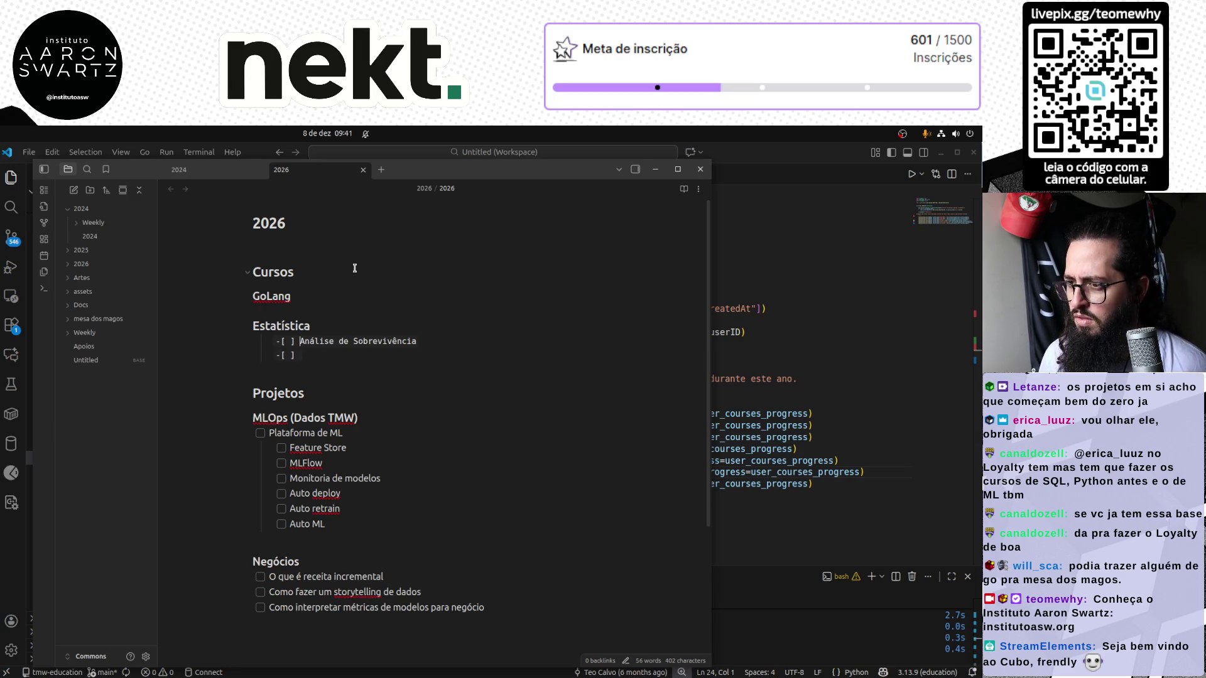
{"action": "key", "text": "shift+Tab"}
{"action": "key", "text": "BackSpace"}
{"action": "key", "text": "Return"}
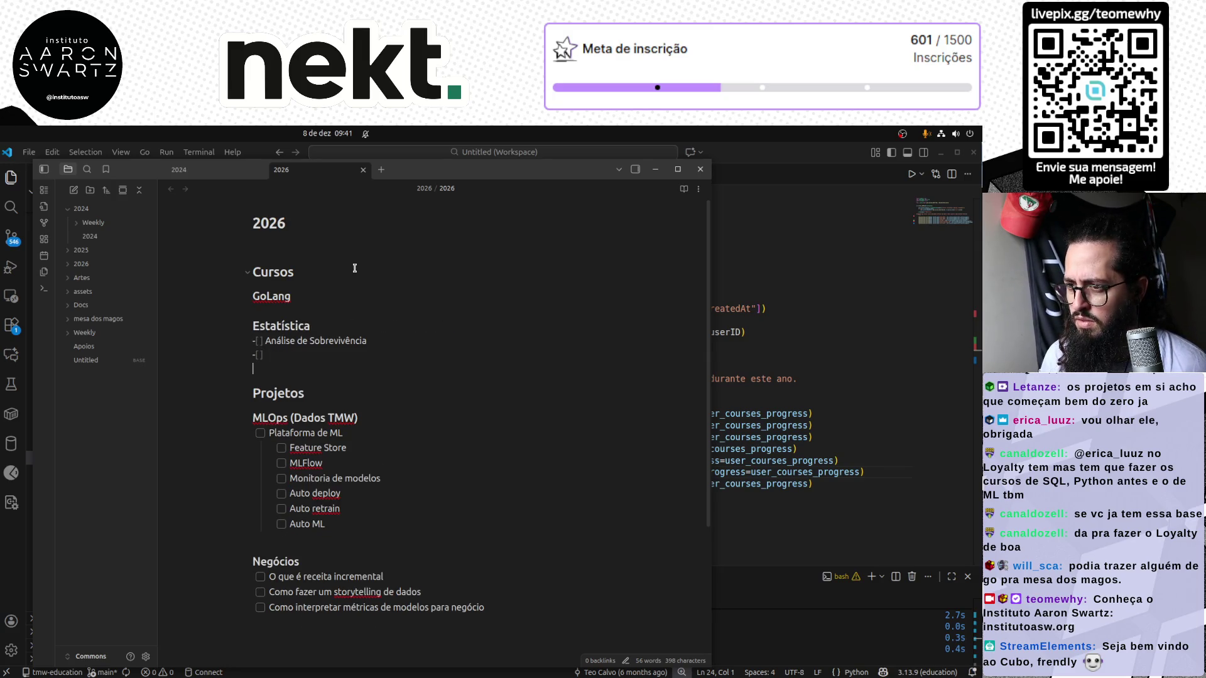
{"action": "key", "text": "Return"}
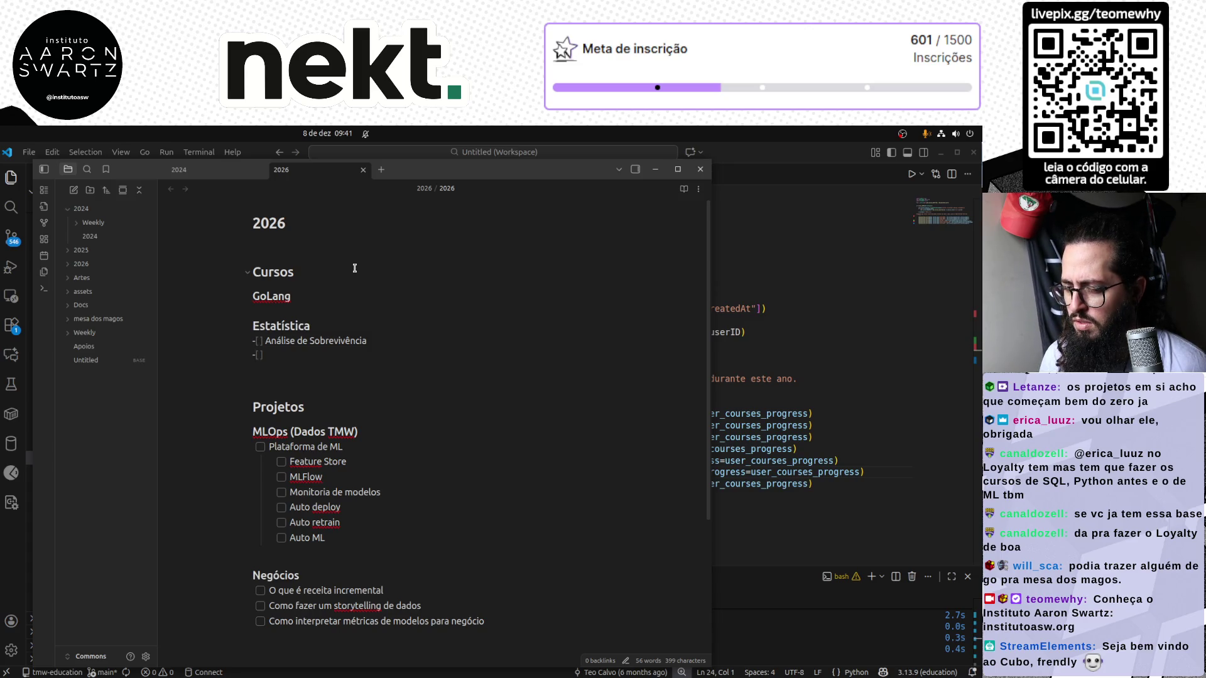
Add a '- [ ] Receita Incremental' task under Análise de Sobrevivência
{"action": "key", "text": "Down"}
{"action": "key", "text": "Down"}
{"action": "key", "text": "Down"}
{"action": "key", "text": "Up"}
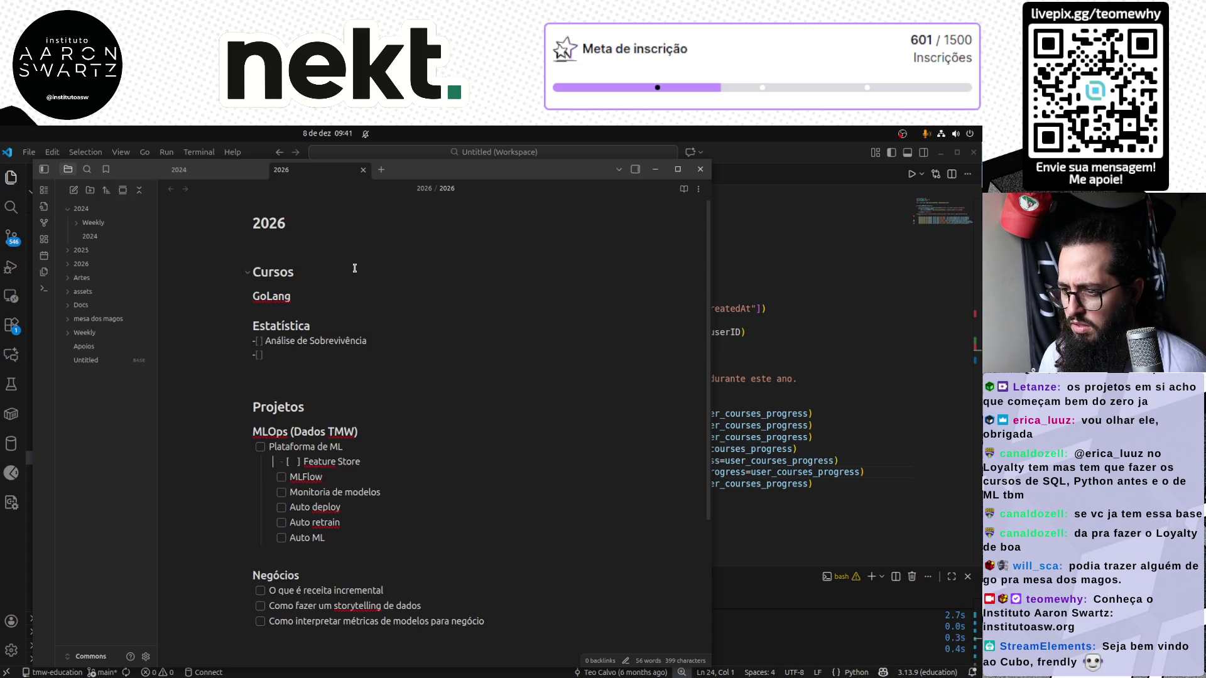
{"action": "key", "text": "Up"}
{"action": "key", "text": "Up"}
{"action": "key", "text": "Up"}
{"action": "key", "text": "Up"}
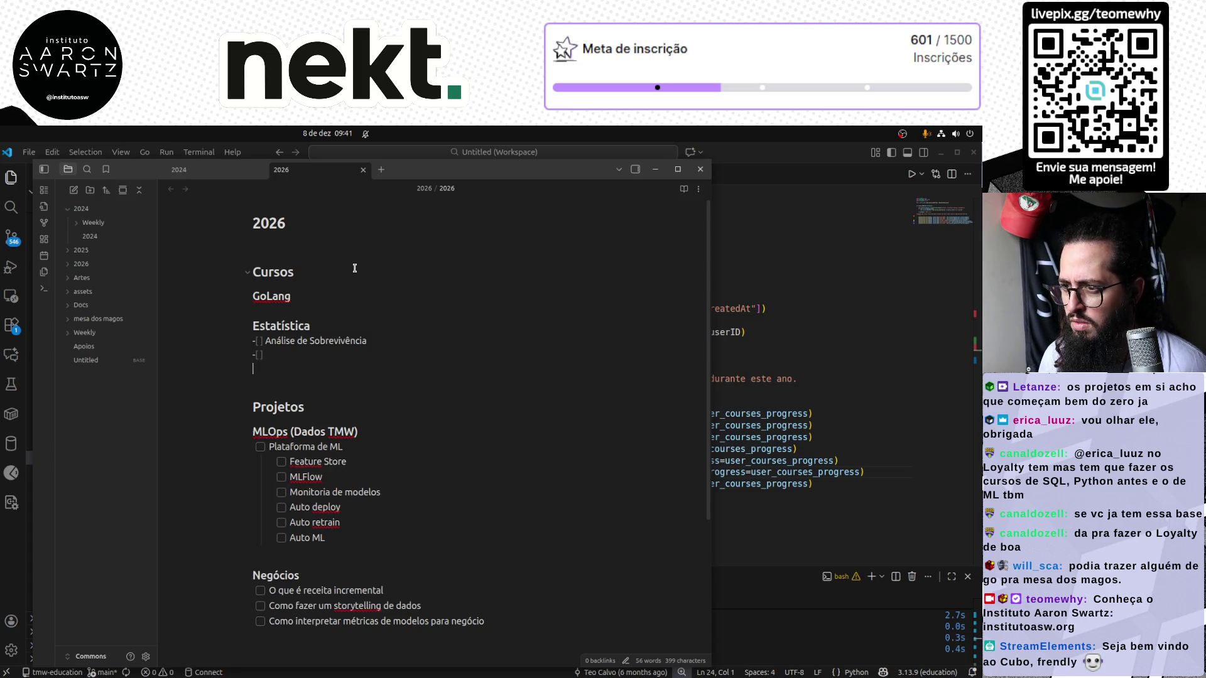
{"action": "key", "text": "Up"}
{"action": "key", "text": "Up"}
{"action": "key", "text": "Tab"}
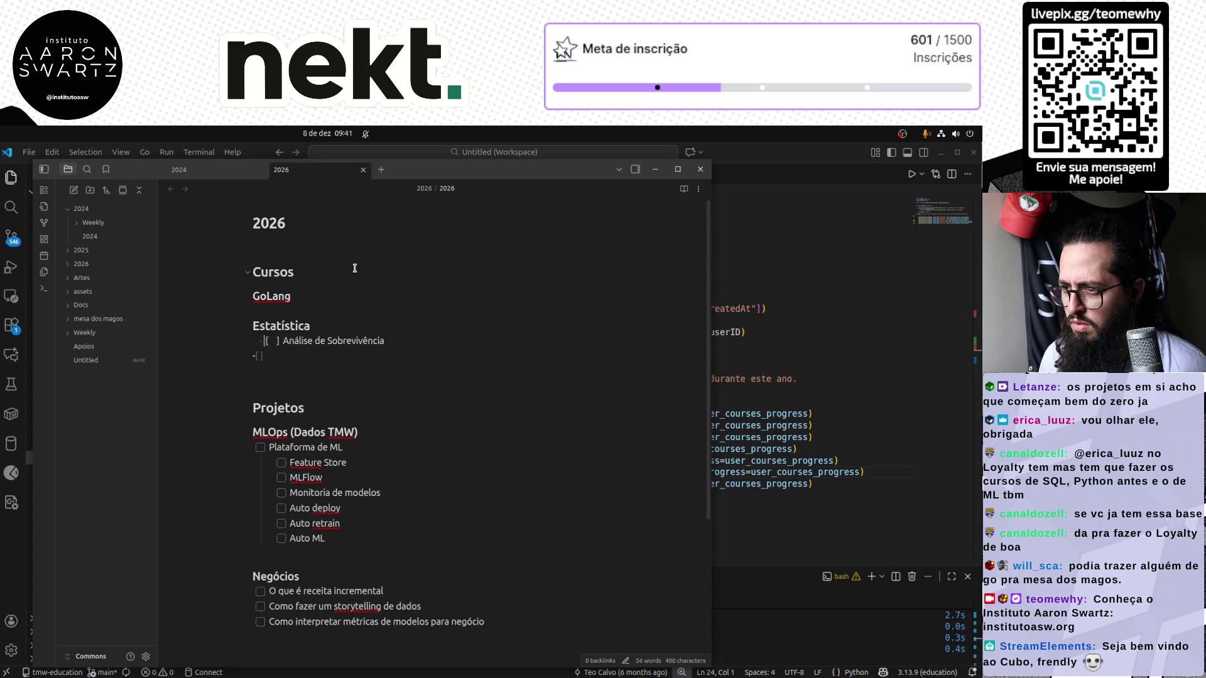
{"action": "key", "text": "Down"}
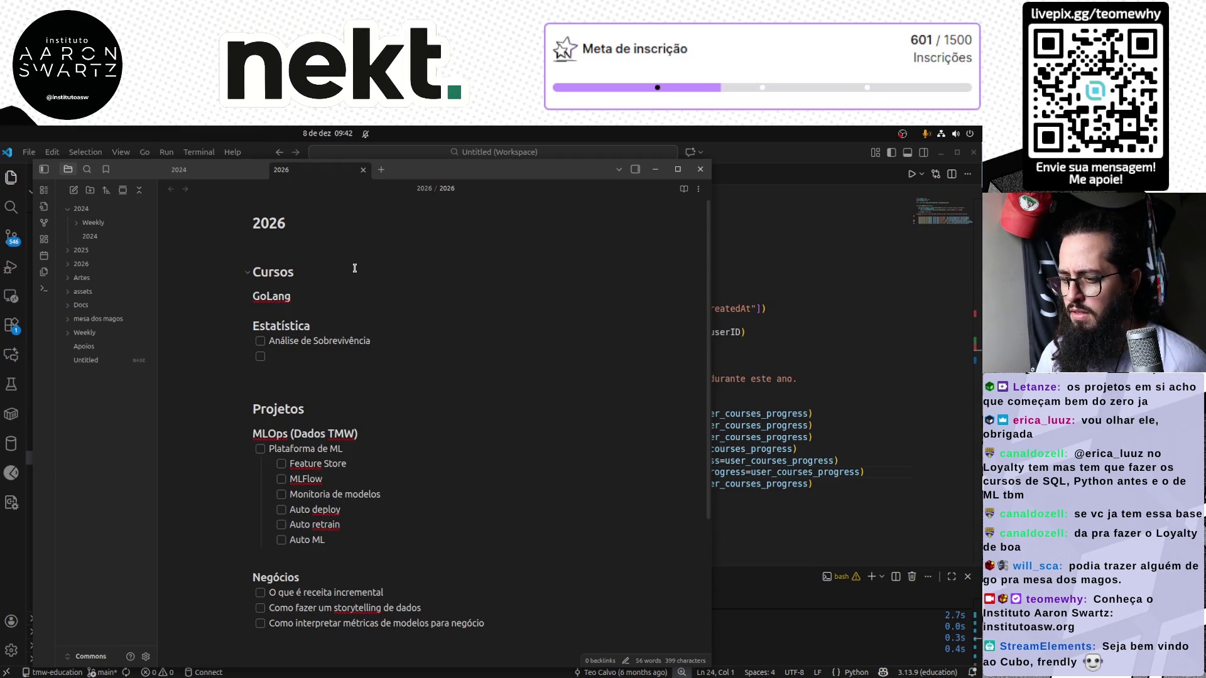
{"action": "type", "text": "Receita Incremental"}
{"action": "key", "text": "Return"}
{"action": "key", "text": "Return"}
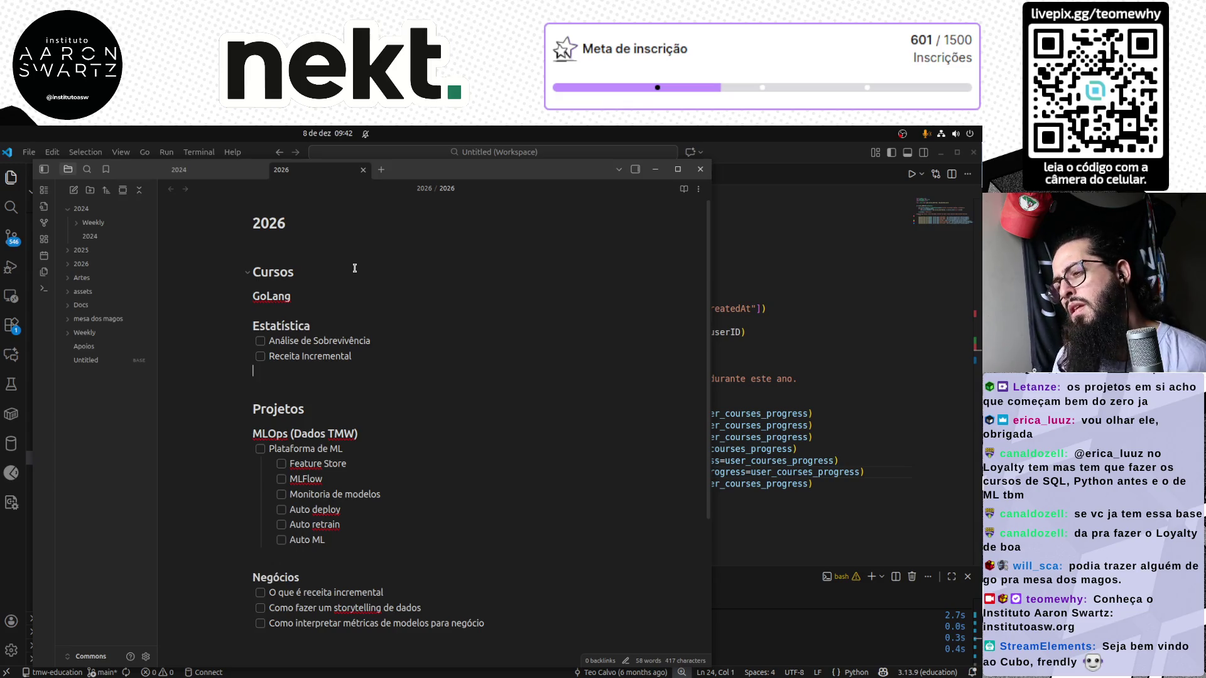
Adjust the indentation of the two Estatística tasks so they sit flush under the heading
{"action": "key", "text": "Up"}
{"action": "key", "text": "Up"}
{"action": "key", "text": "Down"}
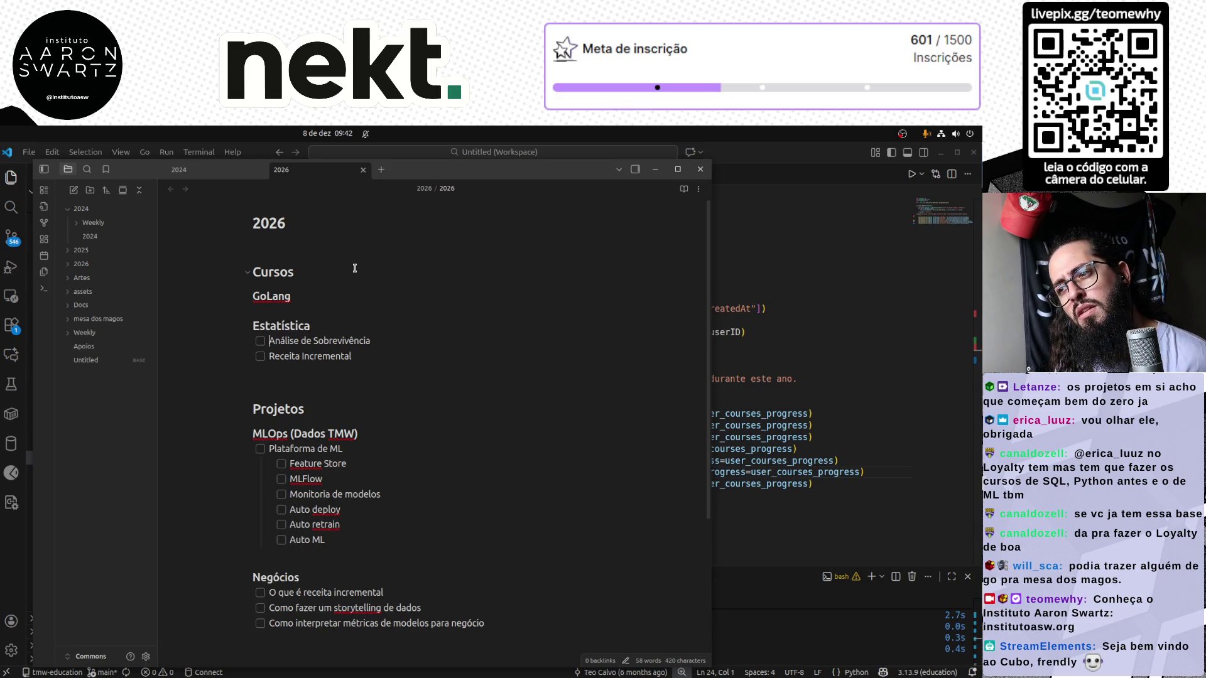
{"action": "key", "text": "shift+Down"}
{"action": "key", "text": "shift+End"}
{"action": "key", "text": "Tab"}
{"action": "key", "text": "Down"}
{"action": "key", "text": "shift+Up"}
{"action": "key", "text": "shift+Up"}
{"action": "key", "text": "shift+Tab"}
{"action": "key", "text": "Down"}
{"action": "key", "text": "Up"}
{"action": "key", "text": "Up"}
{"action": "key", "text": "Up"}
{"action": "key", "text": "Up"}
{"action": "key", "text": "Down"}
{"action": "key", "text": "Down"}
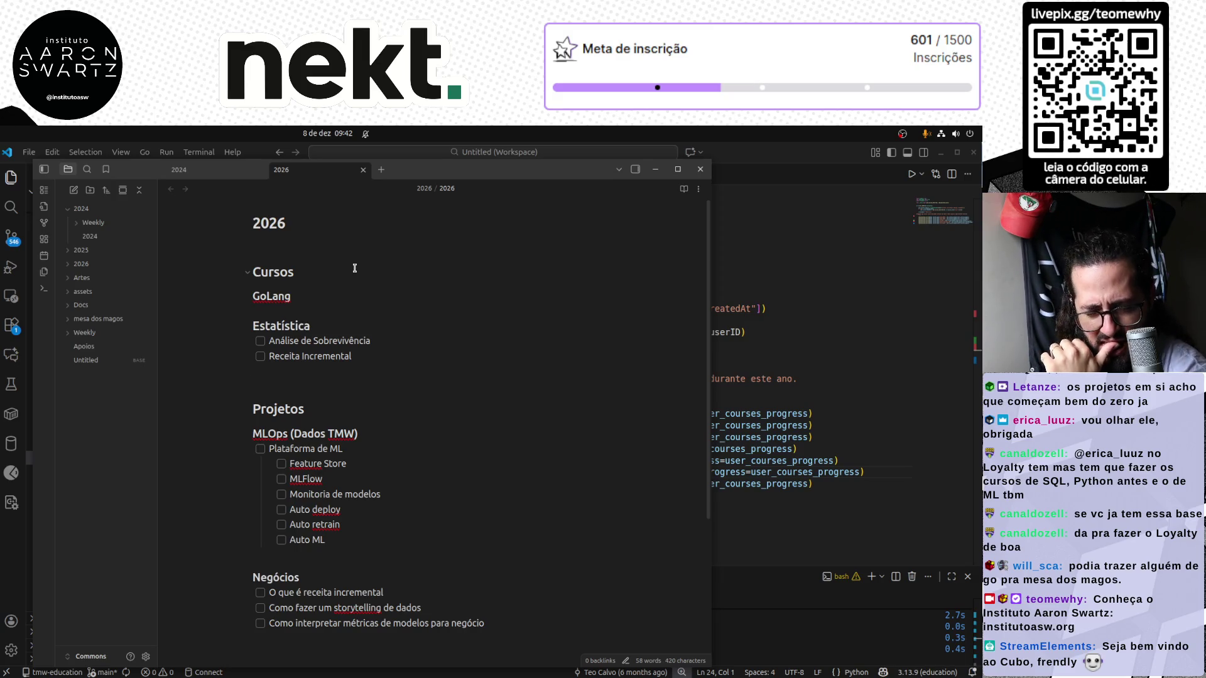
{"action": "key", "text": "Up"}
{"action": "key", "text": "Up"}
{"action": "key", "text": "Up"}
{"action": "key", "text": "Up"}
{"action": "key", "text": "Up"}
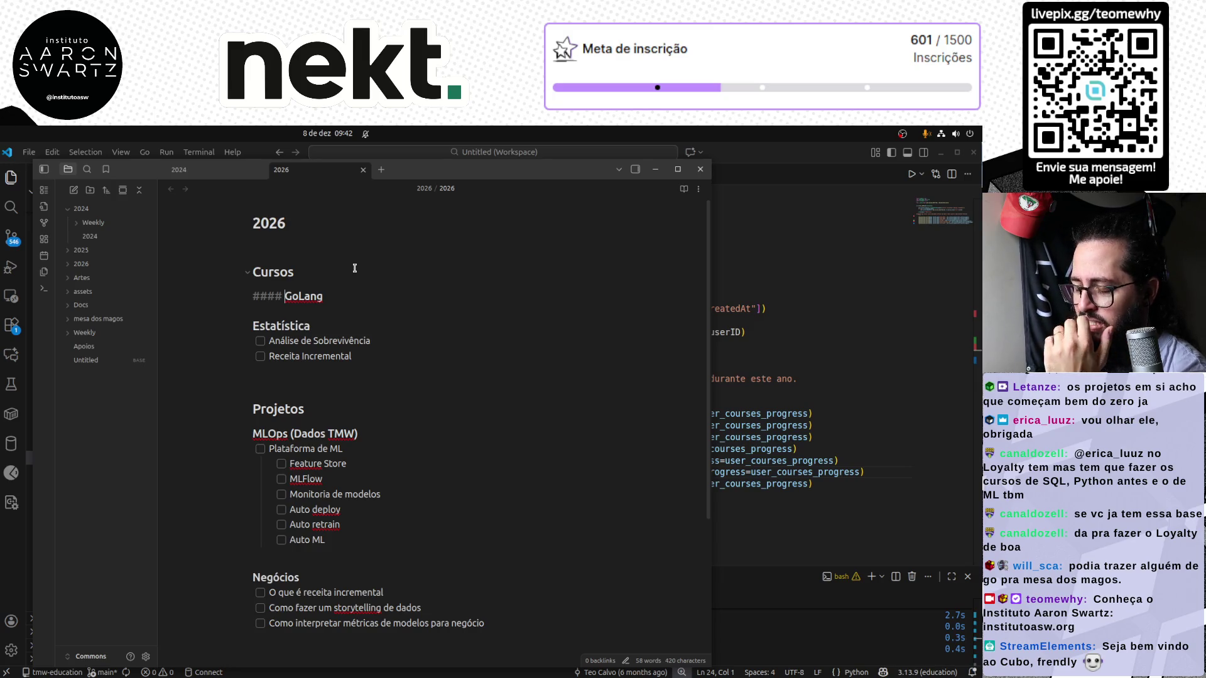
Delete the receita incremental and storytelling tasks from the Negócios checklist
{"action": "key", "text": "Up"}
{"action": "key", "text": "Down"}
{"action": "key", "text": "Down"}
{"action": "key", "text": "Down"}
{"action": "key", "text": "Down"}
{"action": "key", "text": "Down"}
{"action": "key", "text": "Down"}
{"action": "key", "text": "Down"}
{"action": "key", "text": "Down"}
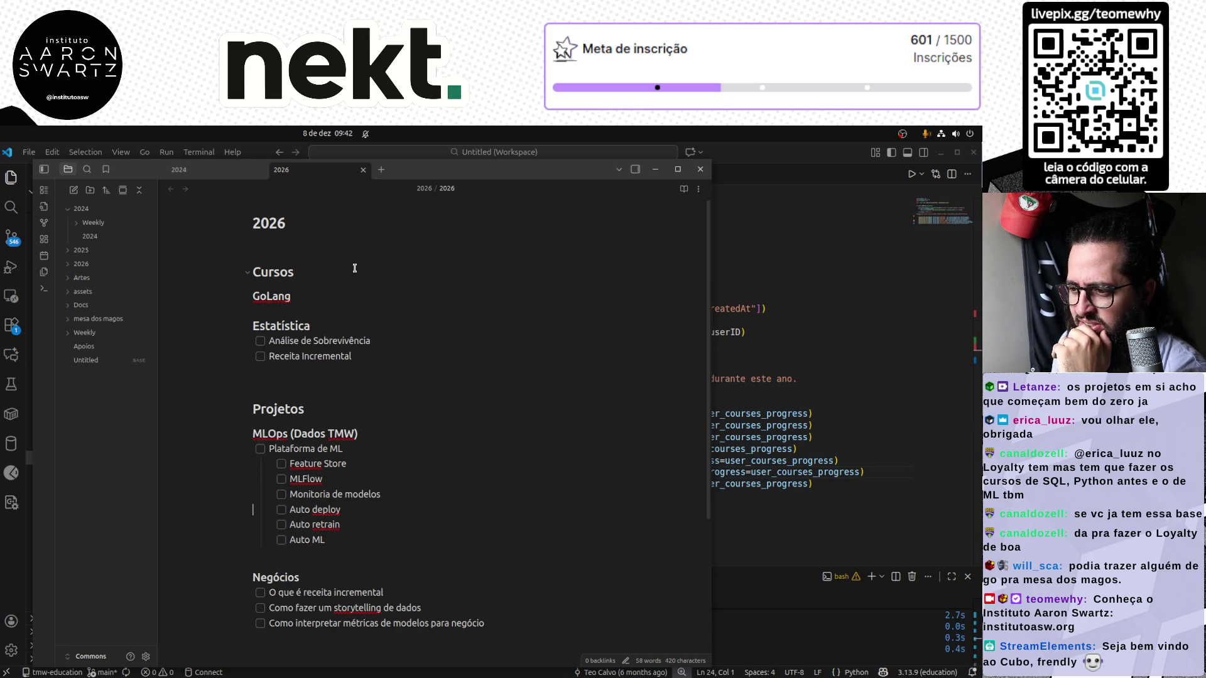
{"action": "key", "text": "Down"}
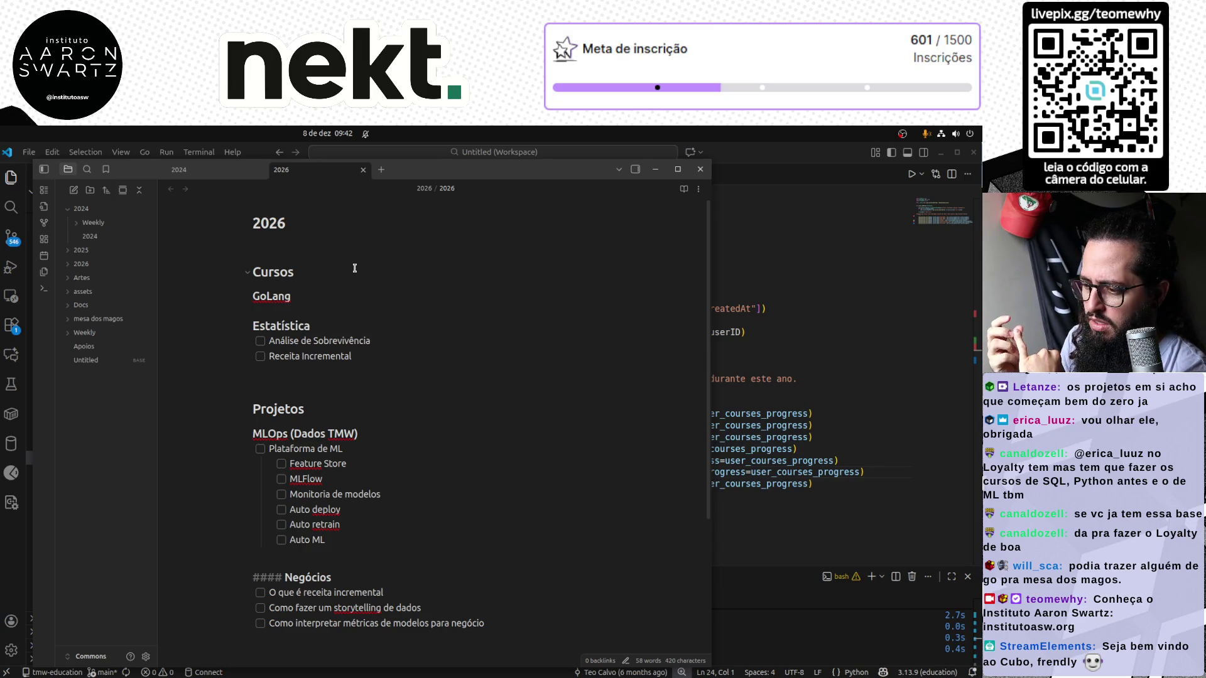
{"action": "key", "text": "Down"}
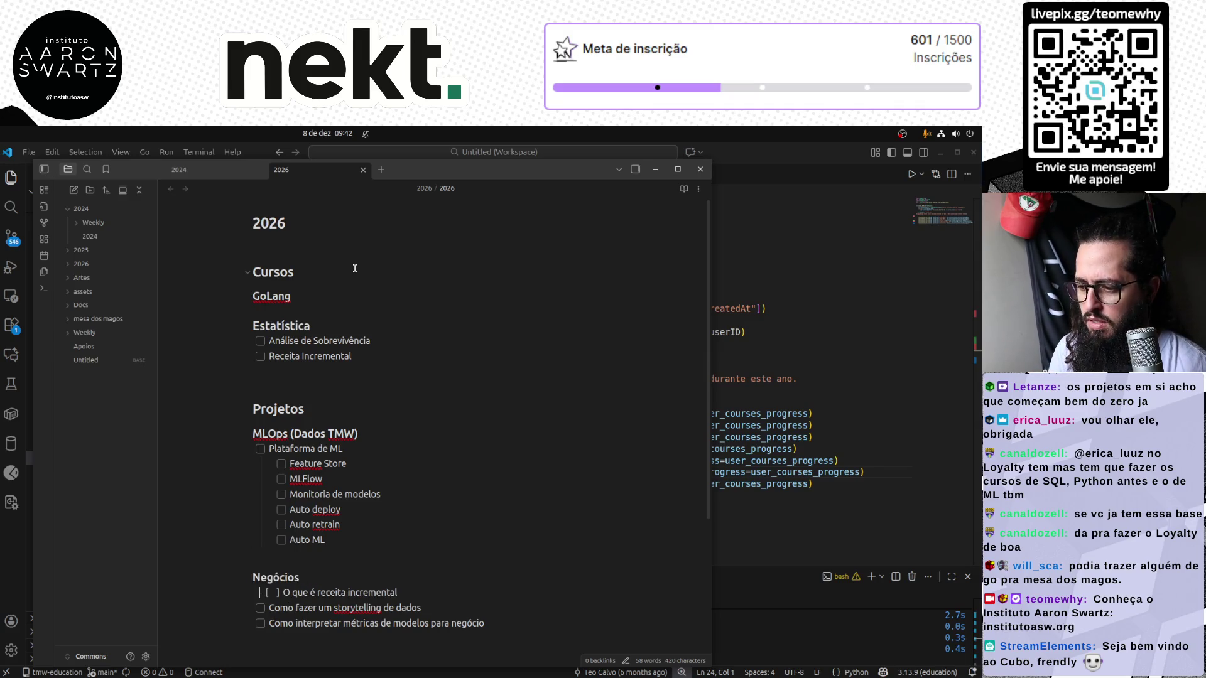
{"action": "key", "text": "ctrl+d"}
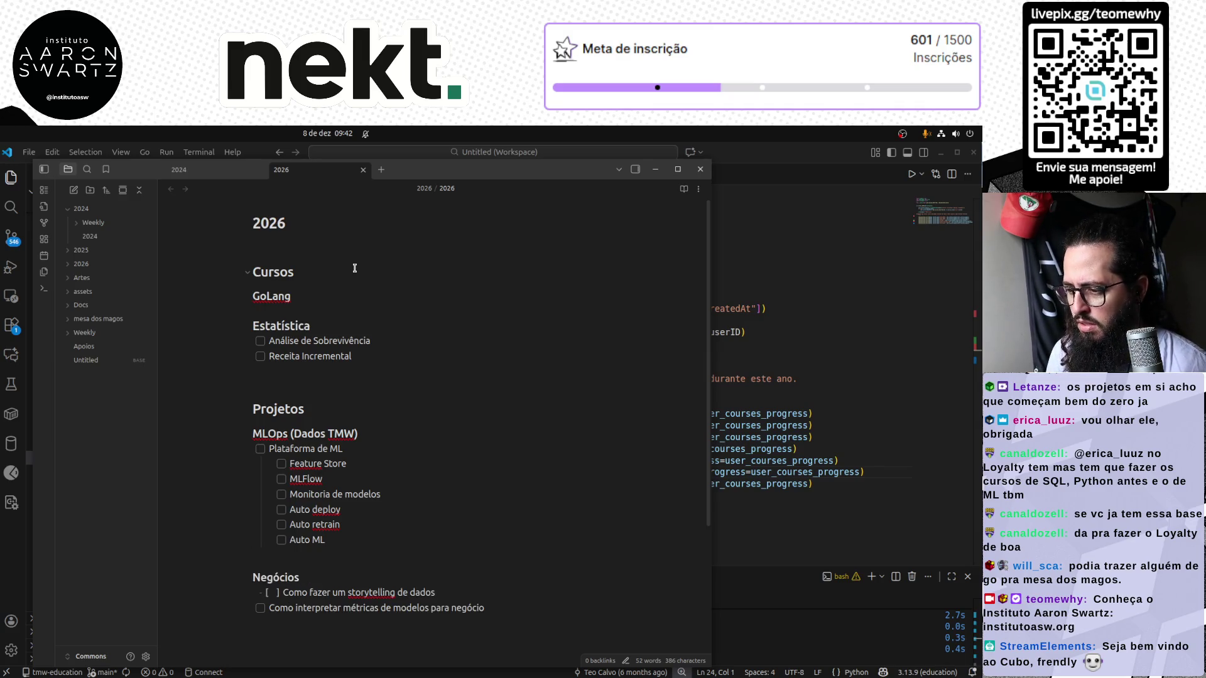
{"action": "key", "text": "ctrl+d"}
{"action": "key", "text": "ctrl+d"}
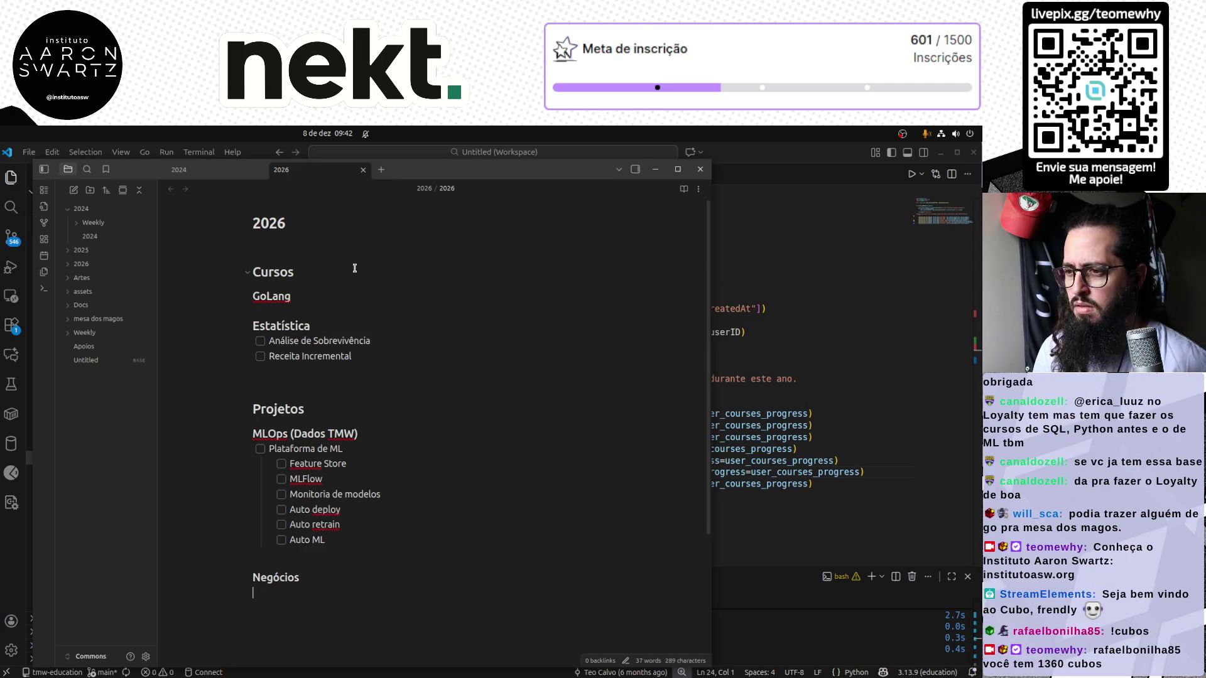
Delete the remaining Negócios task and its heading so the note ends with MLOps (Dados TMW)
{"action": "key", "text": "Up"}
{"action": "key", "text": "Right"}
{"action": "key", "text": "Right"}
{"action": "key", "text": "Right"}
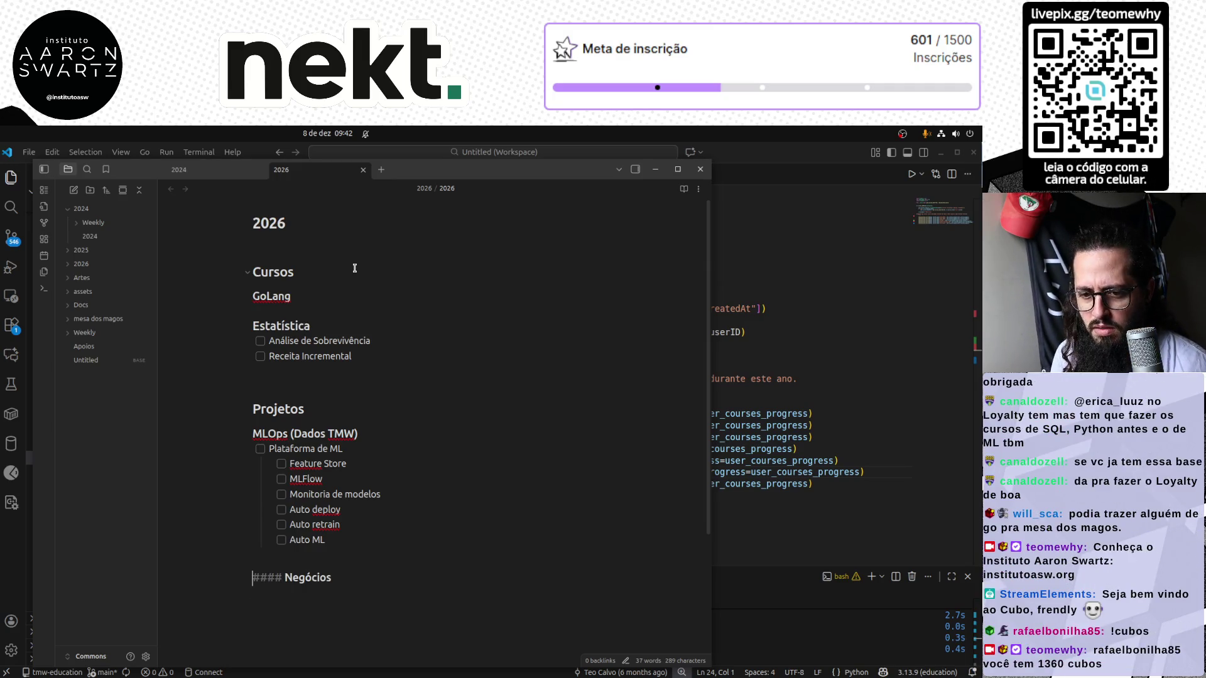
{"action": "key", "text": "shift+End"}
{"action": "key", "text": "ctrl+d"}
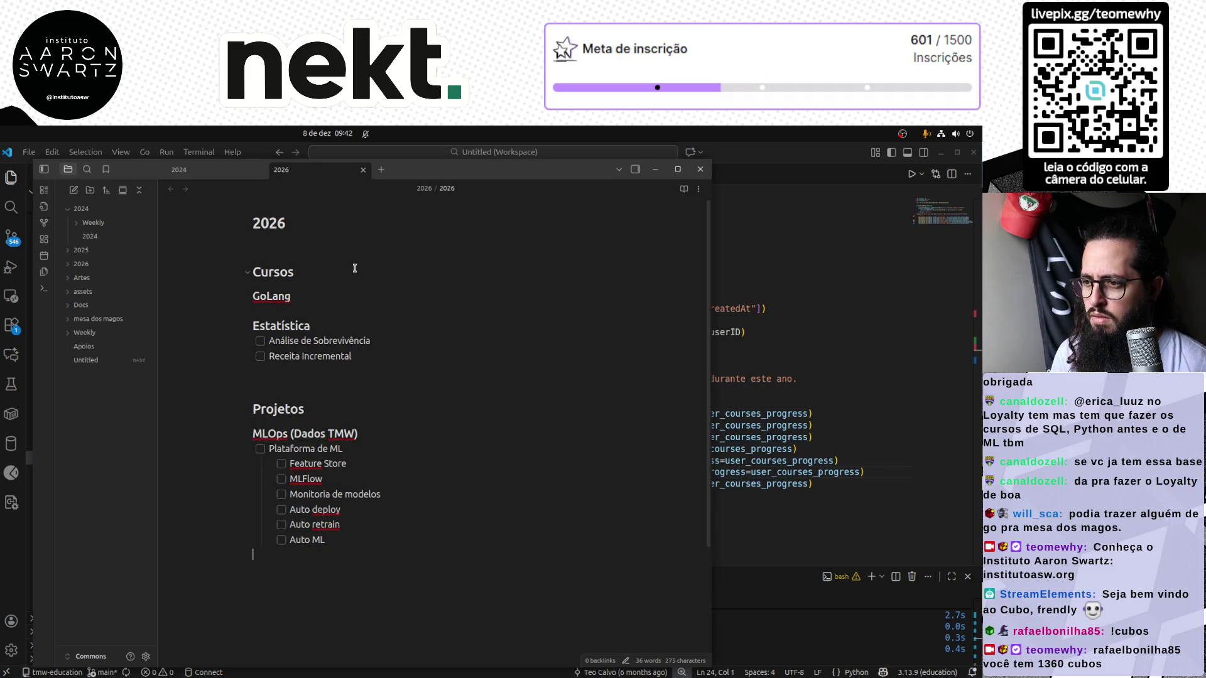
{"action": "key", "text": "Up"}
{"action": "key", "text": "Up"}
{"action": "key", "text": "Up"}
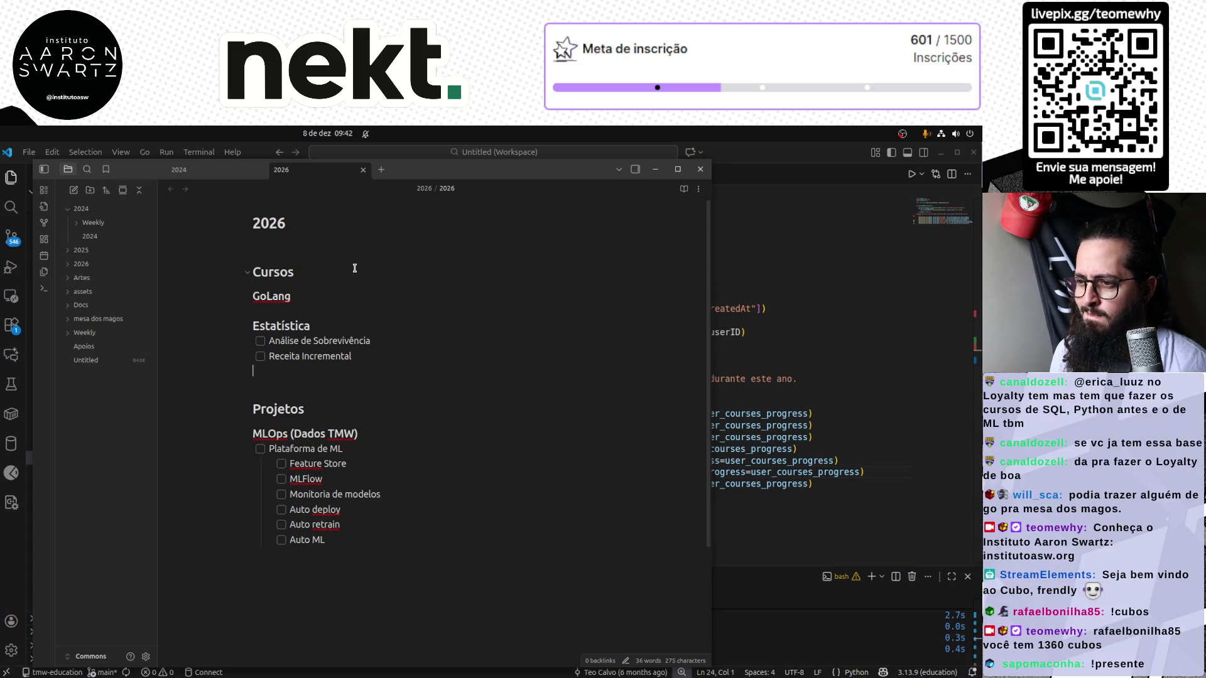
{"action": "left_click", "coordinate": [198, 172]}
{"action": "scroll", "coordinate": [437, 432], "scroll_direction": "down", "scroll_amount": 2}
{"action": "scroll", "coordinate": [439, 431], "scroll_direction": "down", "scroll_amount": 2}
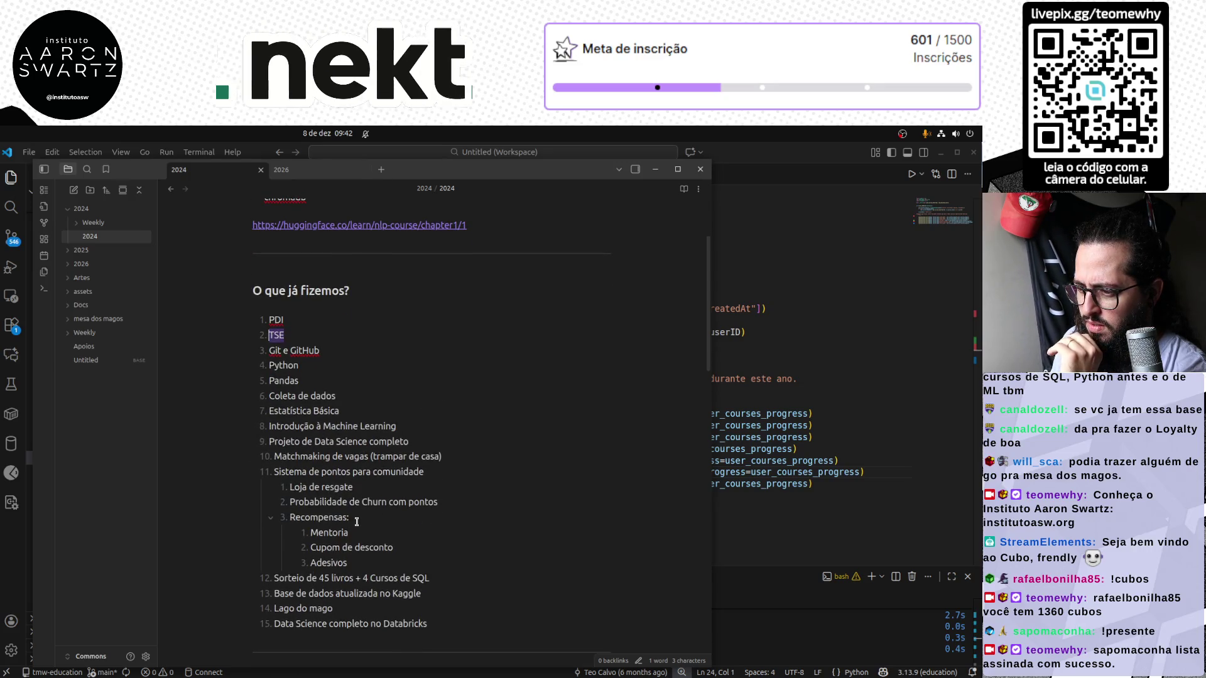
{"action": "scroll", "coordinate": [349, 511], "scroll_direction": "down", "scroll_amount": 3}
{"action": "scroll", "coordinate": [348, 512], "scroll_direction": "down", "scroll_amount": 3}
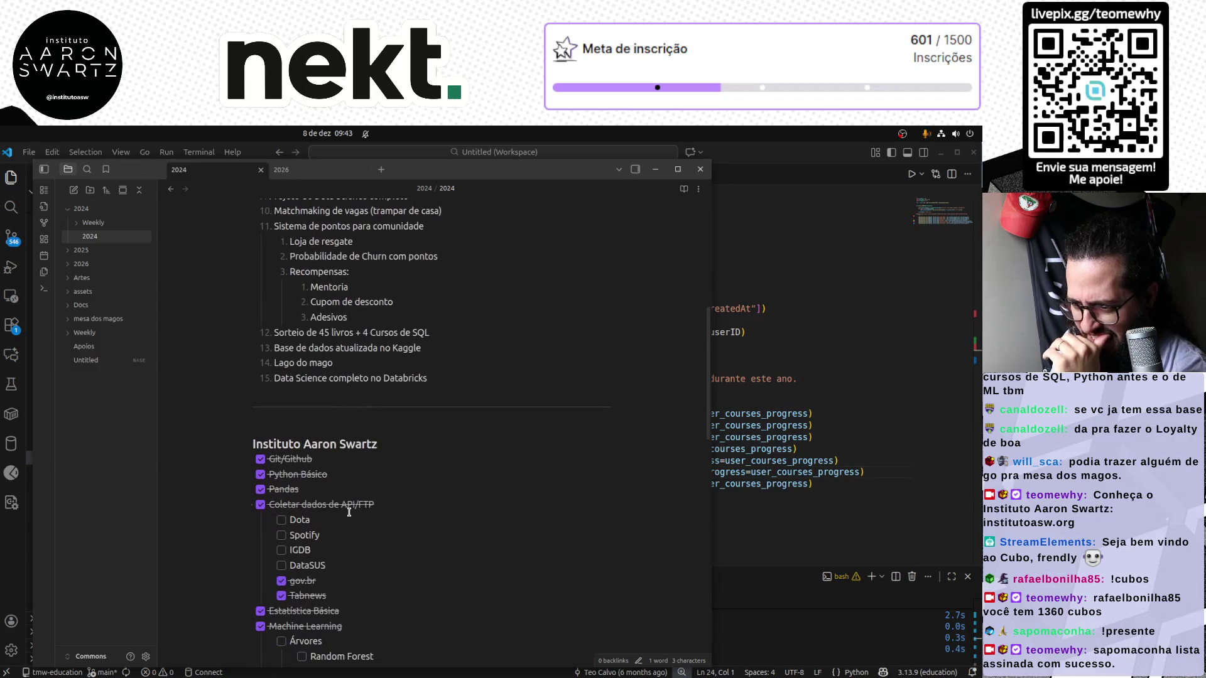
{"action": "double_click", "coordinate": [324, 523]}
{"action": "double_click", "coordinate": [302, 550]}
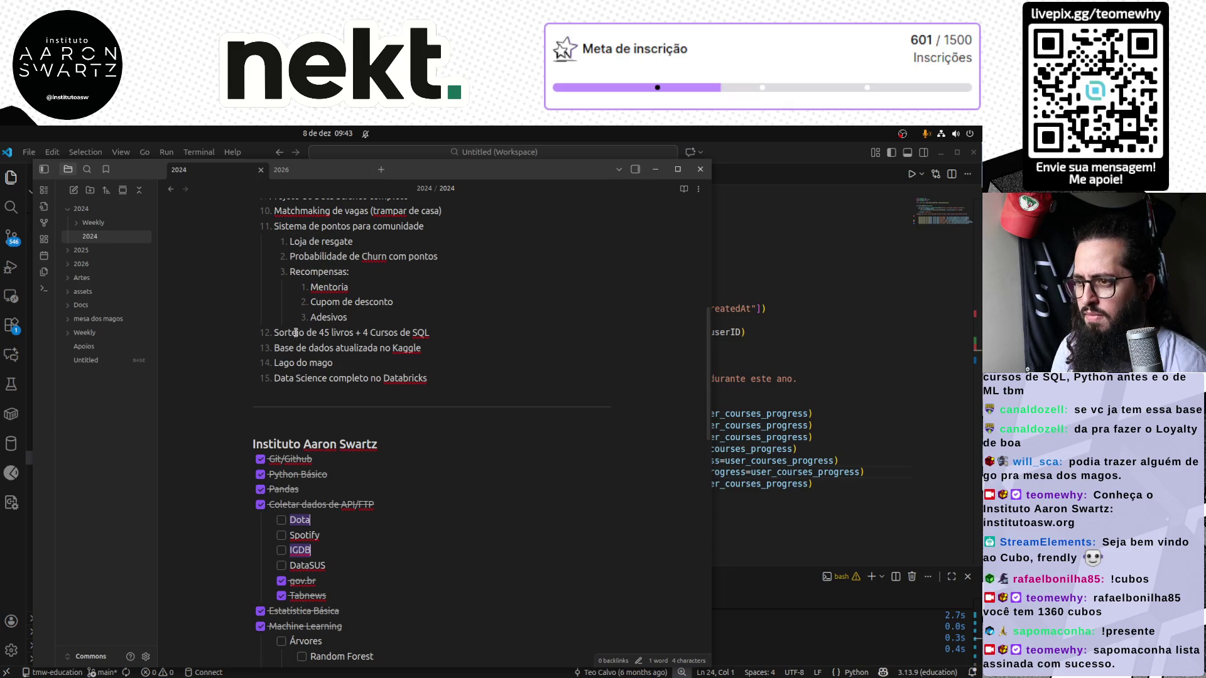
{"action": "left_click", "coordinate": [289, 171]}
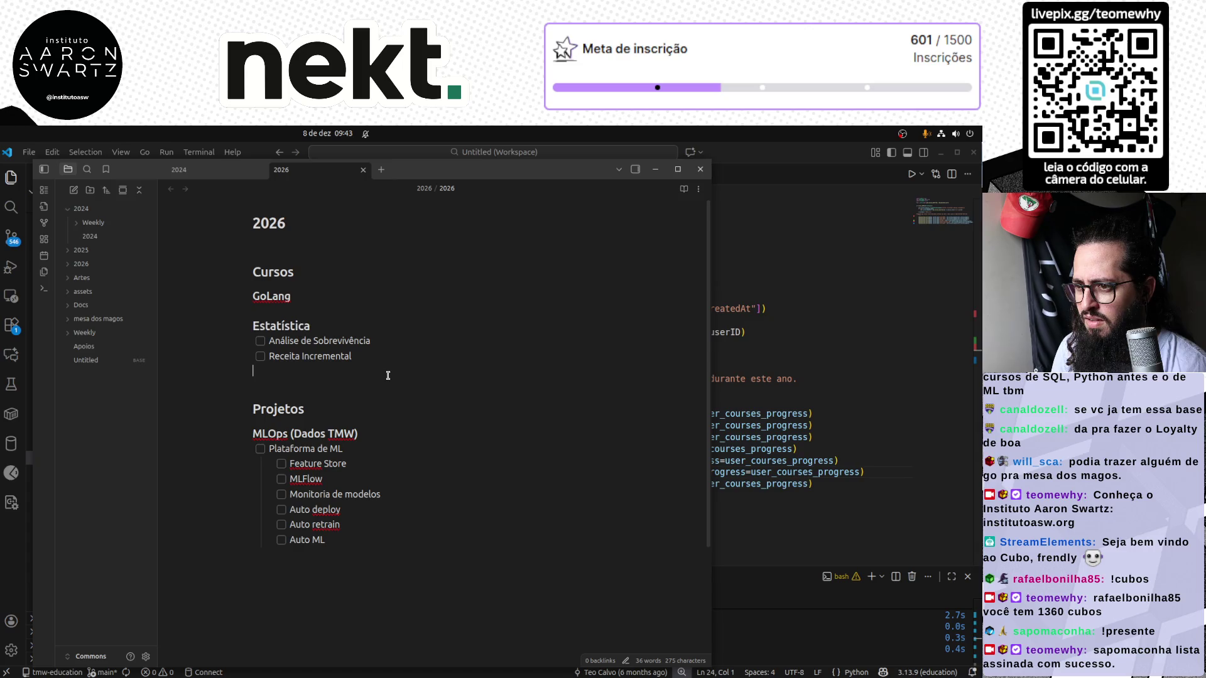
Paste Dota and IGDB under Projetos with a '#### Plataforma de Dados' heading and make them checkbox tasks
{"action": "type", "text": "Dota IGDB"}
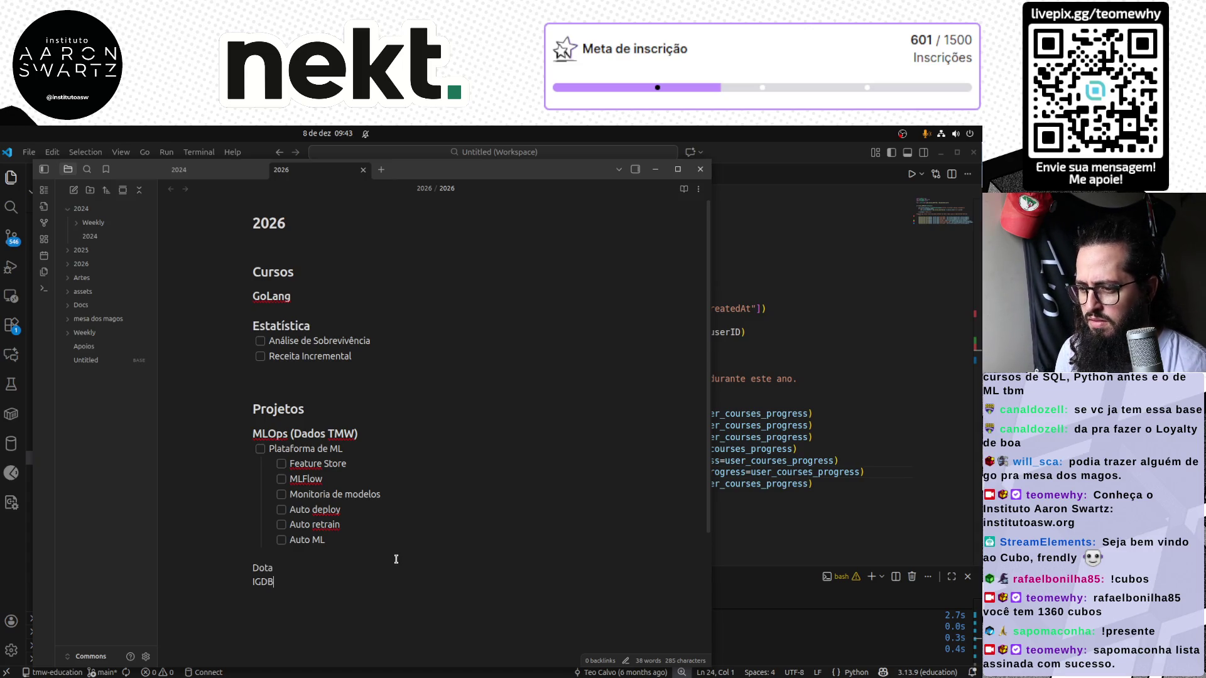
{"action": "key", "text": "Return"}
{"action": "type", "text": "-"}
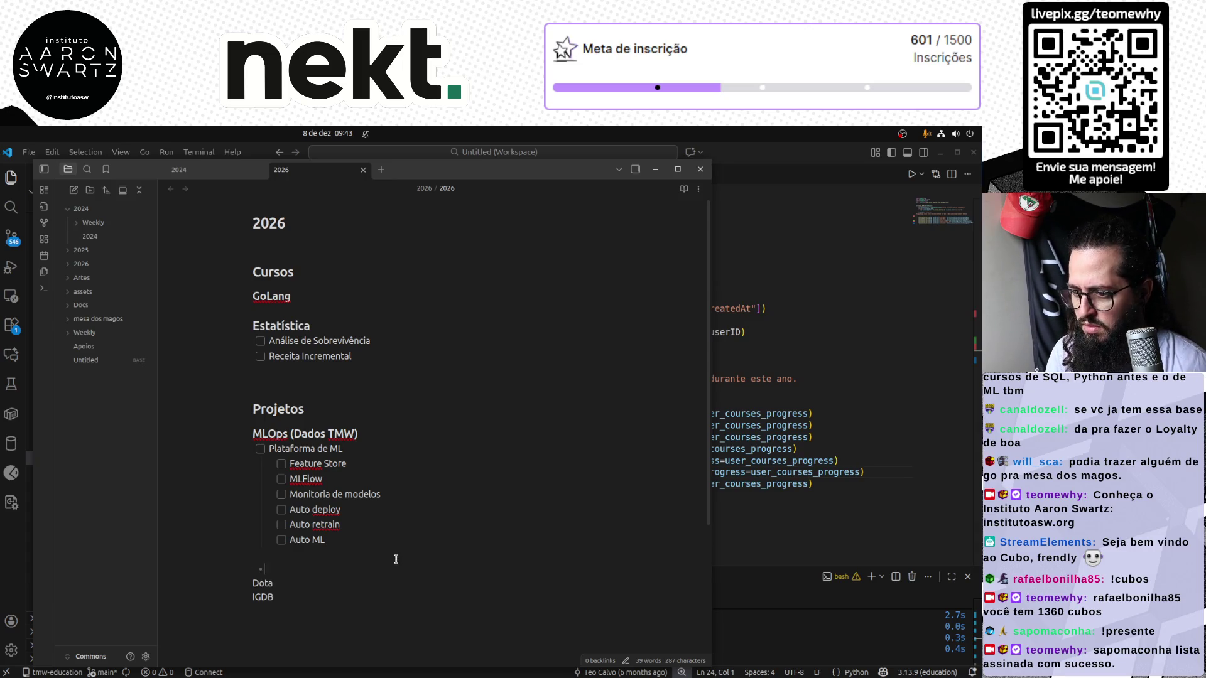
{"action": "key", "text": "BackSpace"}
{"action": "key", "text": "BackSpace"}
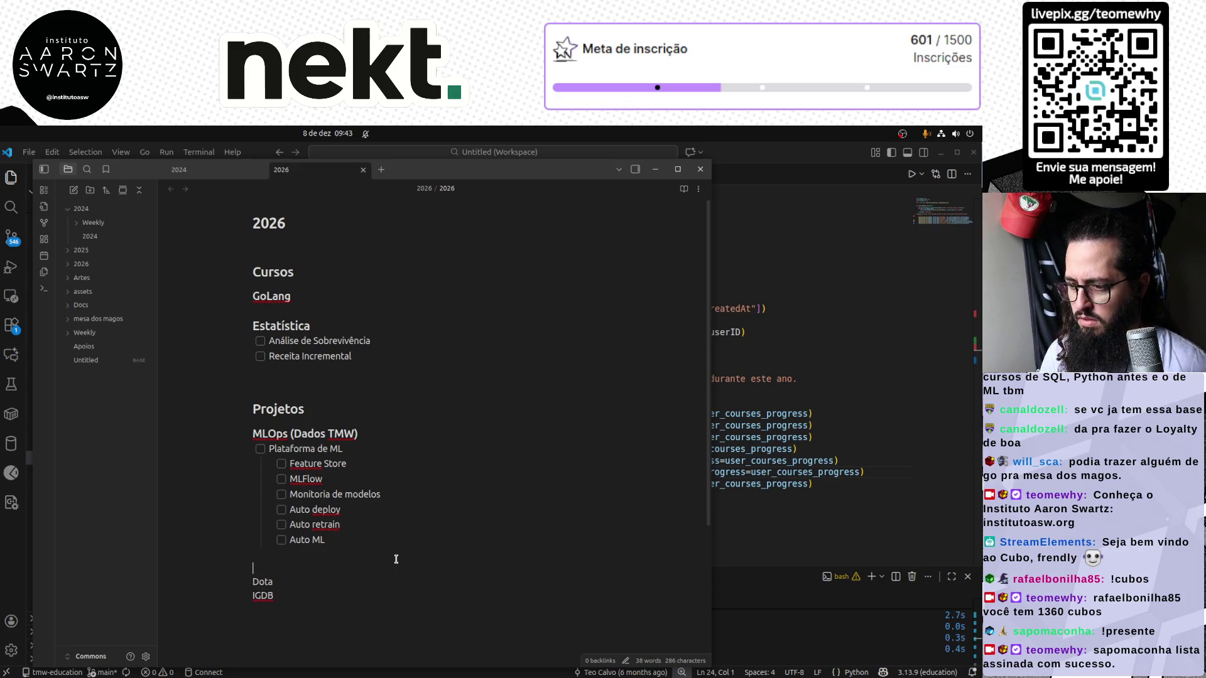
{"action": "key", "text": "Return"}
{"action": "type", "text": "##"}
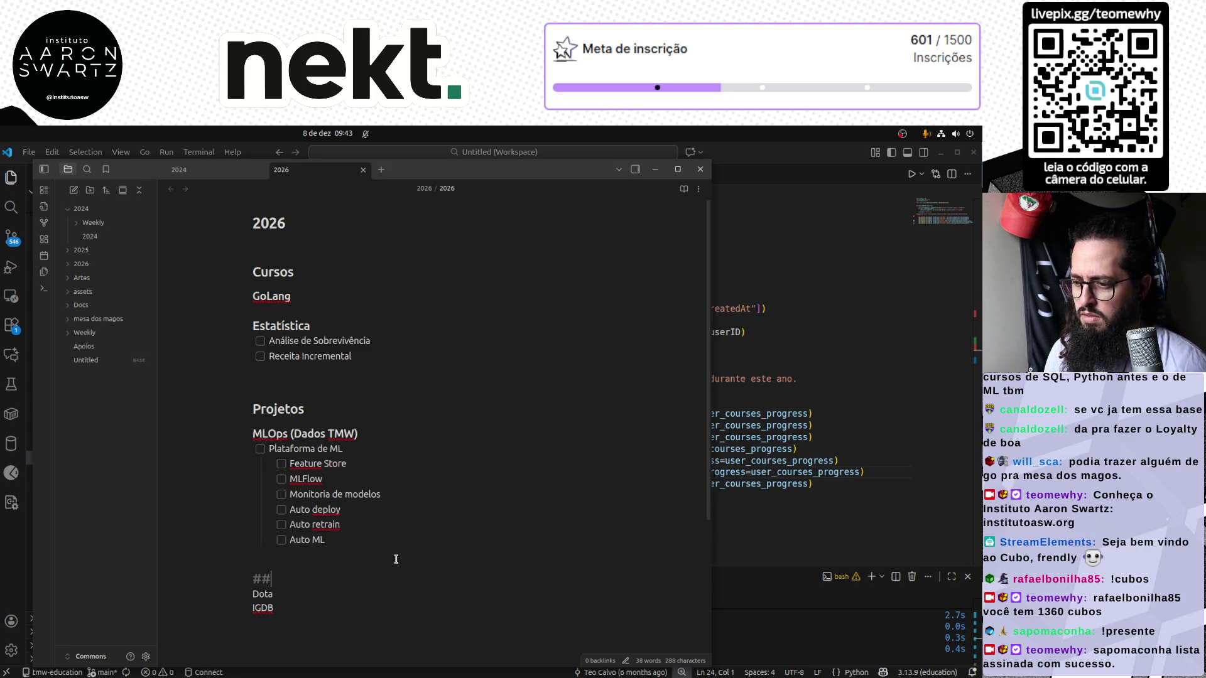
{"action": "type", "text": "## Plataforma de Dados"}
{"action": "key", "text": "Down"}
{"action": "key", "text": "Home"}
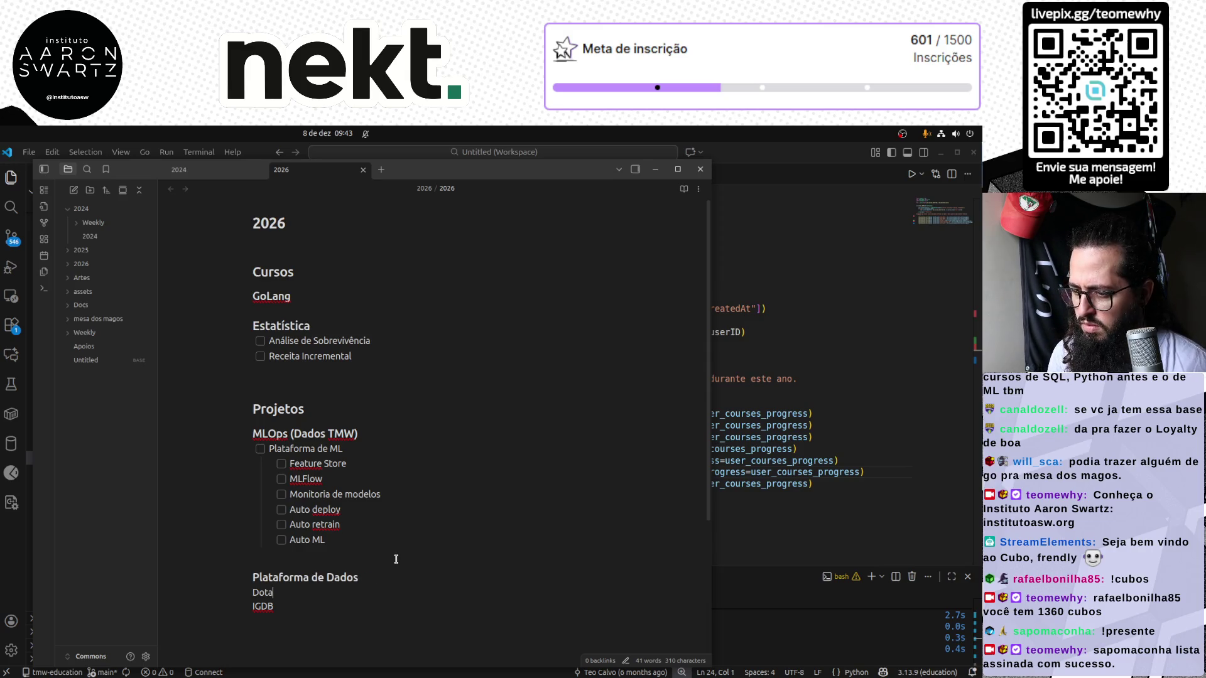
{"action": "type", "text": "- [ ] "}
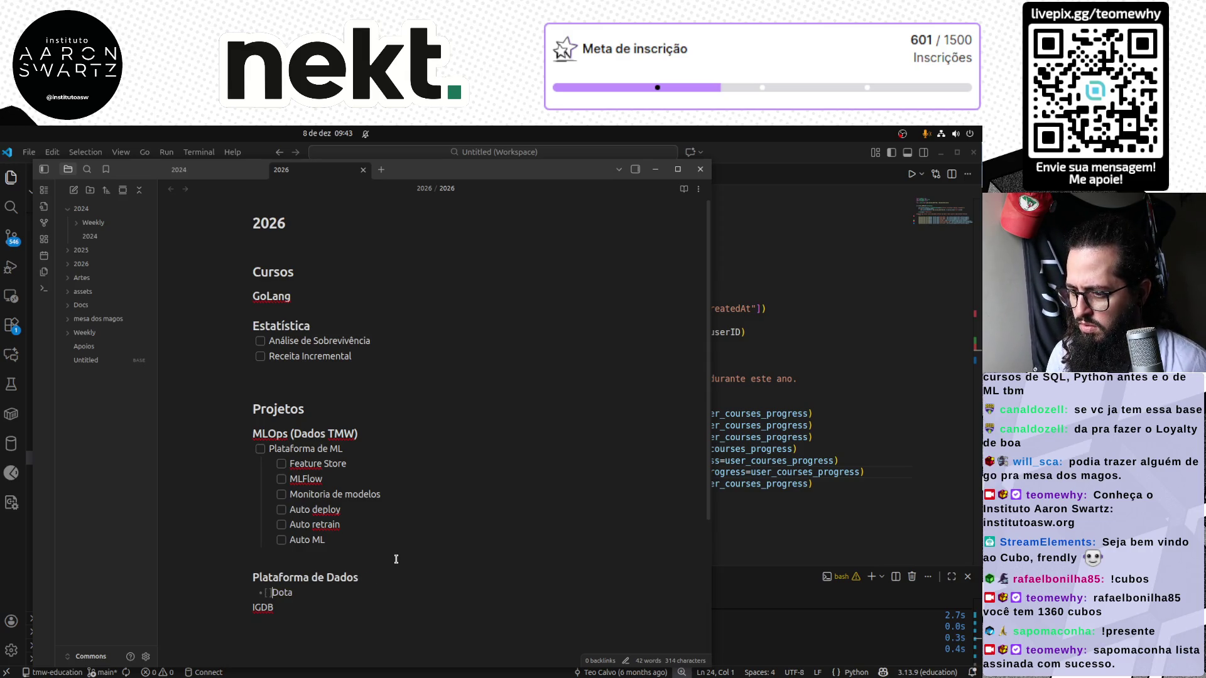
{"action": "type", "text": "- [ ]"}
{"action": "key", "text": "Down"}
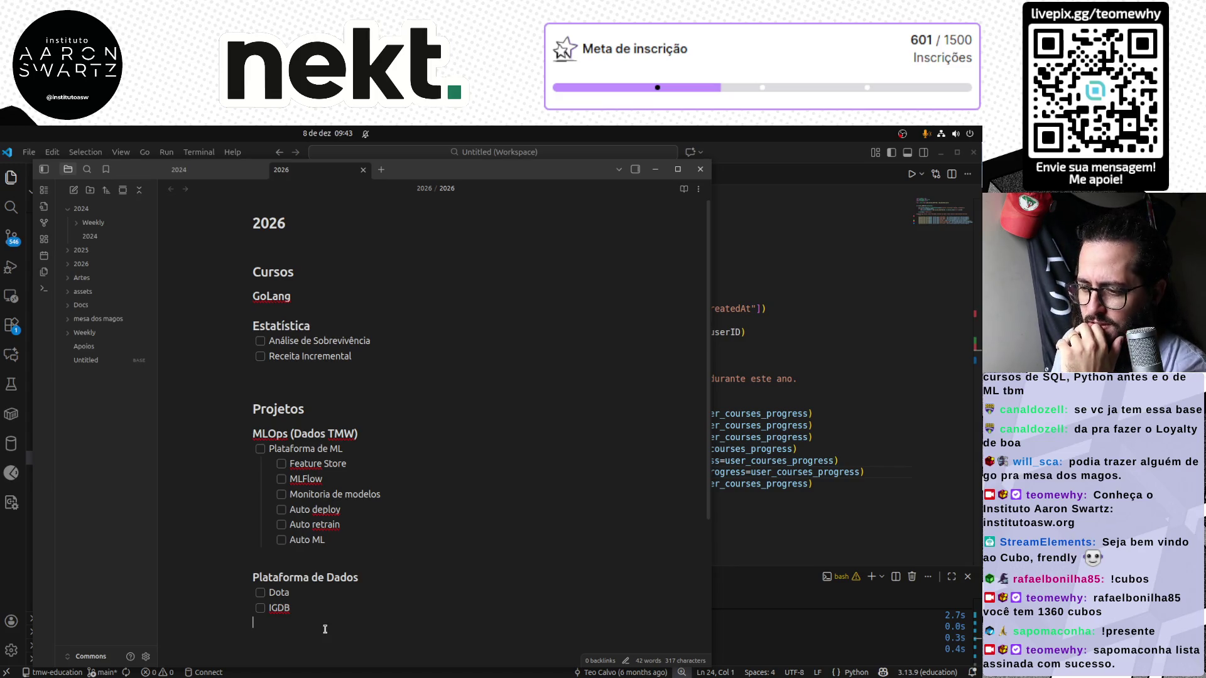
{"action": "scroll", "coordinate": [324, 628], "scroll_direction": "down", "scroll_amount": 5}
{"action": "scroll", "coordinate": [321, 624], "scroll_direction": "up", "scroll_amount": 1}
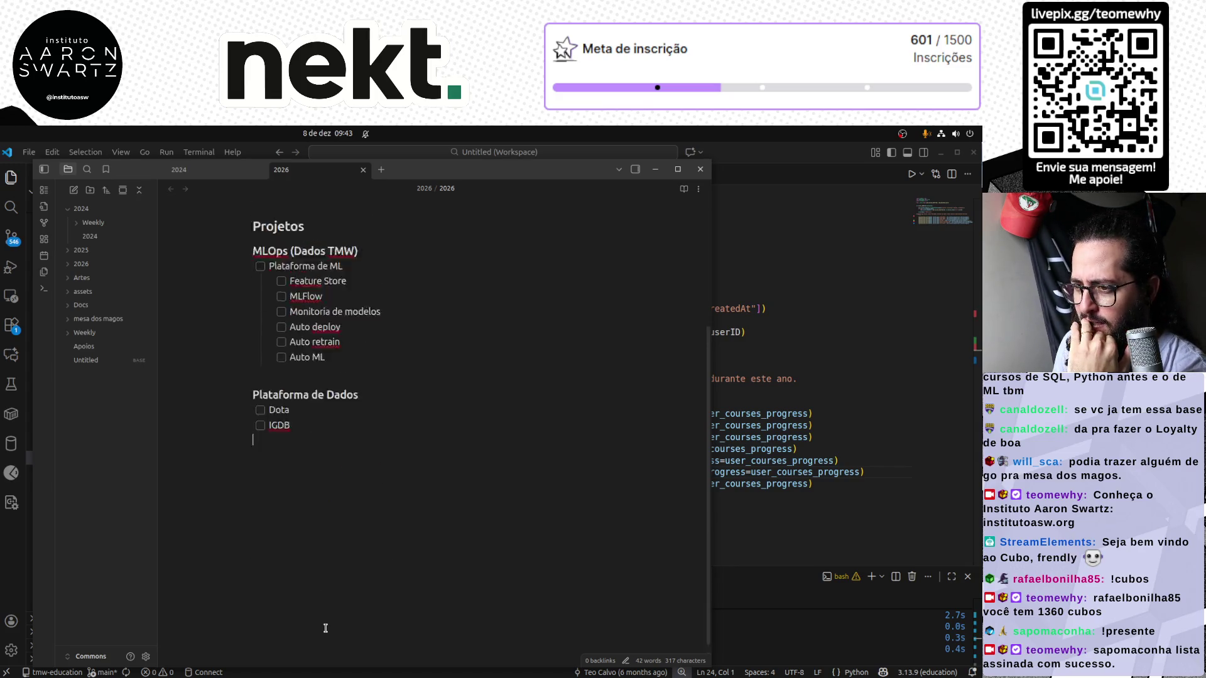
{"action": "scroll", "coordinate": [312, 620], "scroll_direction": "up", "scroll_amount": 4}
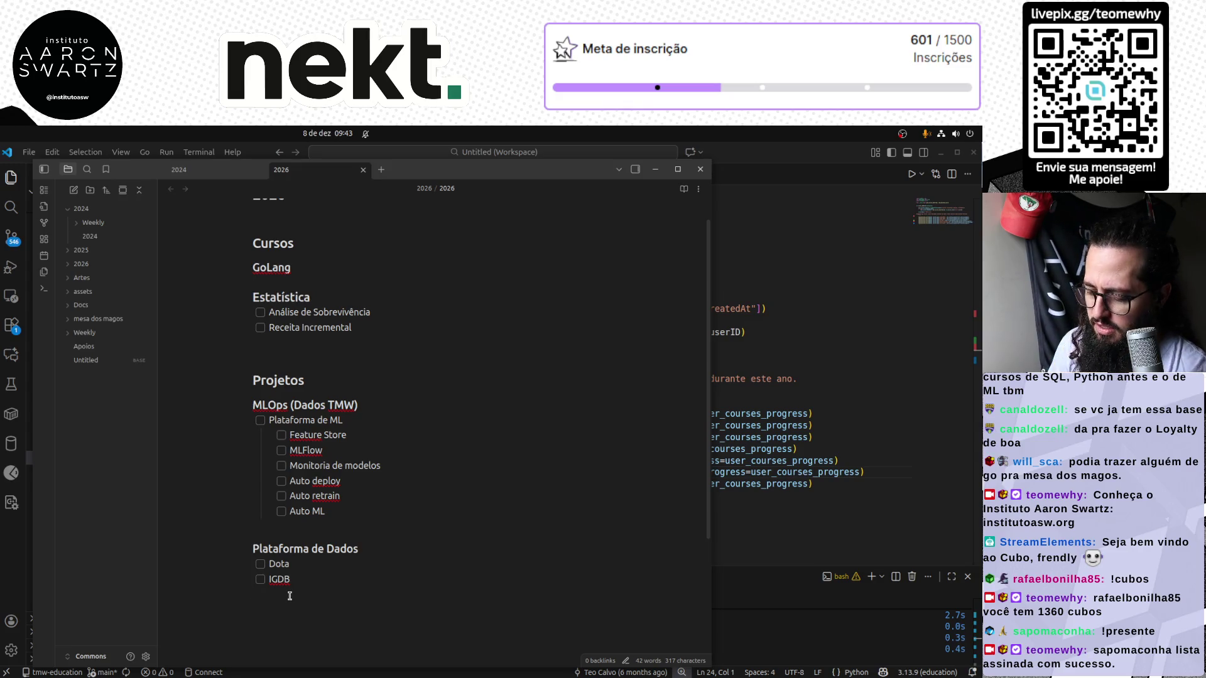
{"action": "type", "text": "- ["}
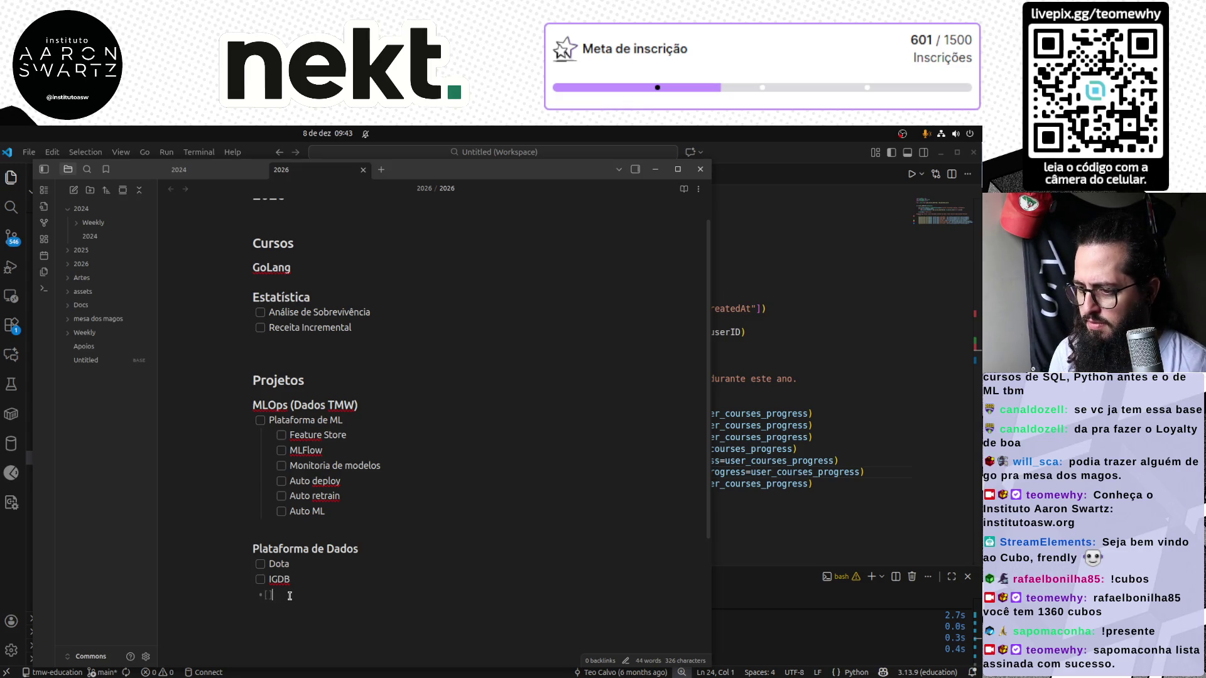
{"action": "type", "text": "TSE"}
Add TSE, Fogo Cruzado and LOL as further Plataforma de Dados tasks
{"action": "key", "text": "Return"}
{"action": "type", "text": "F"}
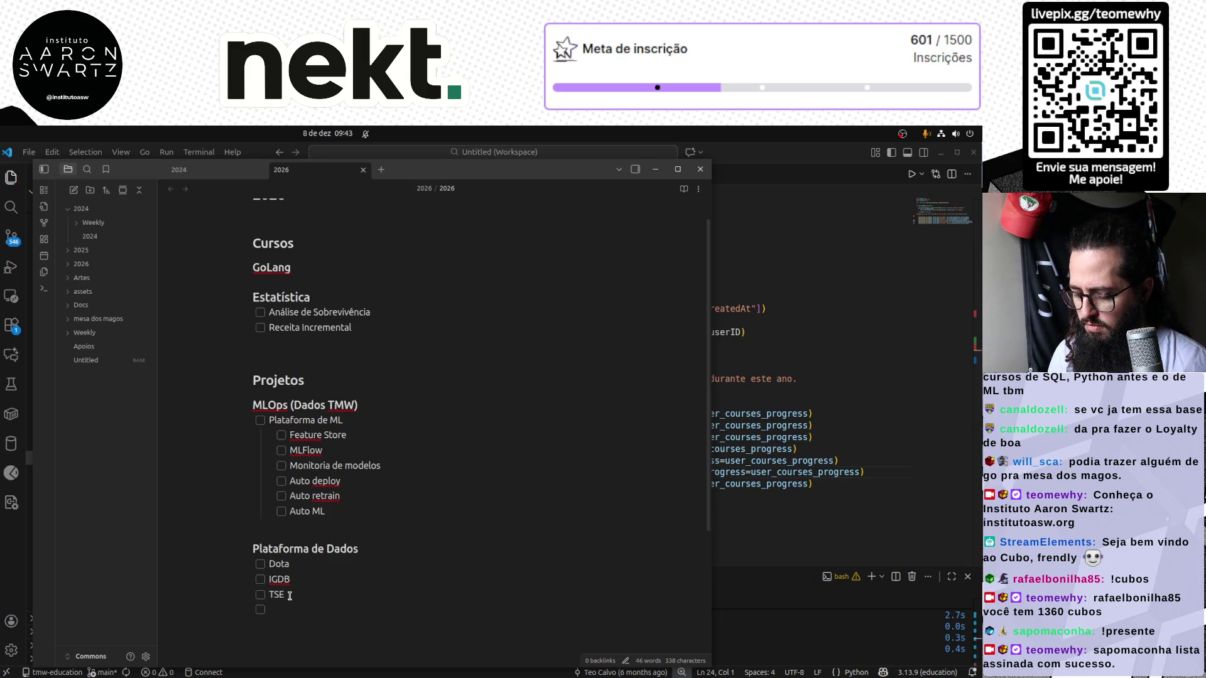
{"action": "type", "text": "ogo Cruzado"}
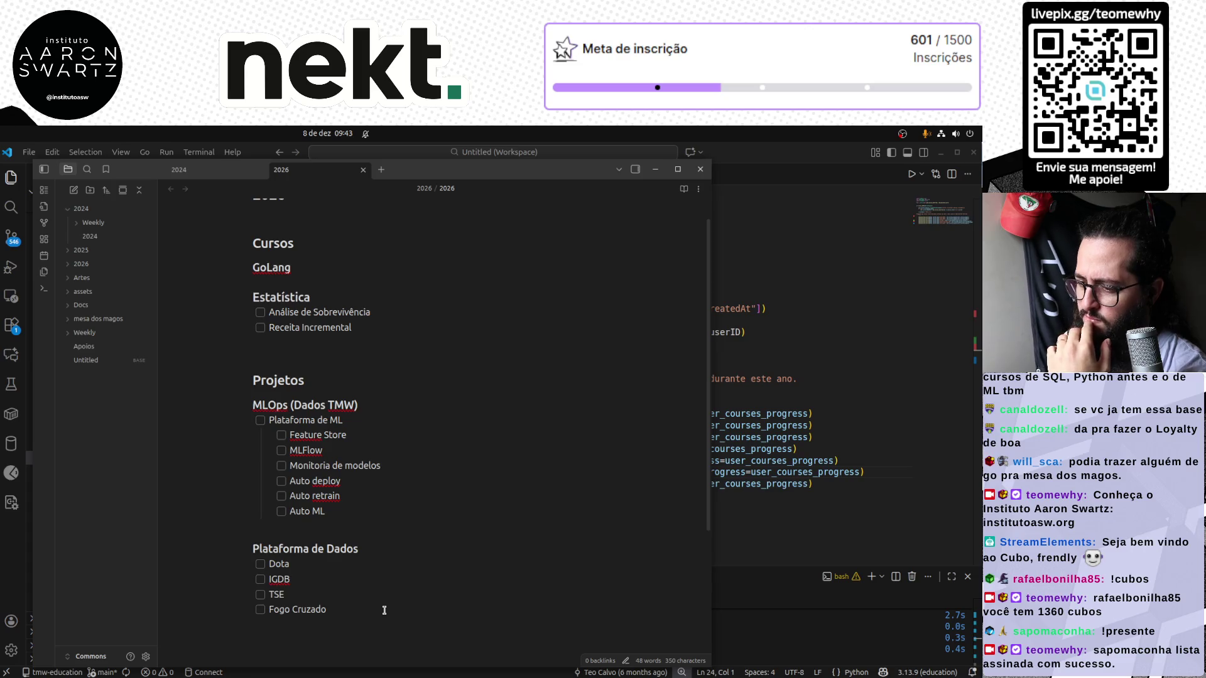
{"action": "key", "text": "Return"}
{"action": "type", "text": "LOL"}
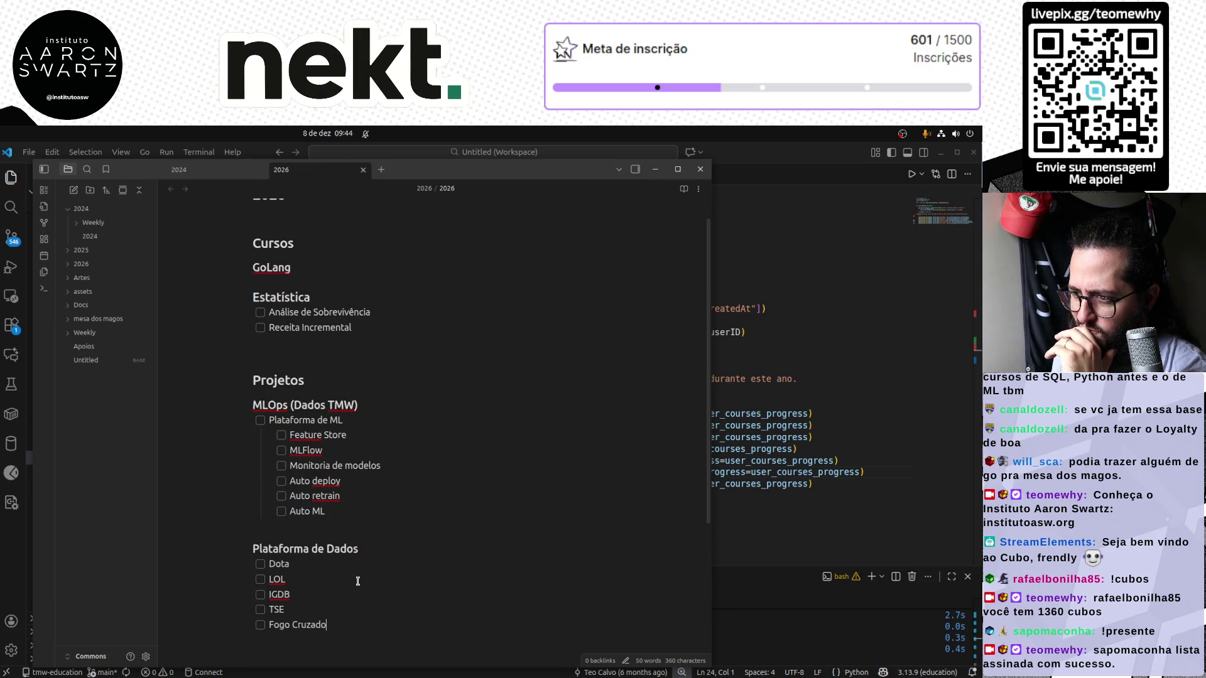
{"action": "scroll", "coordinate": [420, 585], "scroll_direction": "up", "scroll_amount": 1}
Remove the blank line above '## Projetos' and return the cursor to the end of Fogo Cruzado
{"action": "left_click", "coordinate": [306, 380]}
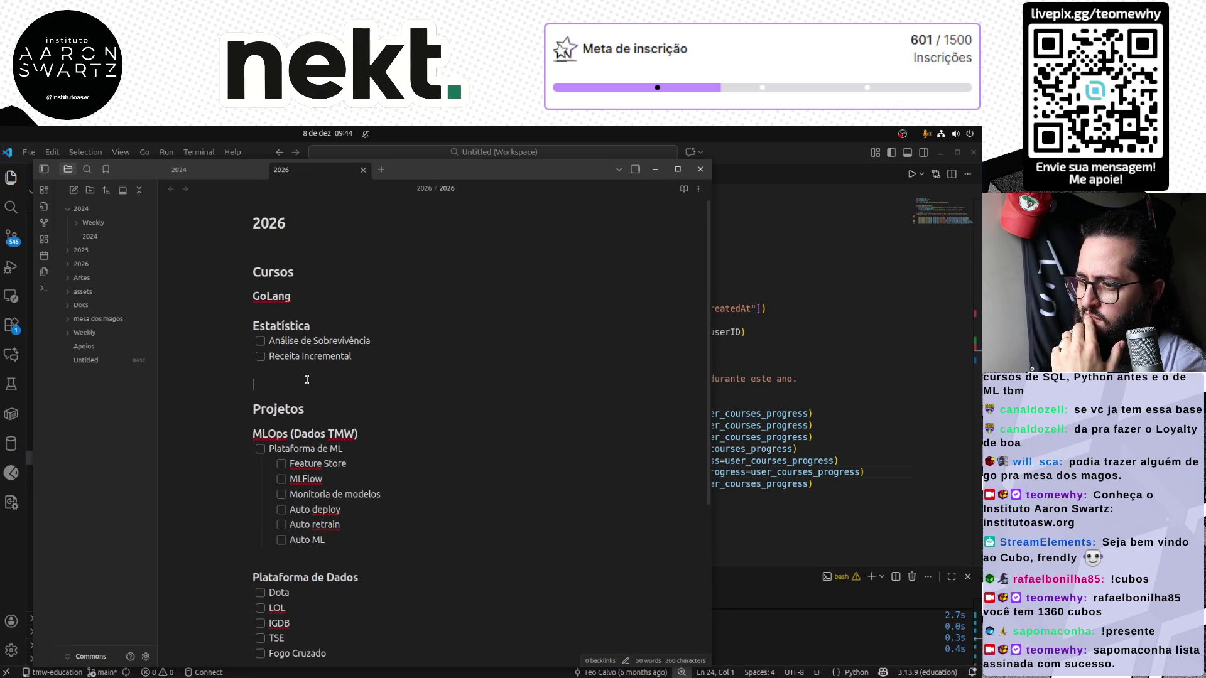
{"action": "key", "text": "Delete"}
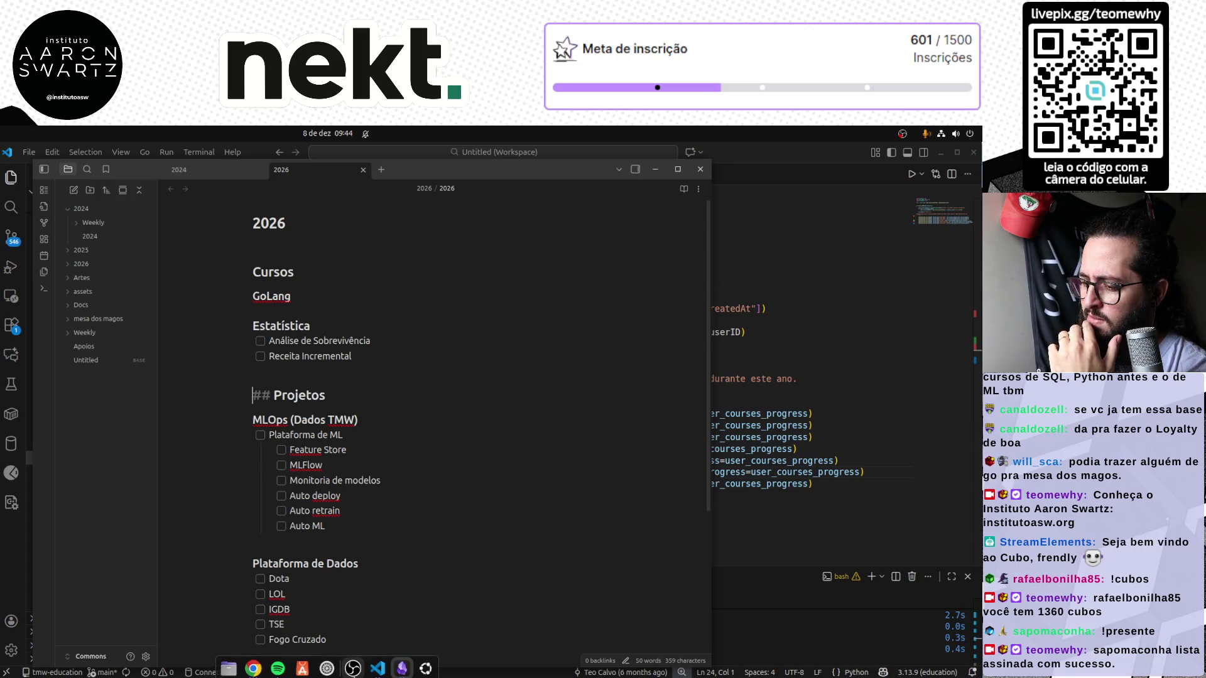
{"action": "left_click", "coordinate": [348, 638]}
{"action": "scroll", "coordinate": [326, 581], "scroll_direction": "down", "scroll_amount": 3}
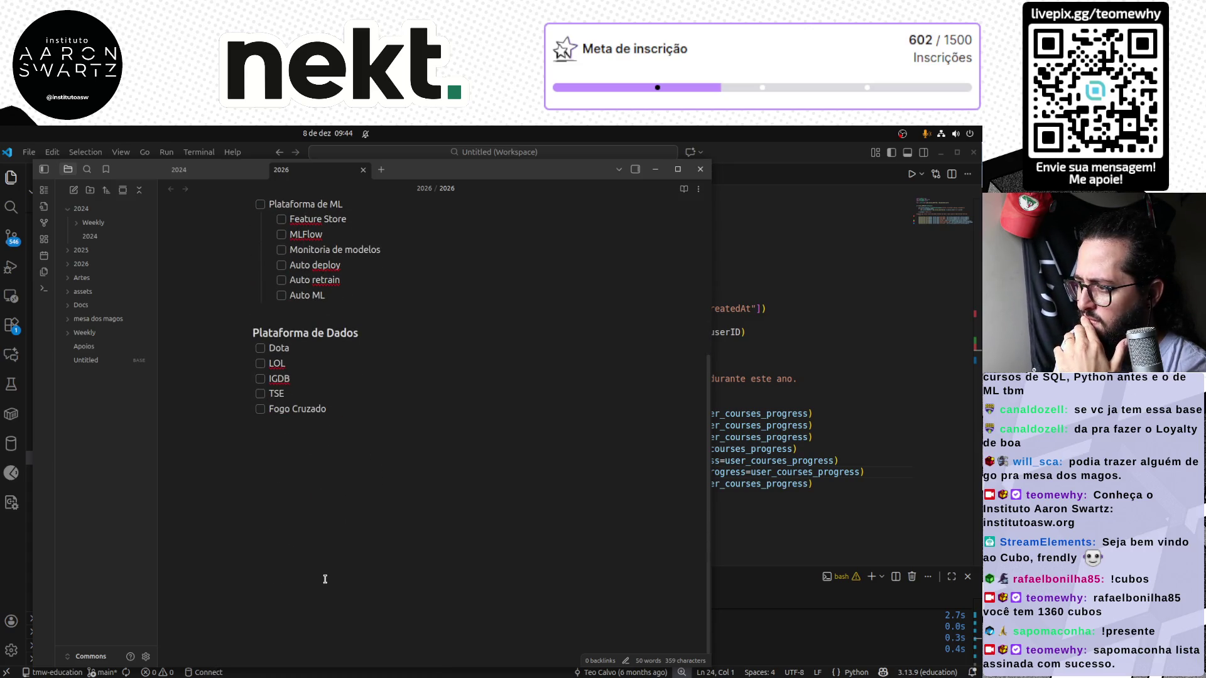
{"action": "scroll", "coordinate": [325, 578], "scroll_direction": "up", "scroll_amount": 3}
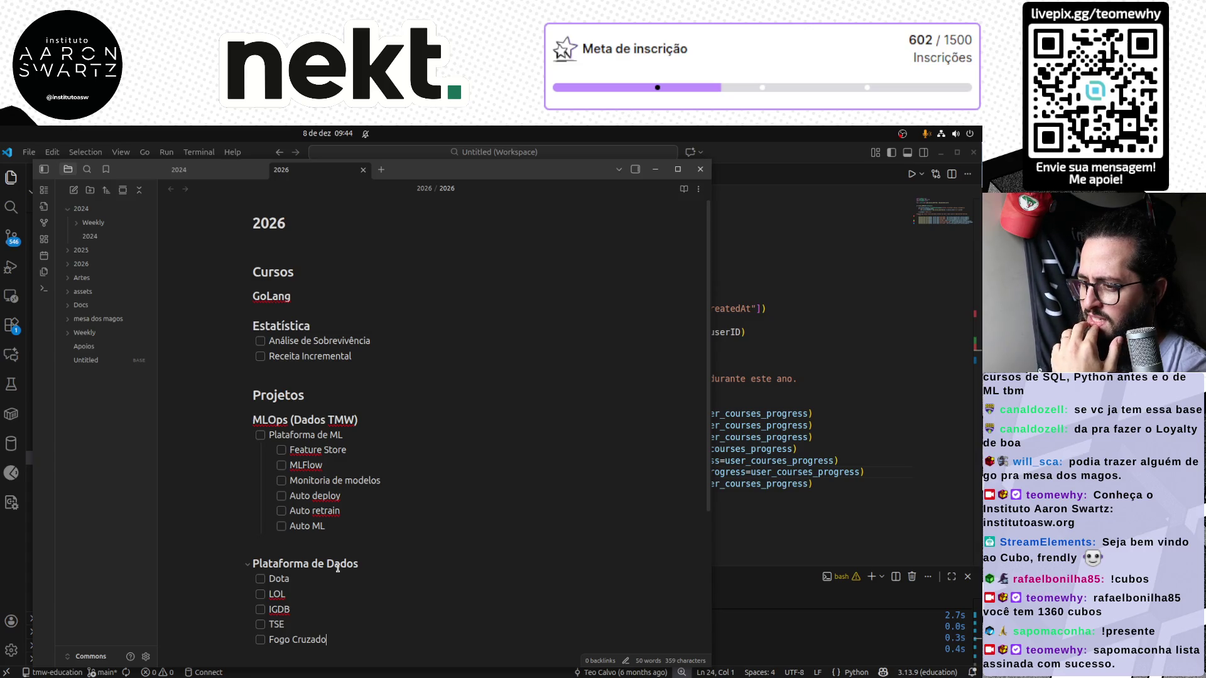
{"action": "scroll", "coordinate": [301, 569], "scroll_direction": "down", "scroll_amount": 3}
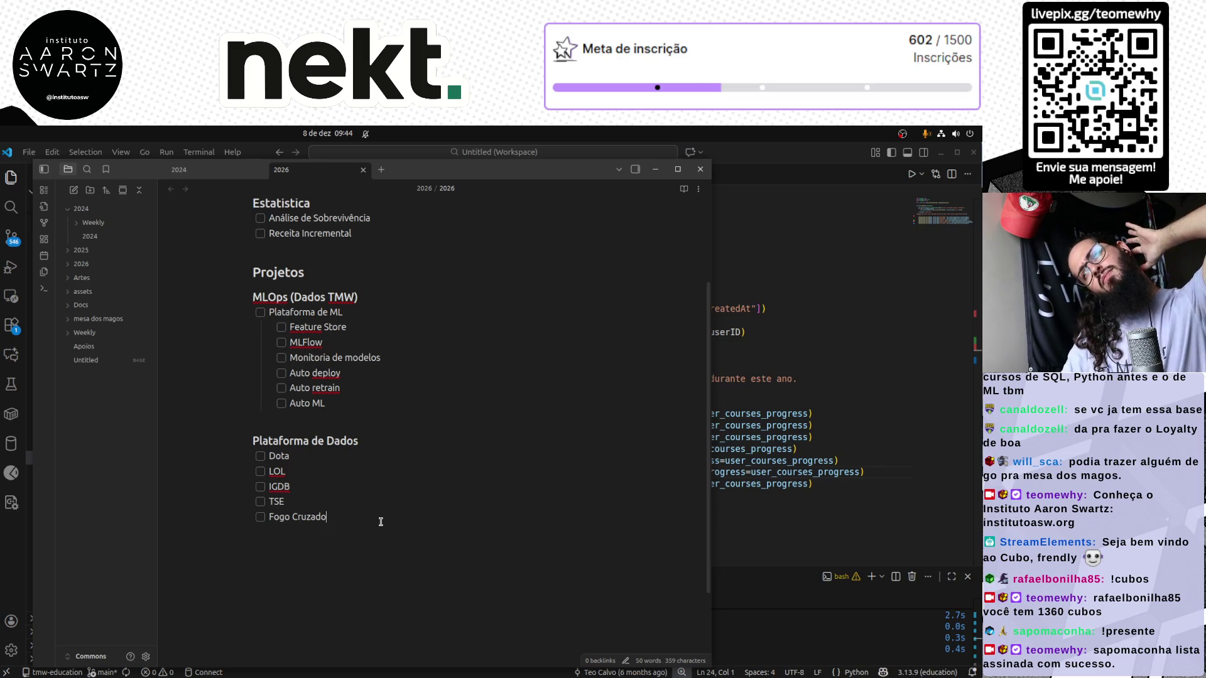
{"action": "scroll", "coordinate": [380, 521], "scroll_direction": "up", "scroll_amount": 3}
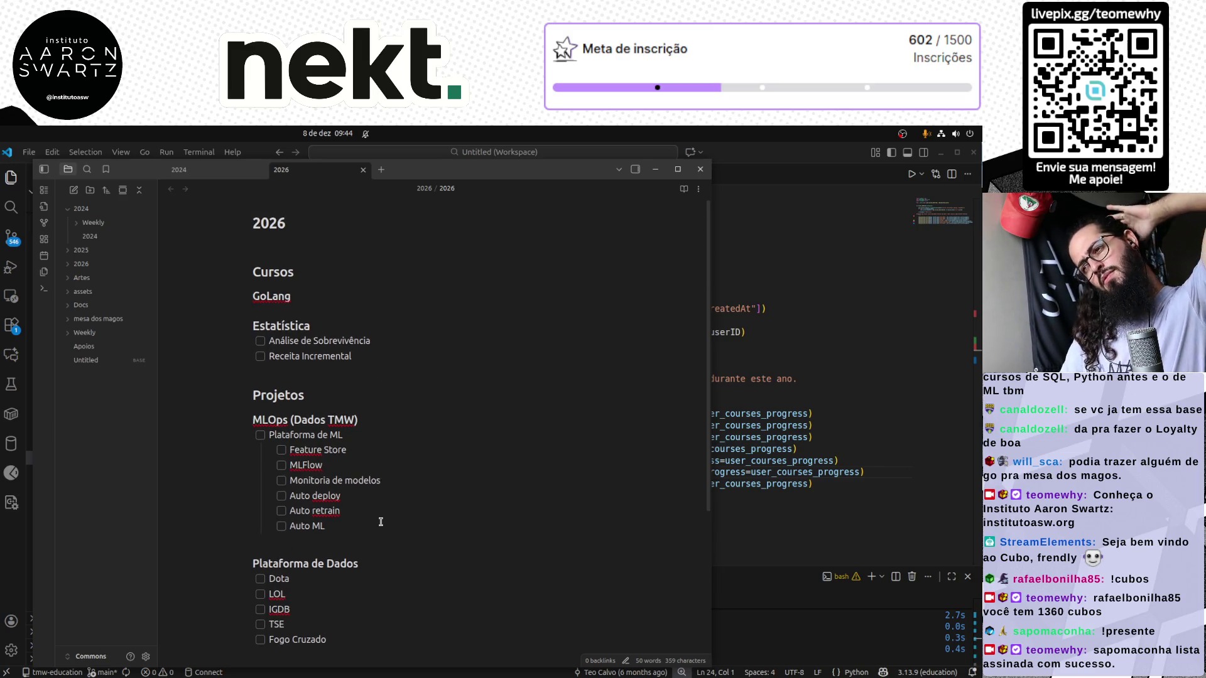
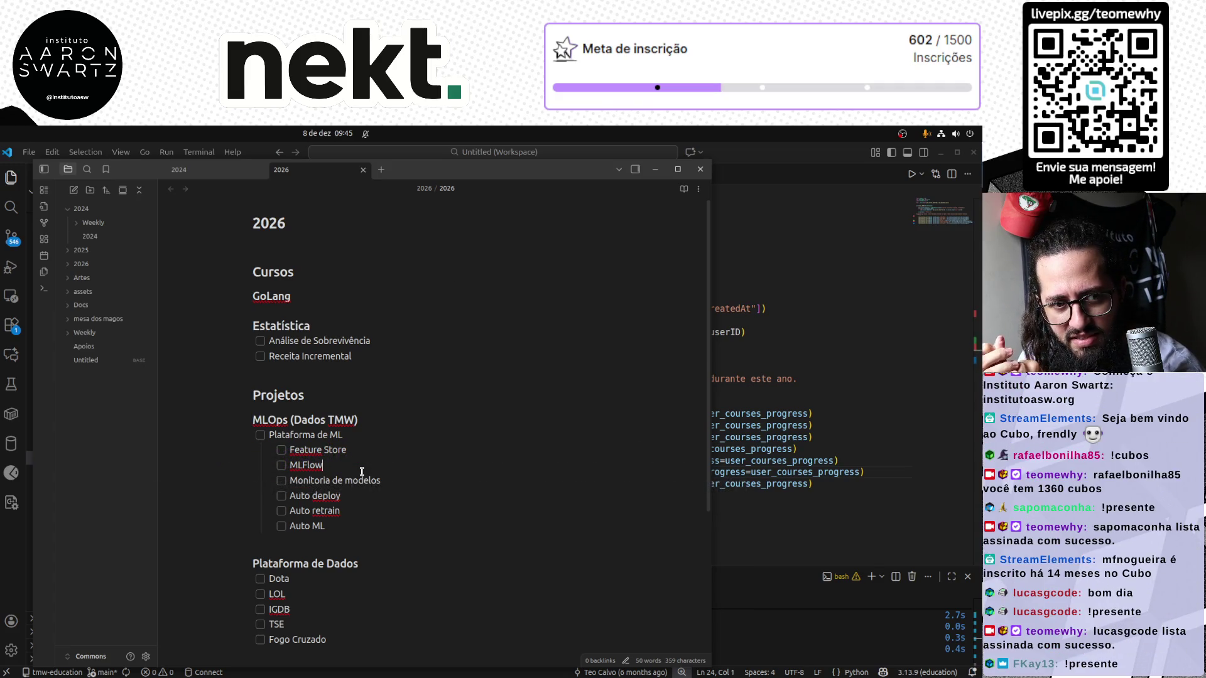
Edit around the MLFlow item and select the word Store in Feature Store
{"action": "left_click", "coordinate": [362, 473]}
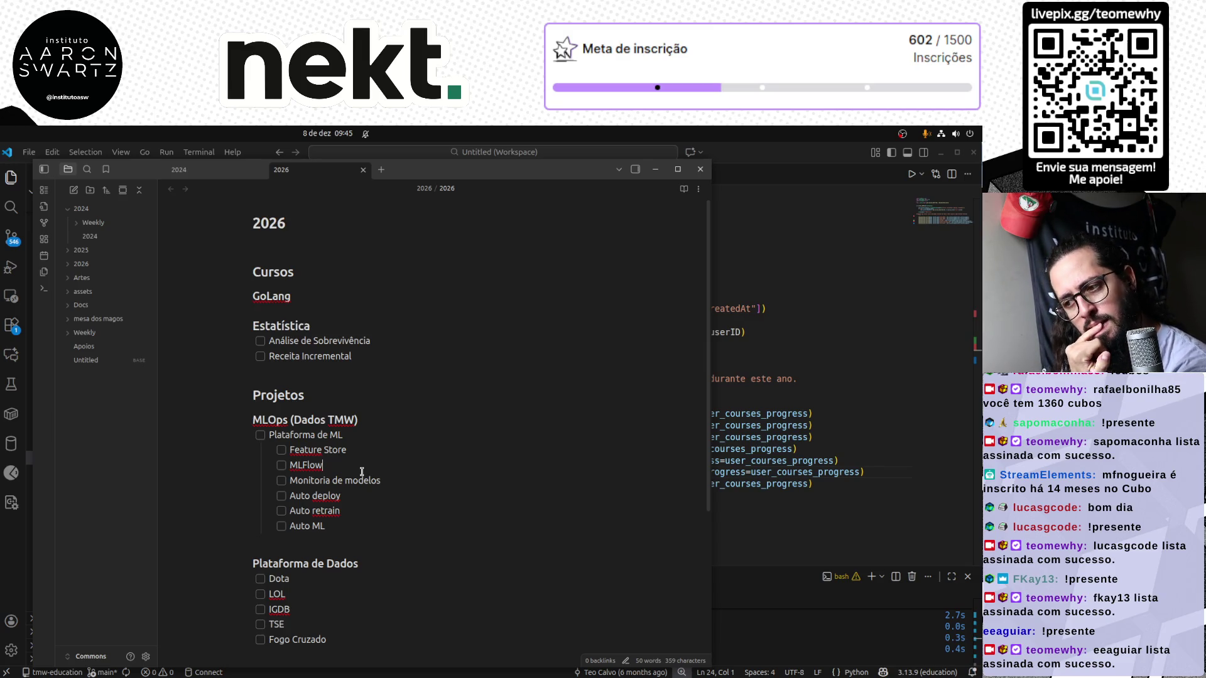
{"action": "scroll", "coordinate": [369, 503], "scroll_direction": "down", "scroll_amount": 1}
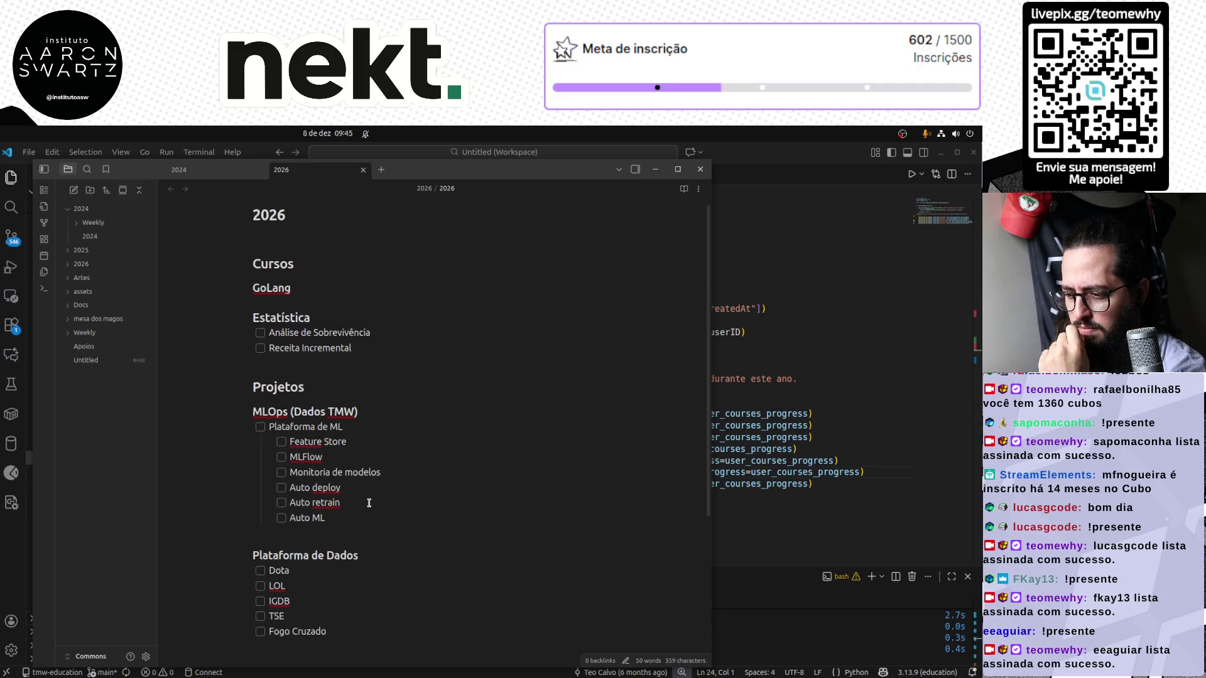
{"action": "scroll", "coordinate": [369, 504], "scroll_direction": "down", "scroll_amount": 1}
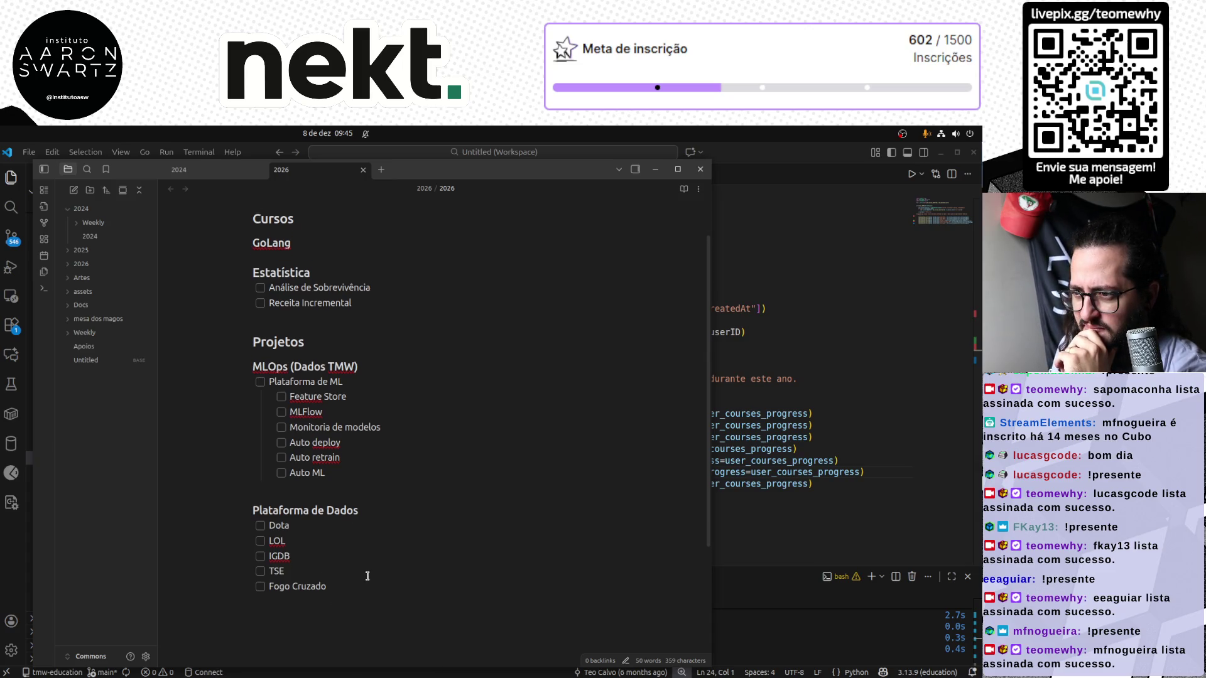
{"action": "scroll", "coordinate": [343, 369], "scroll_direction": "up", "scroll_amount": 1}
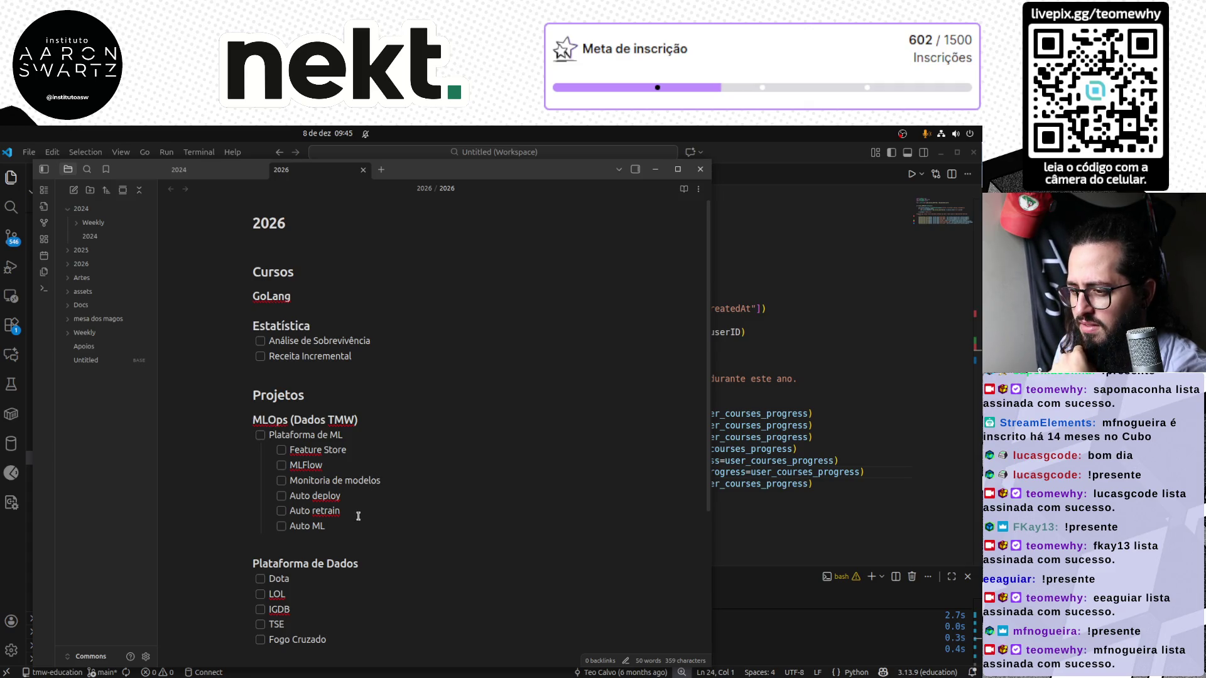
{"action": "left_click", "coordinate": [350, 466]}
{"action": "double_click", "coordinate": [355, 451]}
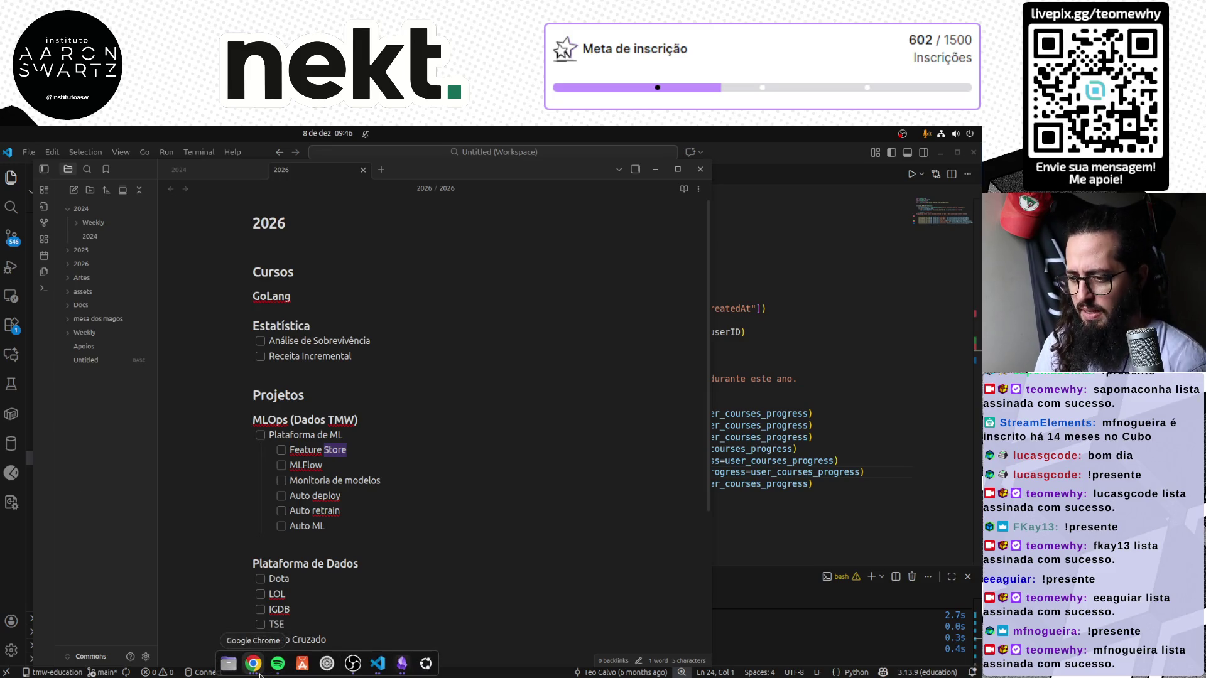
{"action": "scroll", "coordinate": [392, 525], "scroll_direction": "down", "scroll_amount": 3}
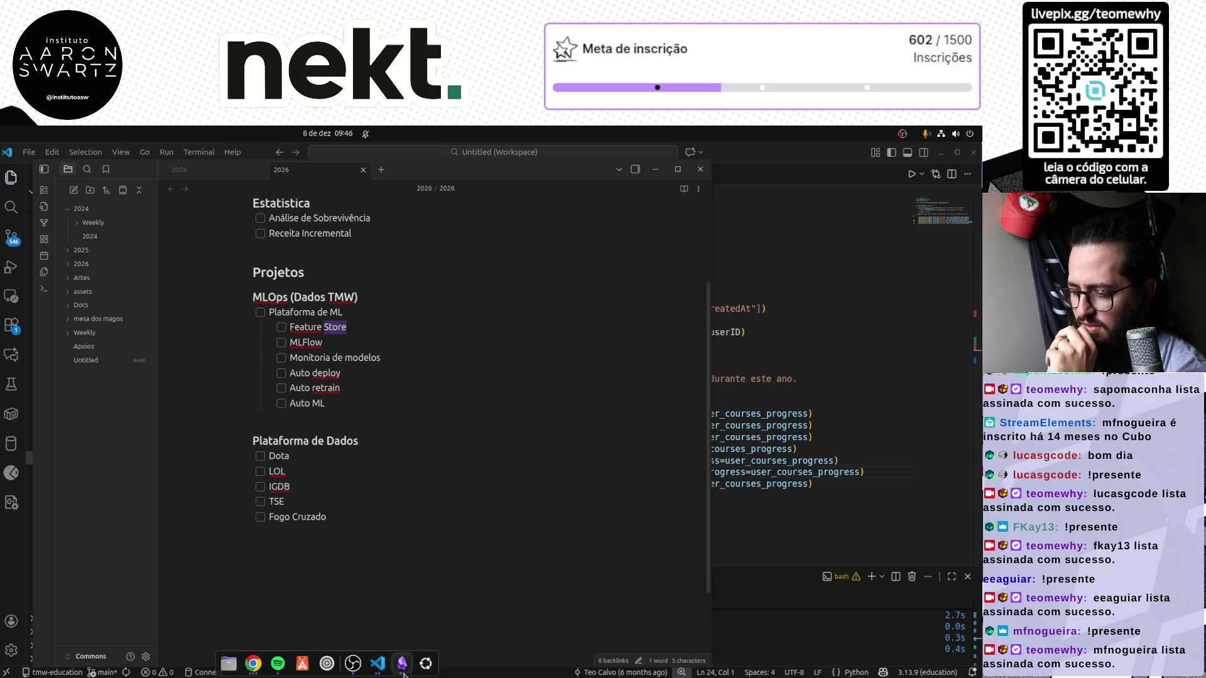
Expand the 2025 folder, review the 2024 and 2025 notes, then return to the 2026 note
{"action": "left_click", "coordinate": [87, 250]}
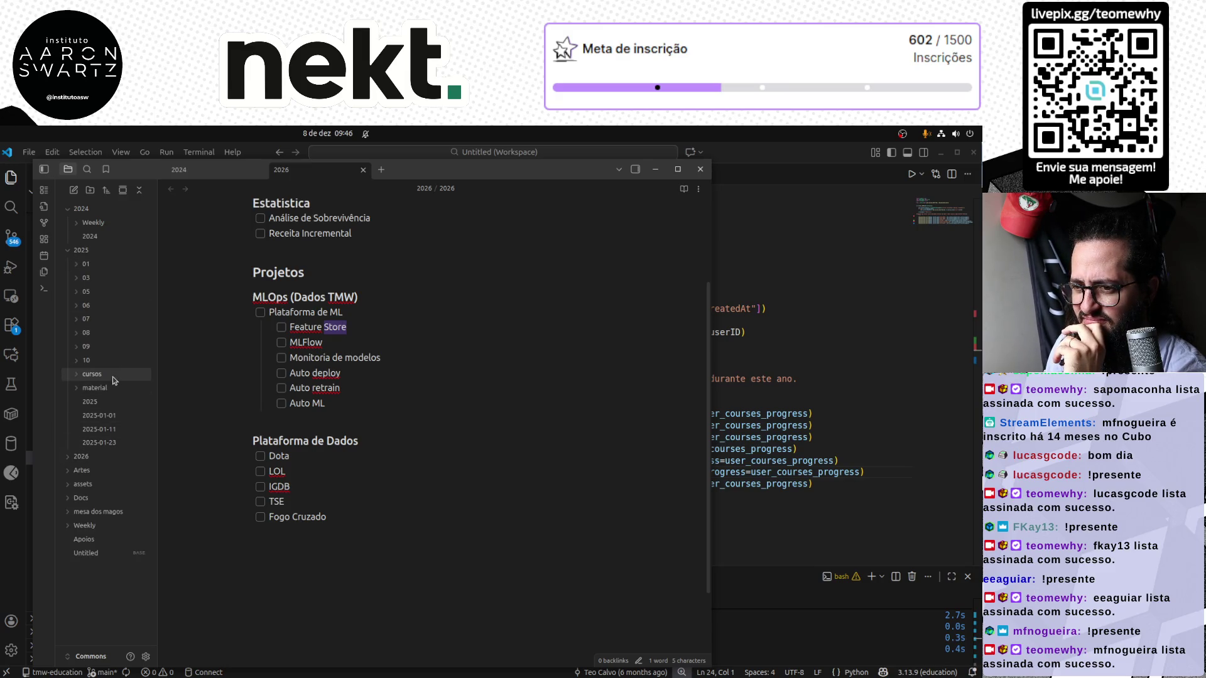
{"action": "left_click", "coordinate": [224, 173]}
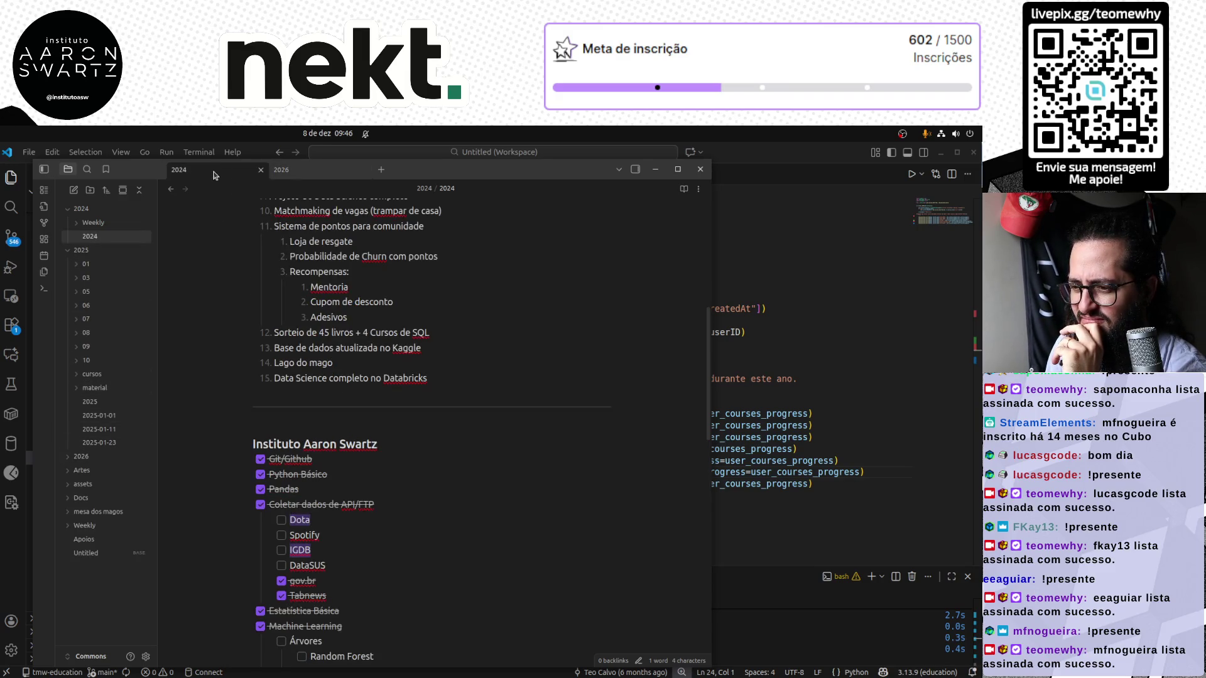
{"action": "left_click", "coordinate": [107, 402]}
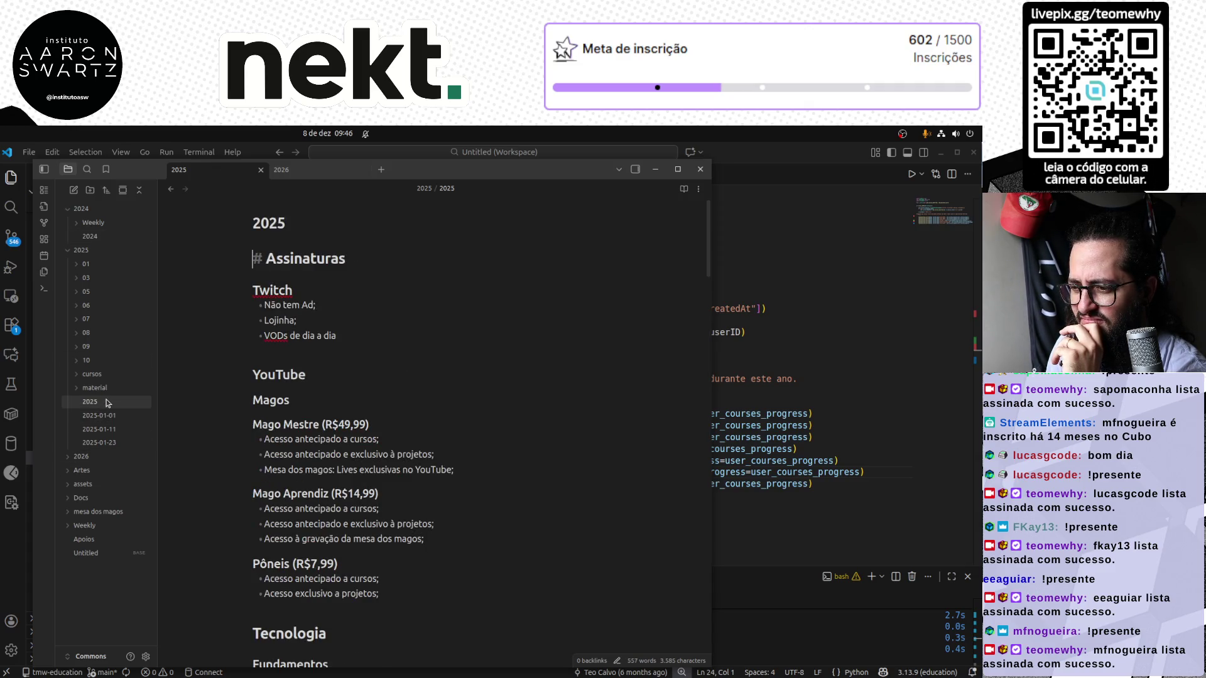
{"action": "mouse_move", "coordinate": [311, 424]}
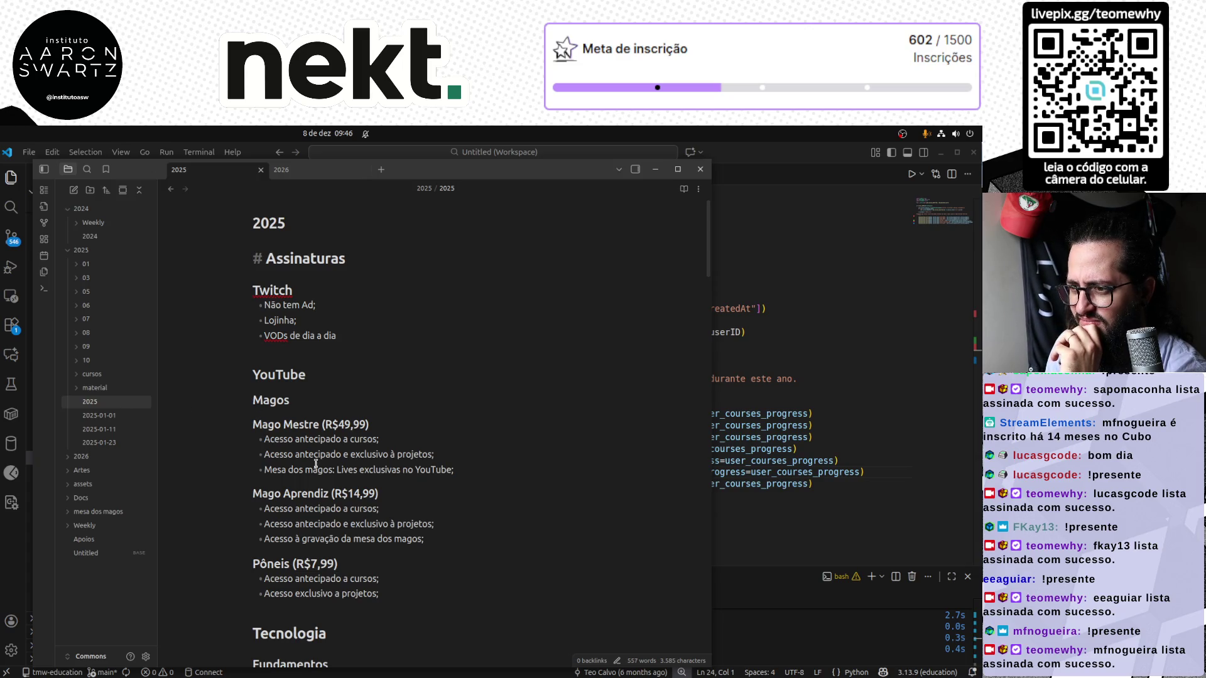
{"action": "scroll", "coordinate": [459, 569], "scroll_direction": "down", "scroll_amount": 1}
{"action": "scroll", "coordinate": [460, 570], "scroll_direction": "down", "scroll_amount": 5}
{"action": "scroll", "coordinate": [458, 569], "scroll_direction": "down", "scroll_amount": 4}
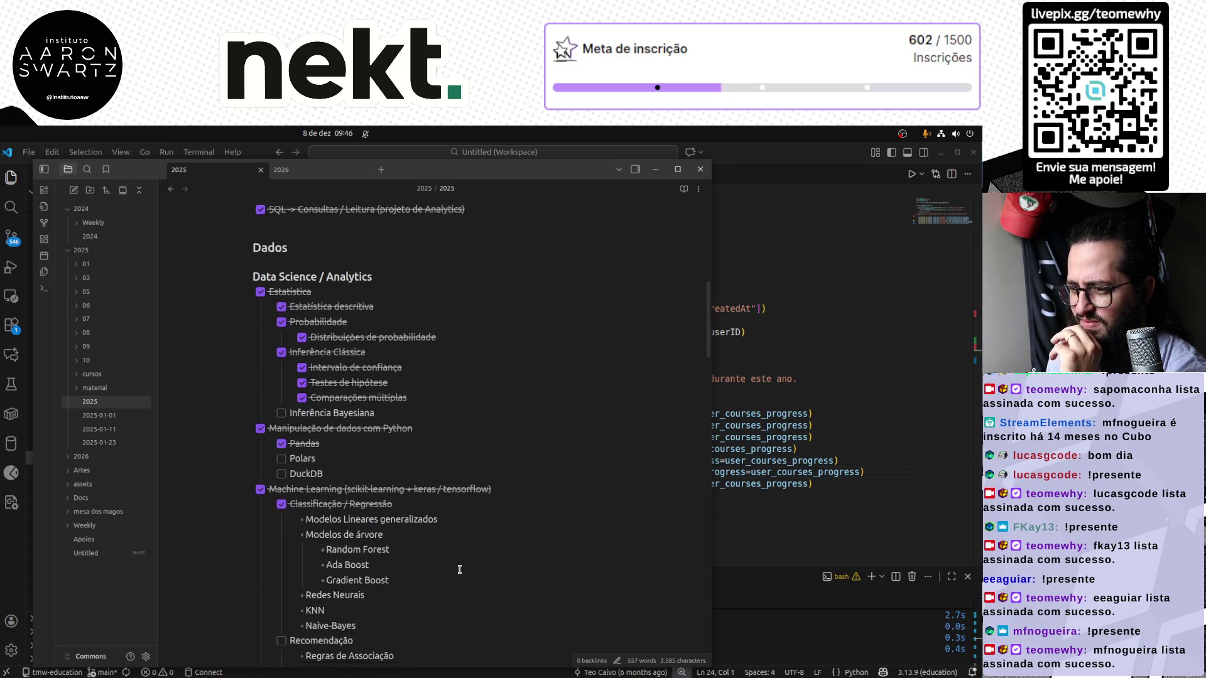
{"action": "scroll", "coordinate": [459, 569], "scroll_direction": "down", "scroll_amount": 5}
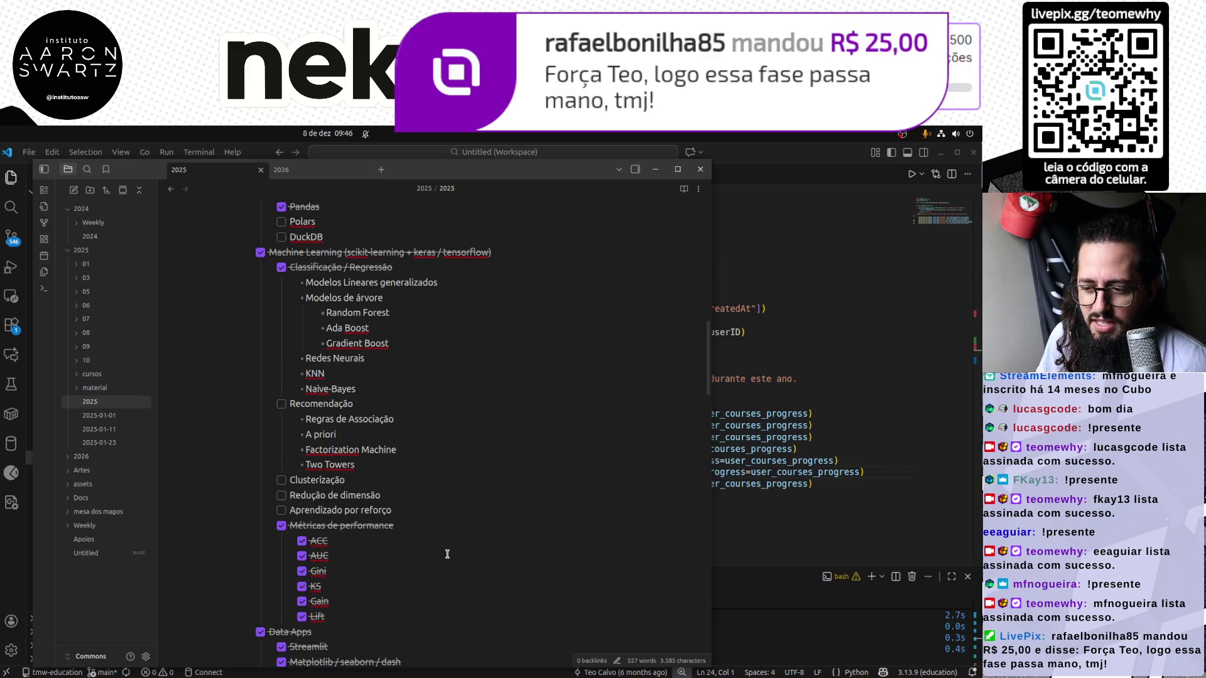
{"action": "scroll", "coordinate": [448, 555], "scroll_direction": "down", "scroll_amount": 5}
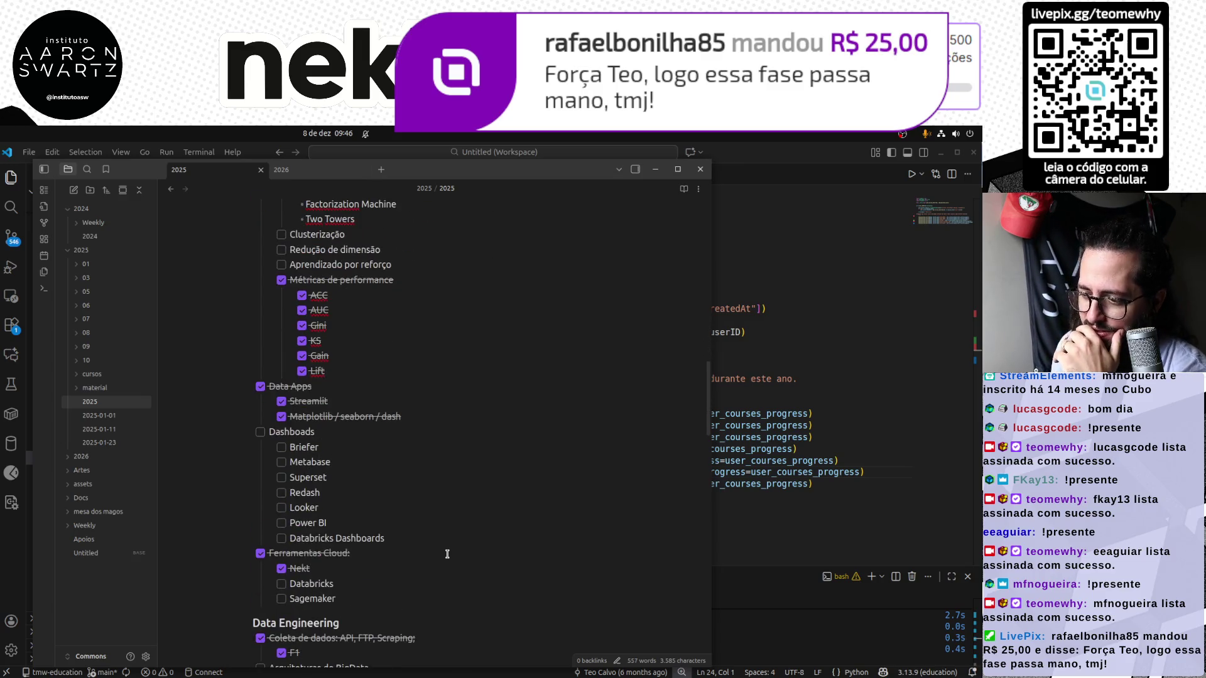
{"action": "scroll", "coordinate": [447, 554], "scroll_direction": "down", "scroll_amount": 6}
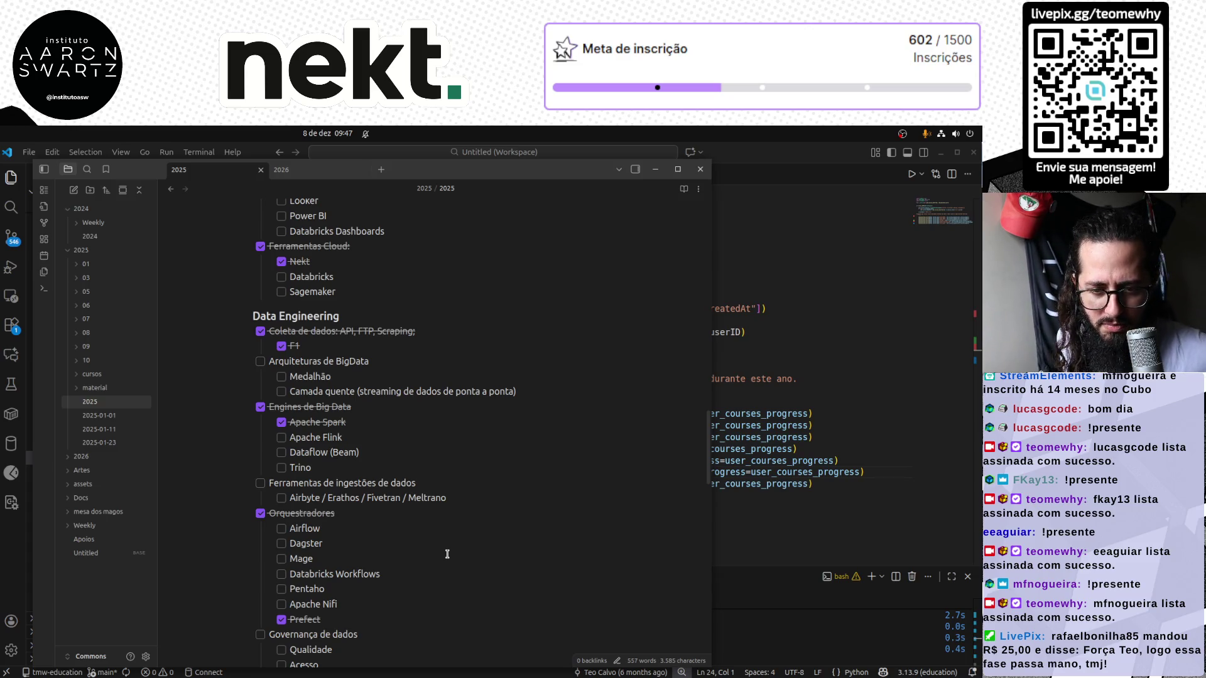
{"action": "scroll", "coordinate": [447, 554], "scroll_direction": "down", "scroll_amount": 1}
{"action": "scroll", "coordinate": [446, 554], "scroll_direction": "down", "scroll_amount": 5}
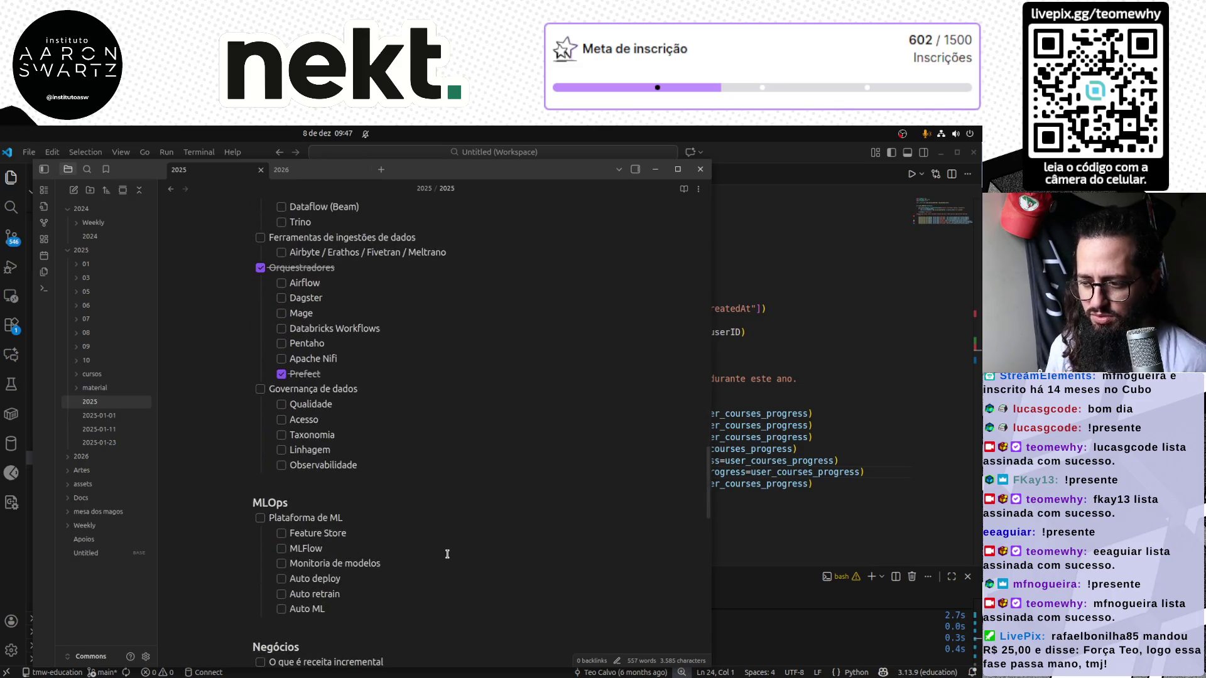
{"action": "scroll", "coordinate": [447, 554], "scroll_direction": "down", "scroll_amount": 1}
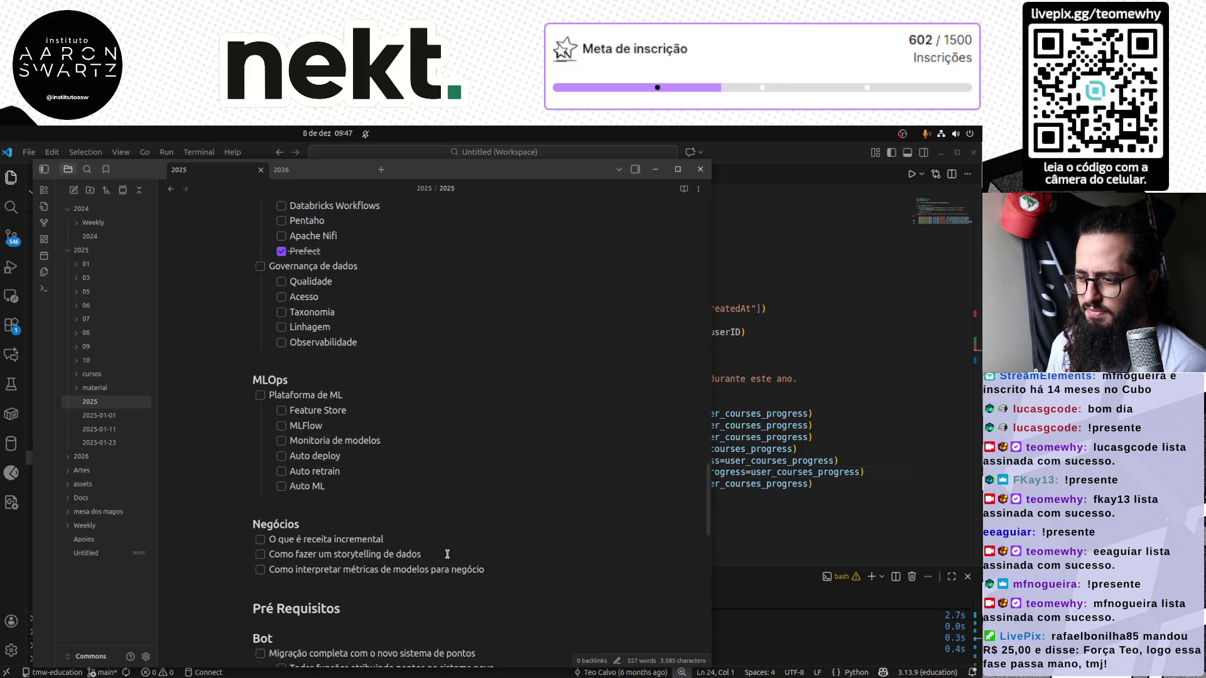
{"action": "scroll", "coordinate": [447, 554], "scroll_direction": "down", "scroll_amount": 1}
{"action": "scroll", "coordinate": [447, 554], "scroll_direction": "down", "scroll_amount": 1}
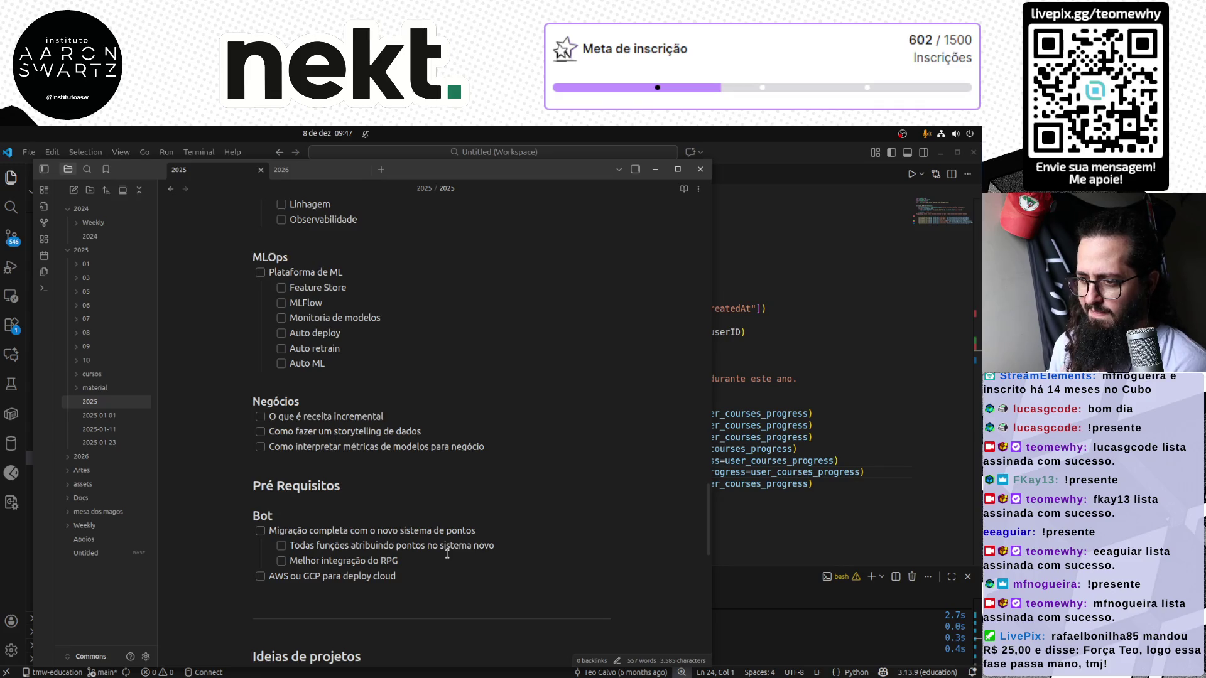
{"action": "scroll", "coordinate": [447, 555], "scroll_direction": "down", "scroll_amount": 1}
{"action": "scroll", "coordinate": [447, 555], "scroll_direction": "down", "scroll_amount": 1}
{"action": "scroll", "coordinate": [446, 554], "scroll_direction": "down", "scroll_amount": 1}
{"action": "scroll", "coordinate": [447, 554], "scroll_direction": "down", "scroll_amount": 1}
{"action": "scroll", "coordinate": [446, 554], "scroll_direction": "down", "scroll_amount": 1}
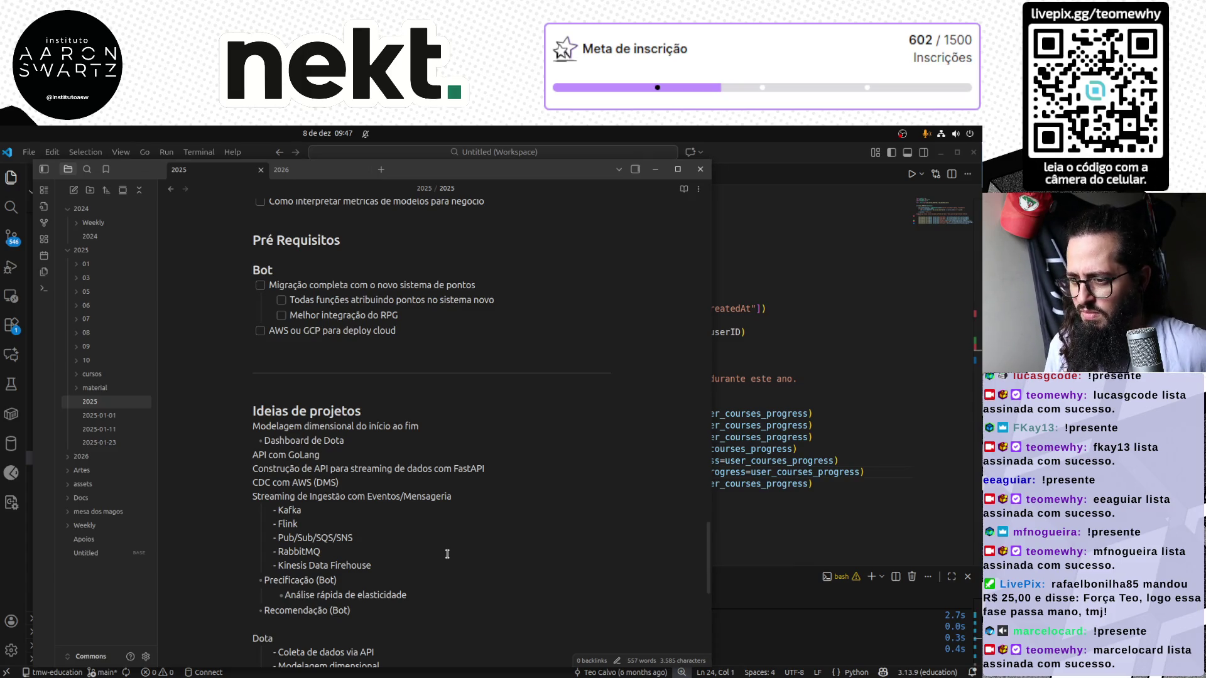
{"action": "scroll", "coordinate": [447, 555], "scroll_direction": "down", "scroll_amount": 2}
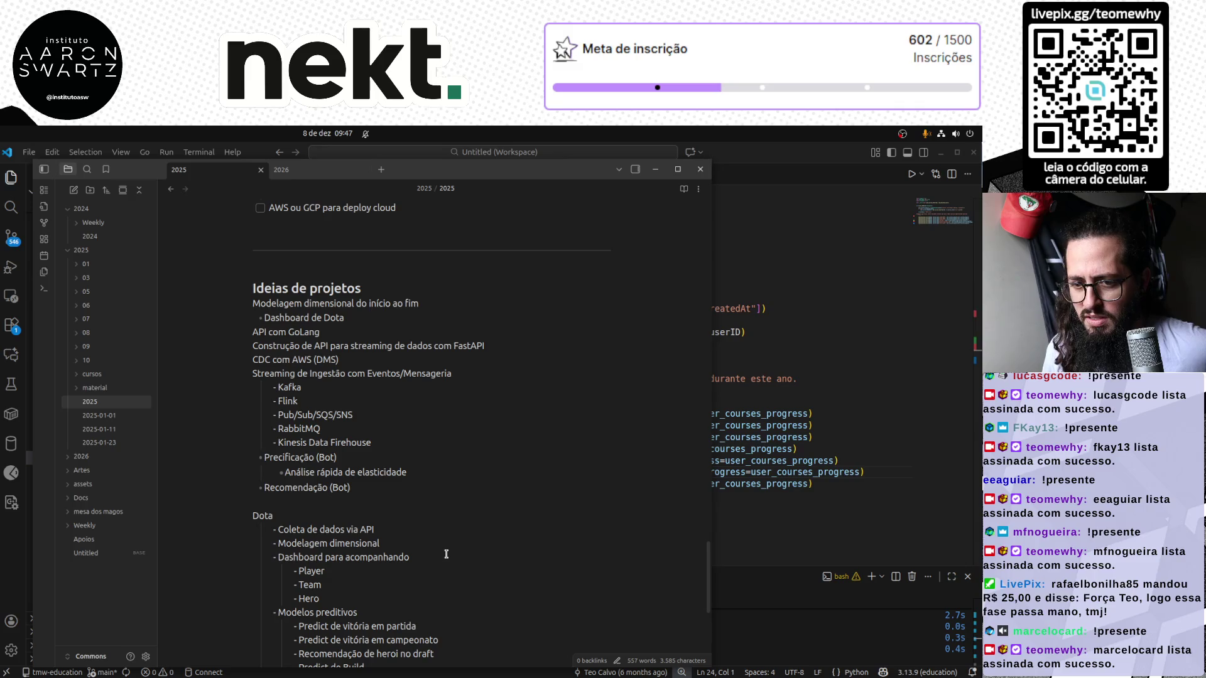
{"action": "scroll", "coordinate": [444, 555], "scroll_direction": "down", "scroll_amount": 2}
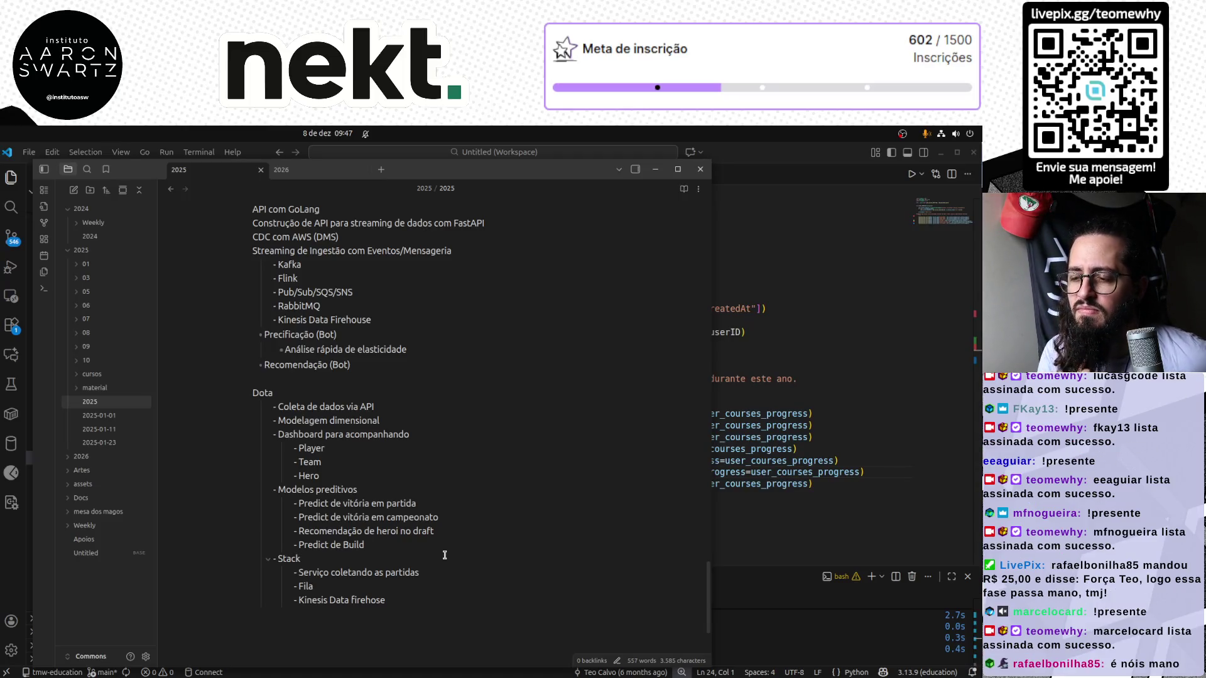
{"action": "left_click", "coordinate": [315, 170]}
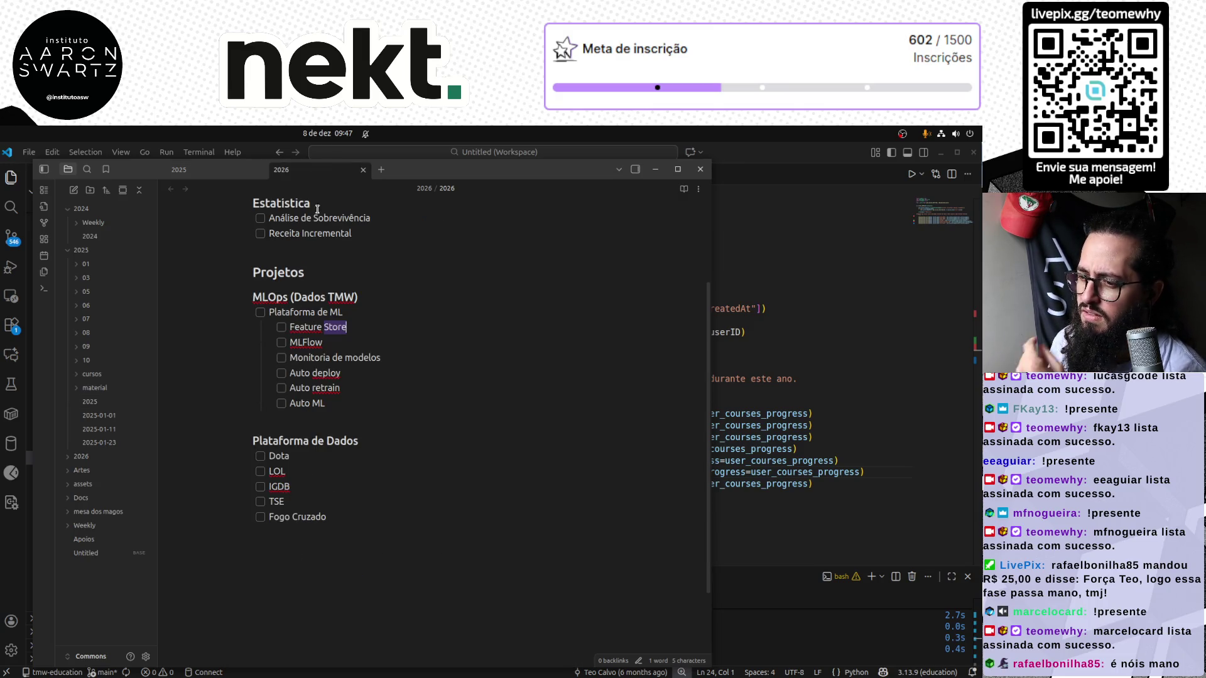
Add nested Dota sub-tasks: Coleta de dados, Nekt upload and Modelagem dos dados para consumo
{"action": "left_click", "coordinate": [337, 454]}
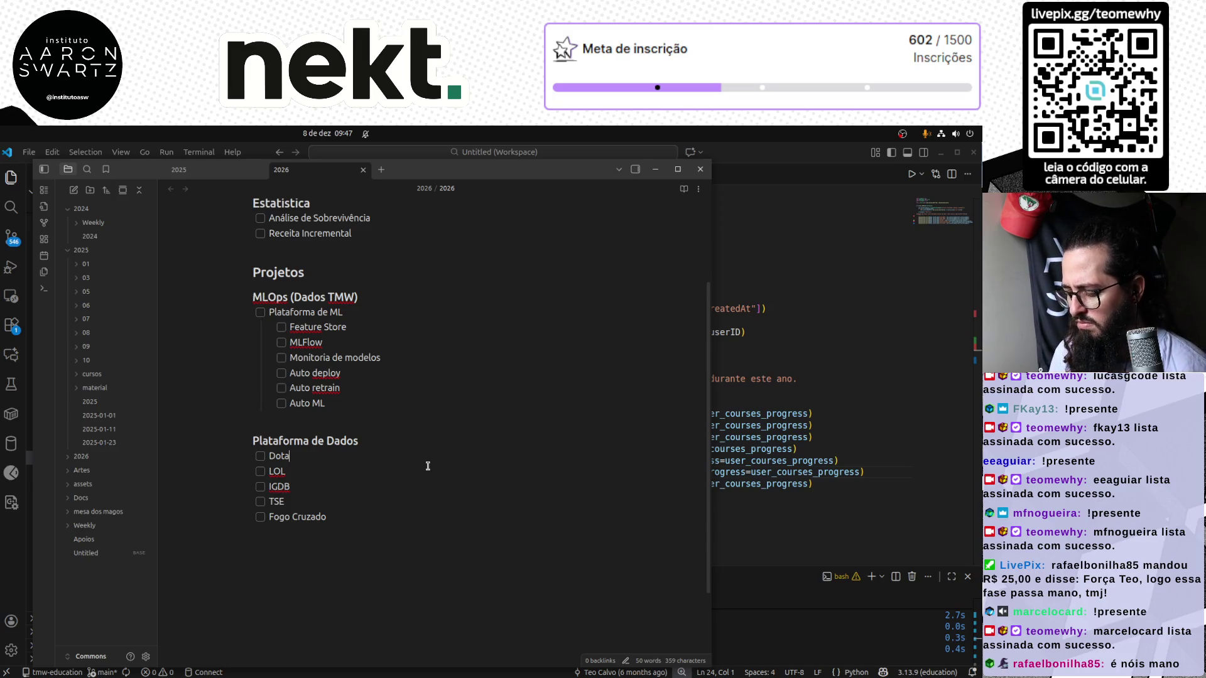
{"action": "key", "text": "Return"}
{"action": "key", "text": "Tab"}
{"action": "type", "text": "Coleta "}
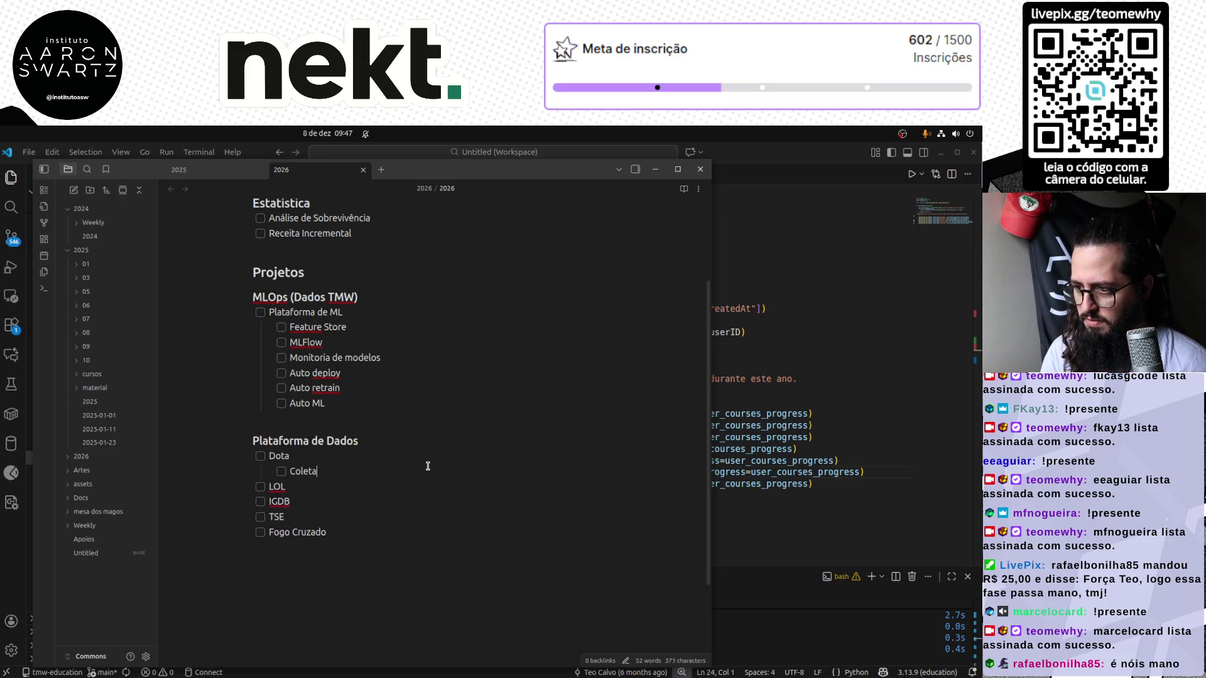
{"action": "type", "text": "de dados"}
{"action": "key", "text": "Return"}
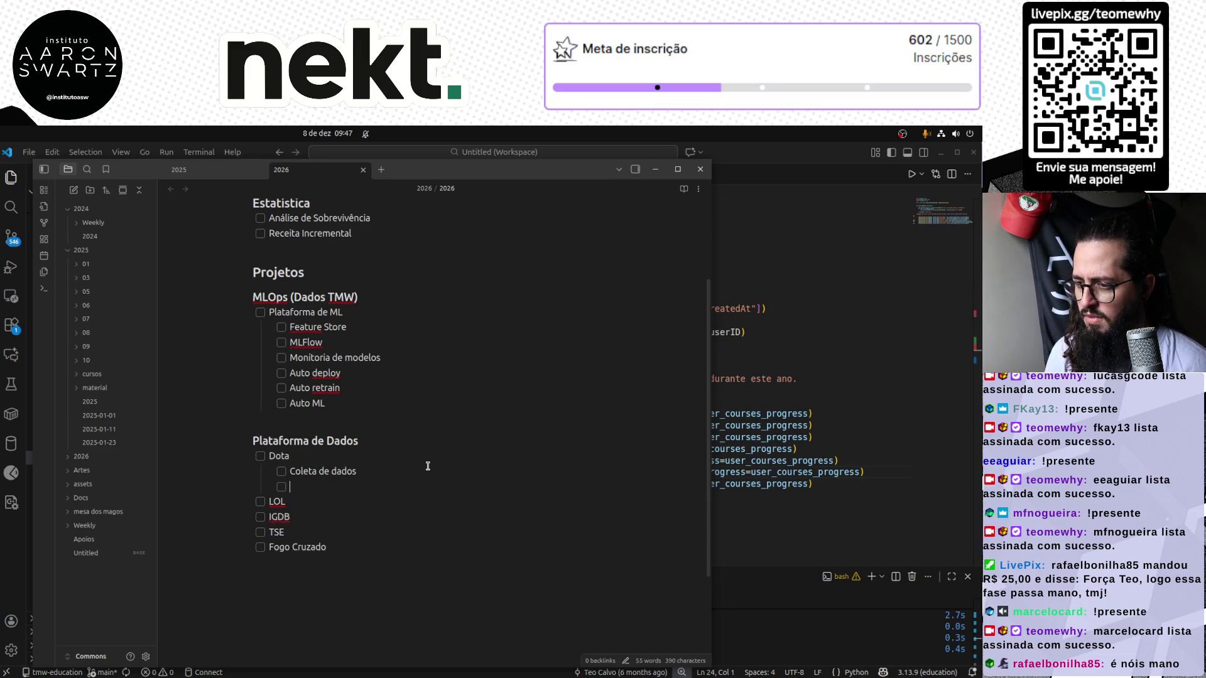
{"action": "type", "text": "Envio dos dados par"}
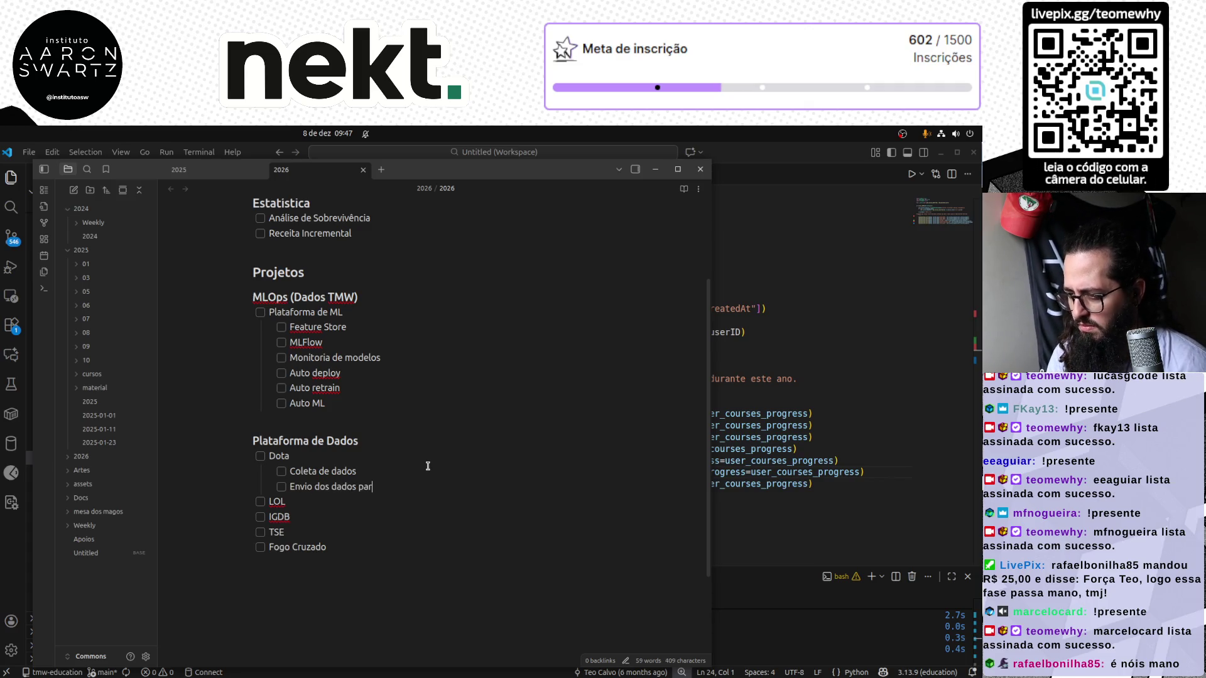
{"action": "type", "text": "a Nekt"}
{"action": "key", "text": "Return"}
{"action": "type", "text": "Construção"}
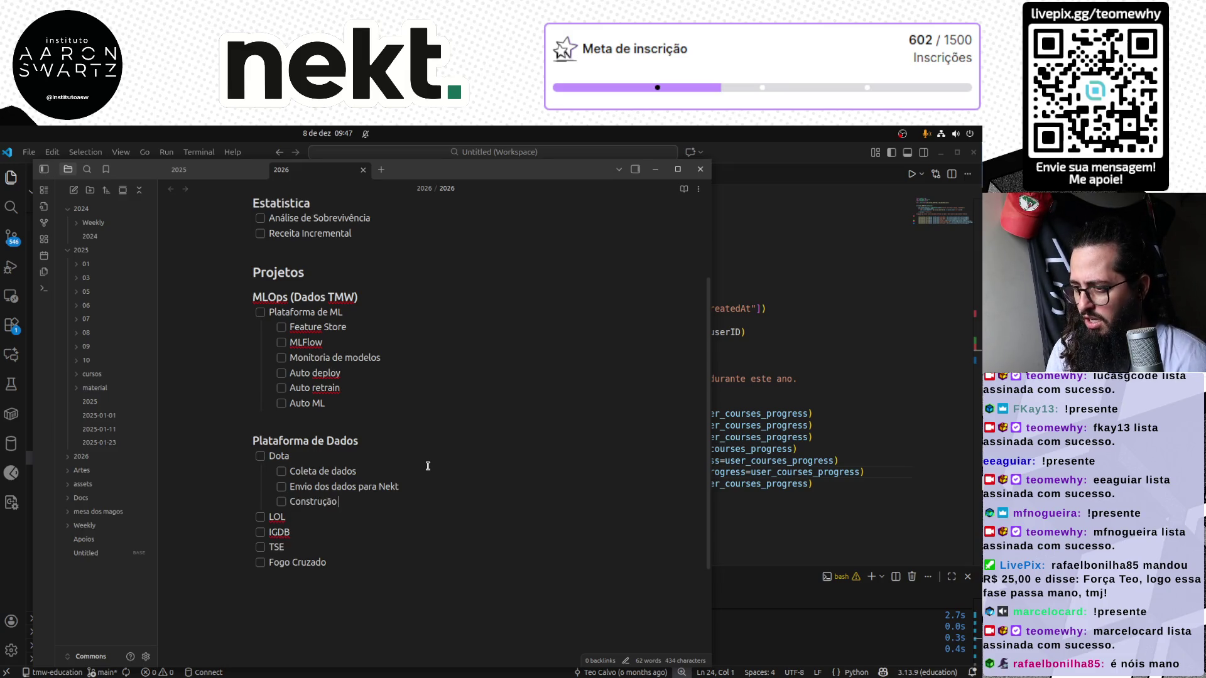
{"action": "key", "text": "shift+Home"}
{"action": "type", "text": "Modelo"}
{"action": "key", "text": "BackSpace"}
{"action": "key", "text": "BackSpace"}
{"action": "type", "text": "agem dos"}
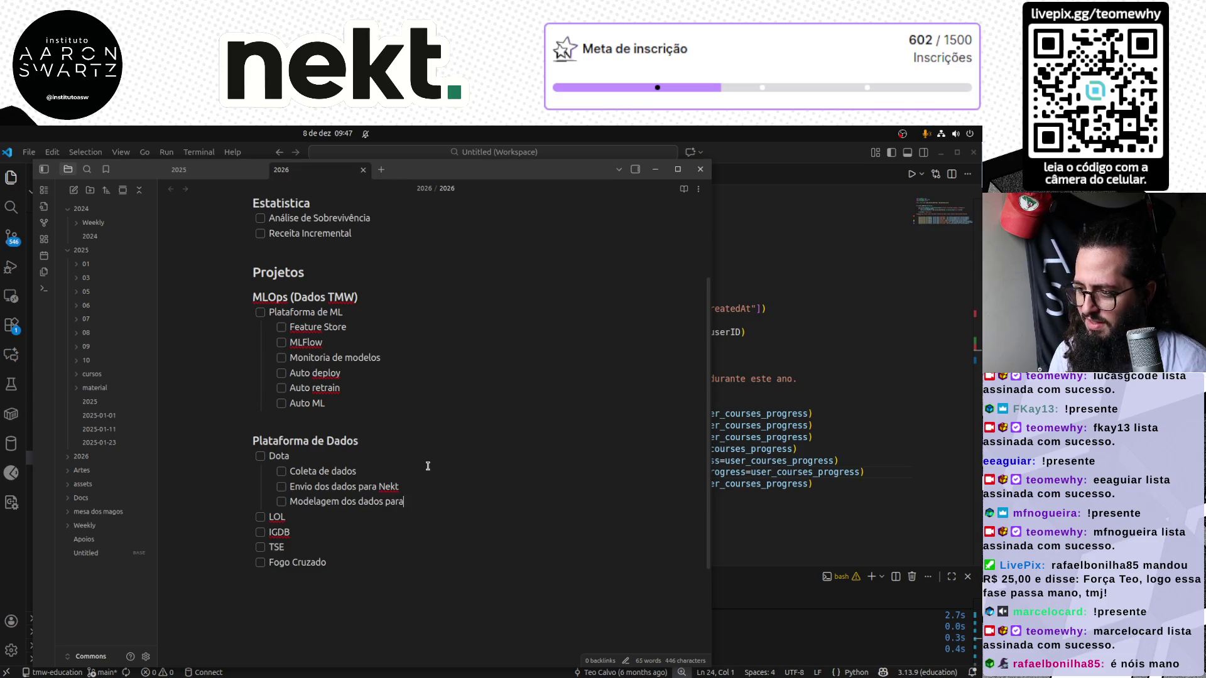
{"action": "type", "text": "consumo"}
{"action": "key", "text": "Return"}
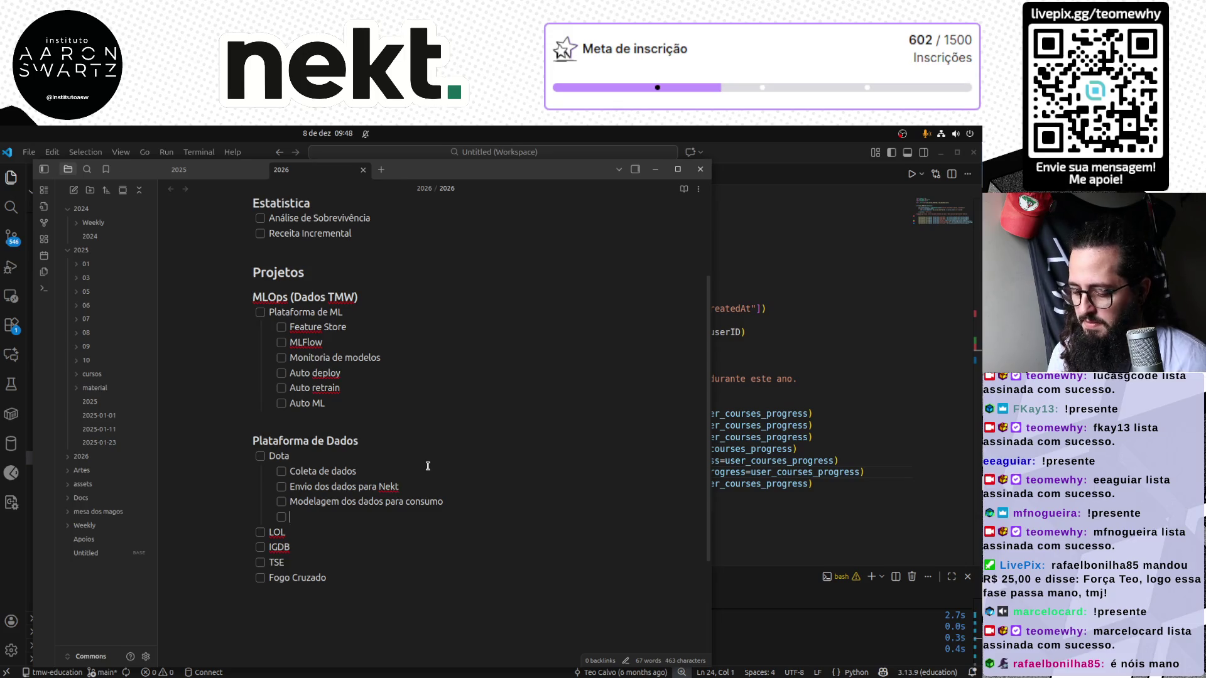
{"action": "type", "text": "Cria"}
{"action": "type", "text": "c"}
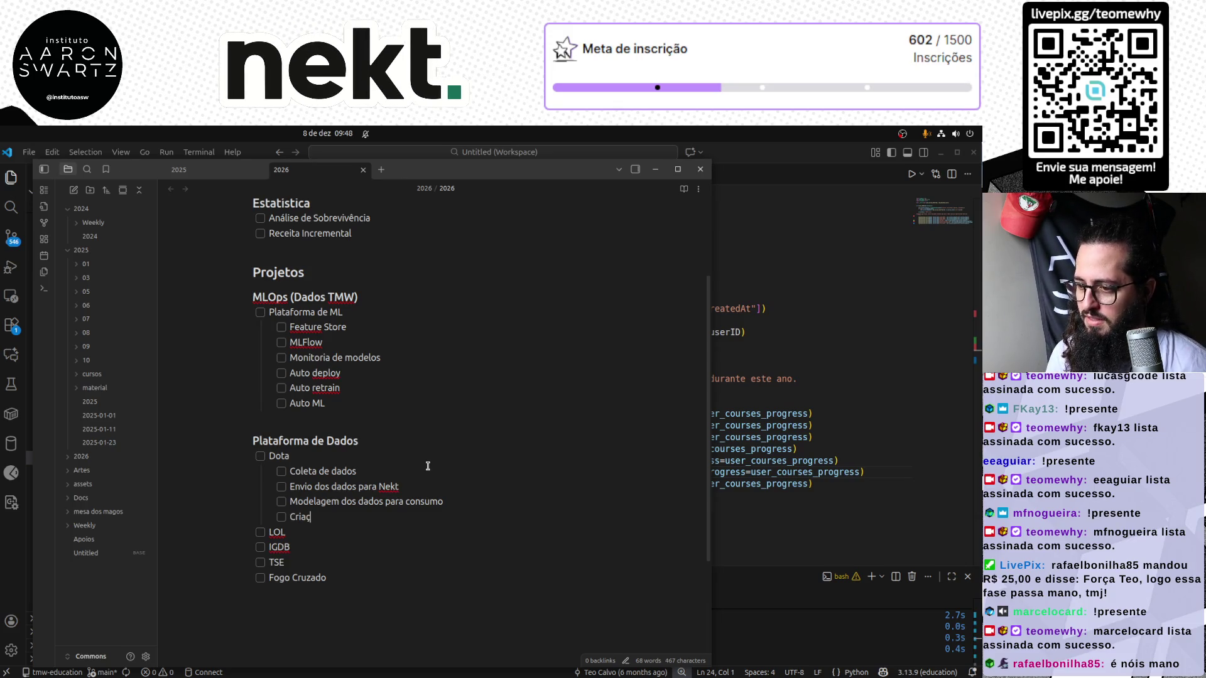
{"action": "type", "text": "tu"}
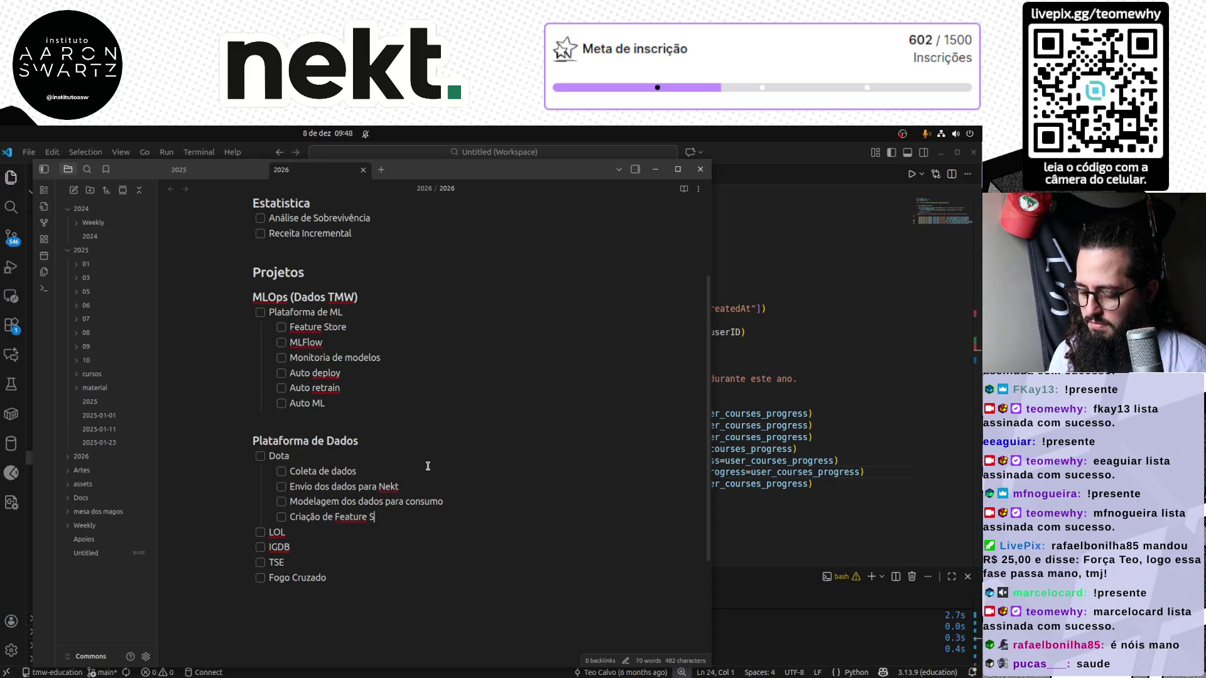
Add Criação de Feature Store and Machine Learning items, leaving a new empty item after them
{"action": "key", "text": "Return"}
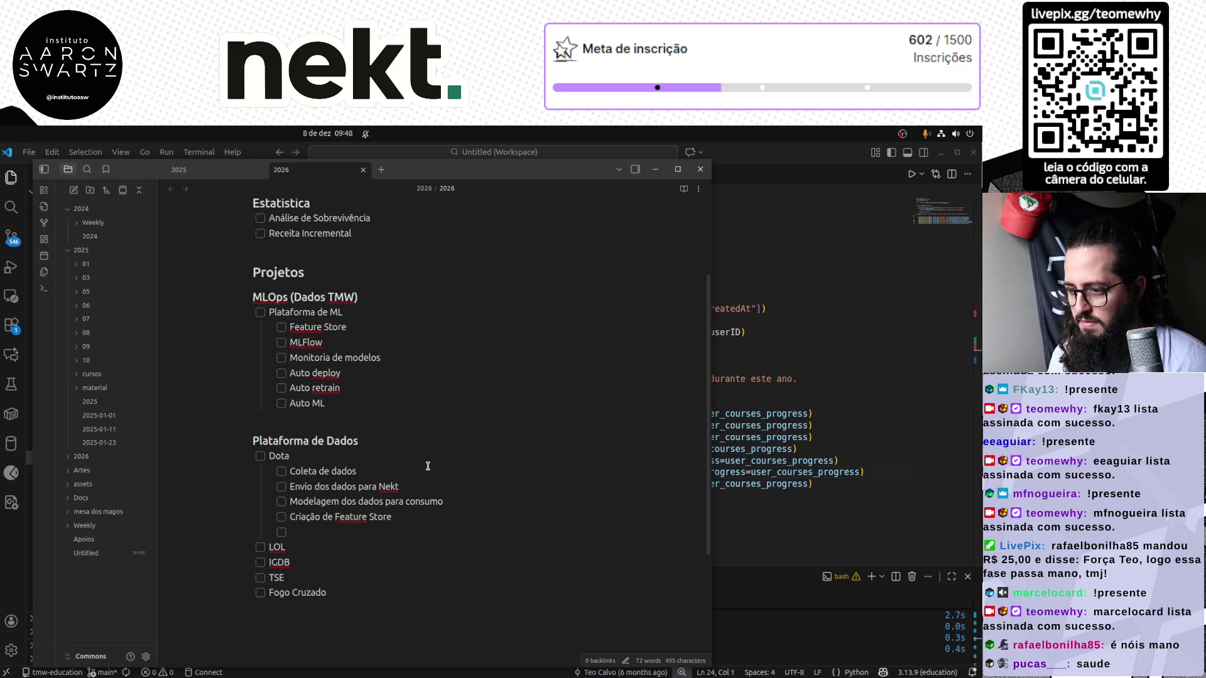
{"action": "type", "text": "Modelos P"}
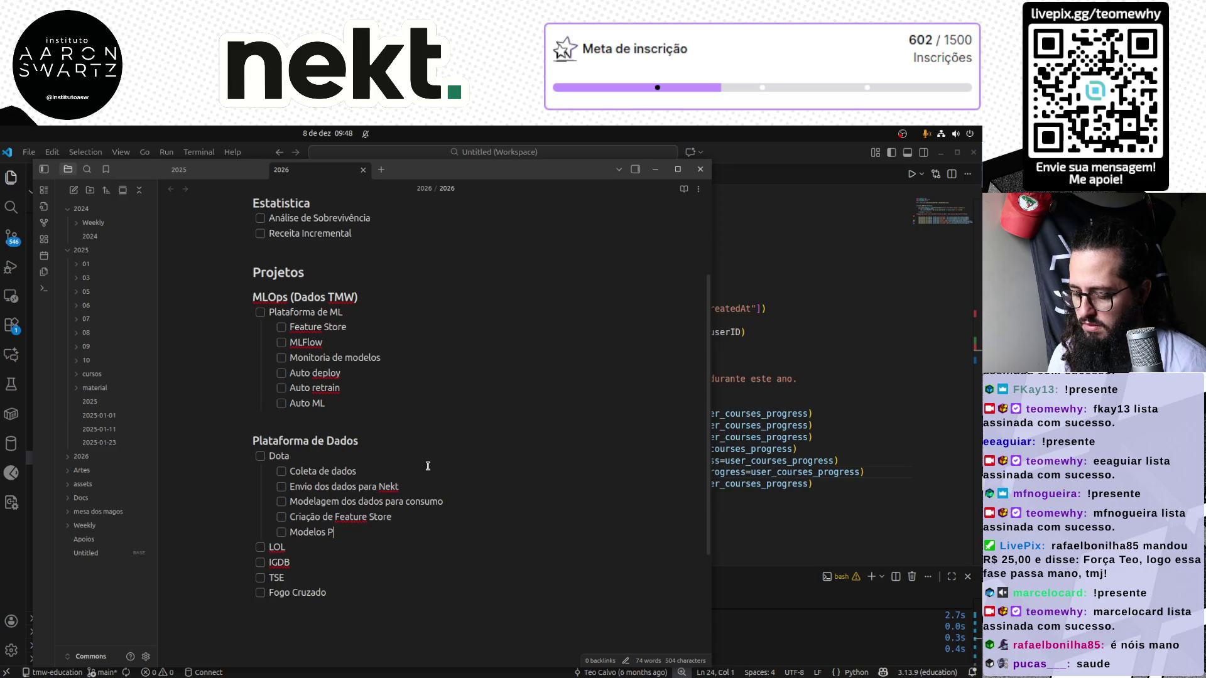
{"action": "key", "text": "BackSpace"}
{"action": "key", "text": "BackSpace"}
{"action": "key", "text": "BackSpace"}
{"action": "key", "text": "BackSpace"}
{"action": "type", "text": "Machine"}
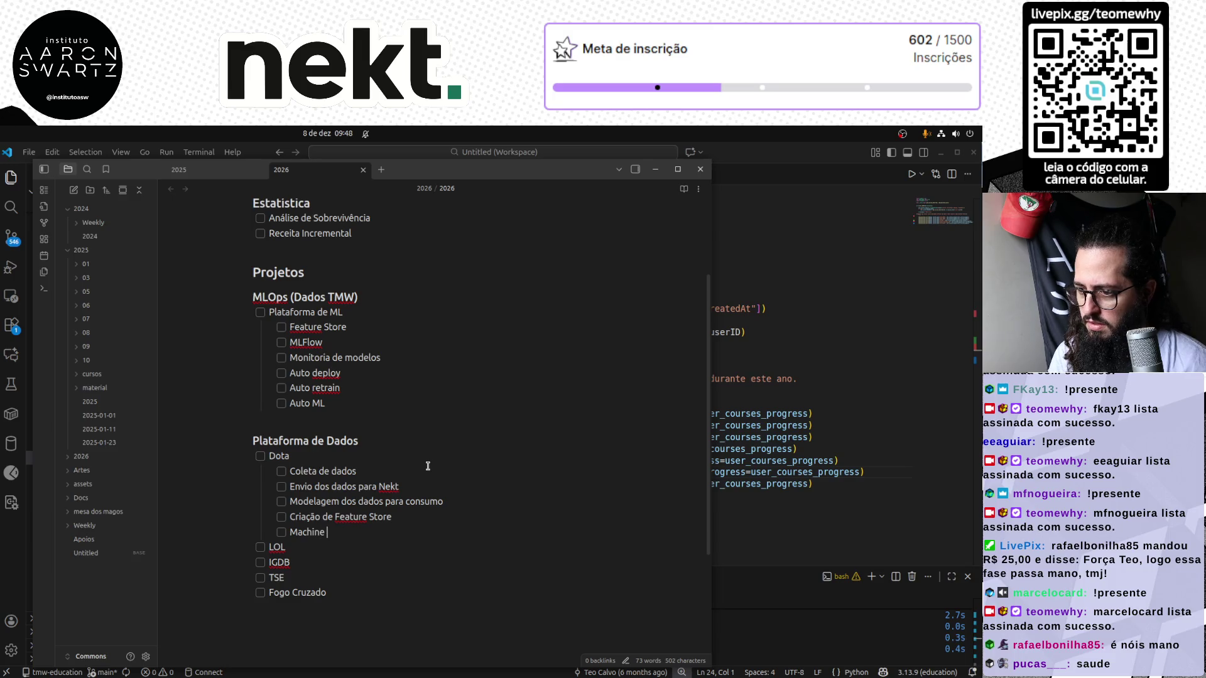
{"action": "type", "text": "Learning"}
{"action": "key", "text": "Return"}
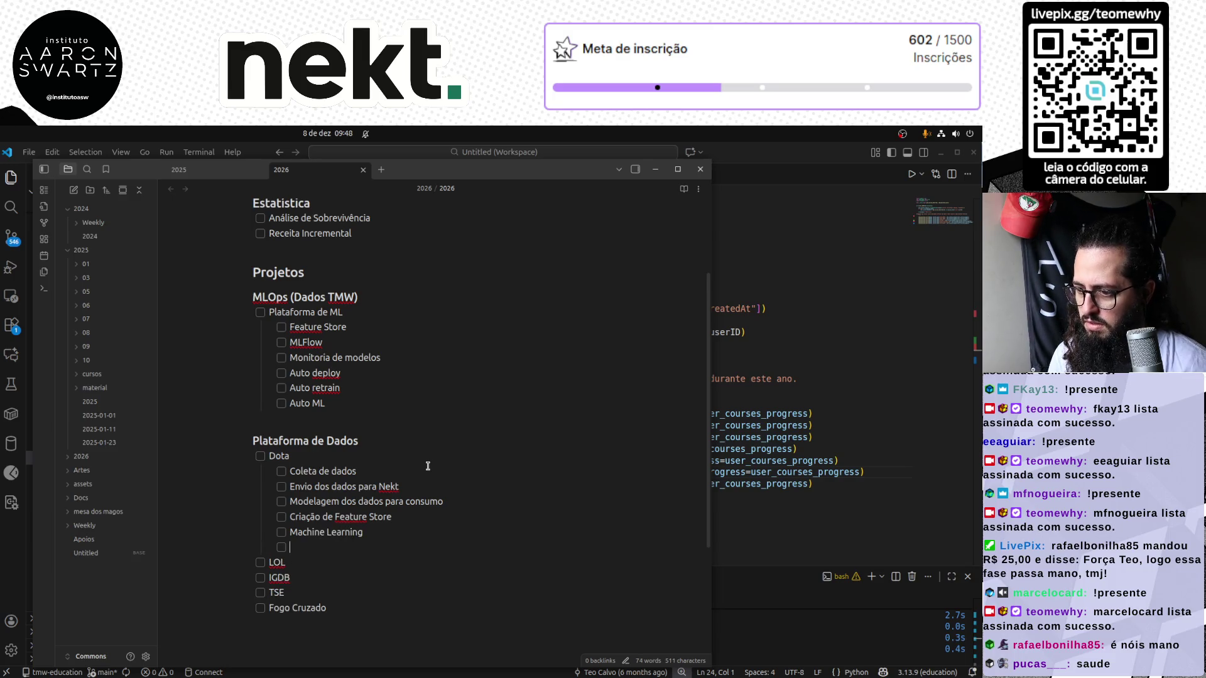
{"action": "type", "text": "Clustering de players"}
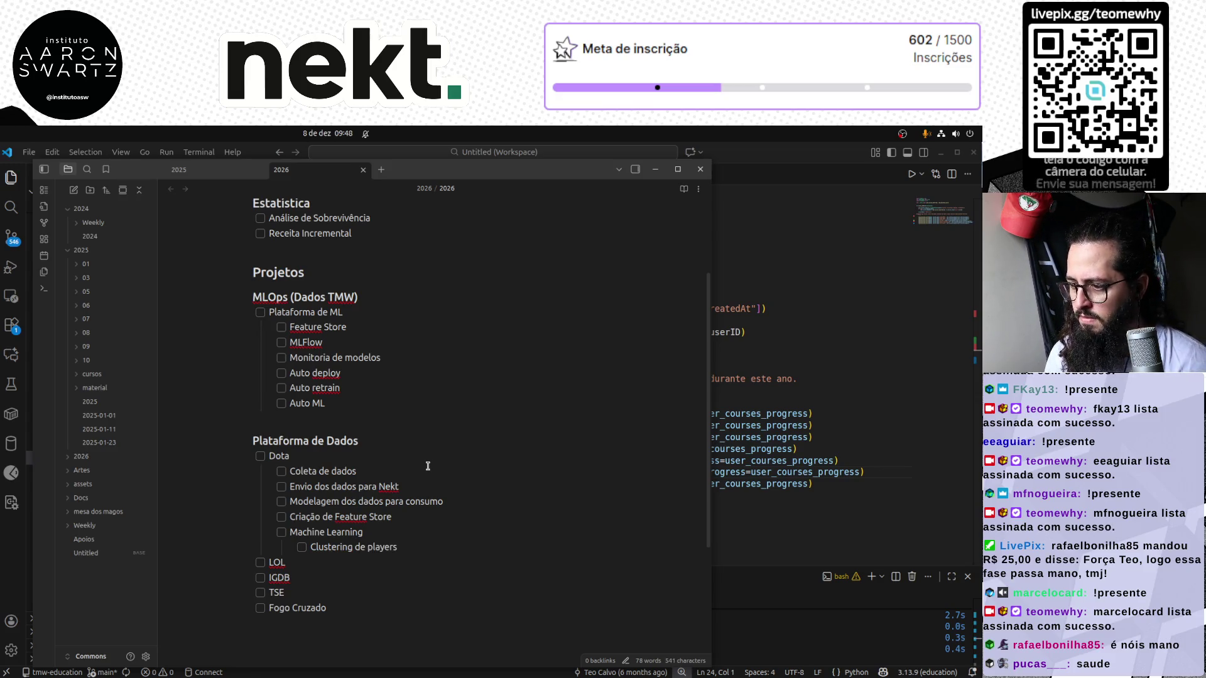
Under Machine Learning list Clustering de players, Clustering de Times, Match Predict and The International Predict
{"action": "key", "text": "Return"}
{"action": "type", "text": "Clustering de"}
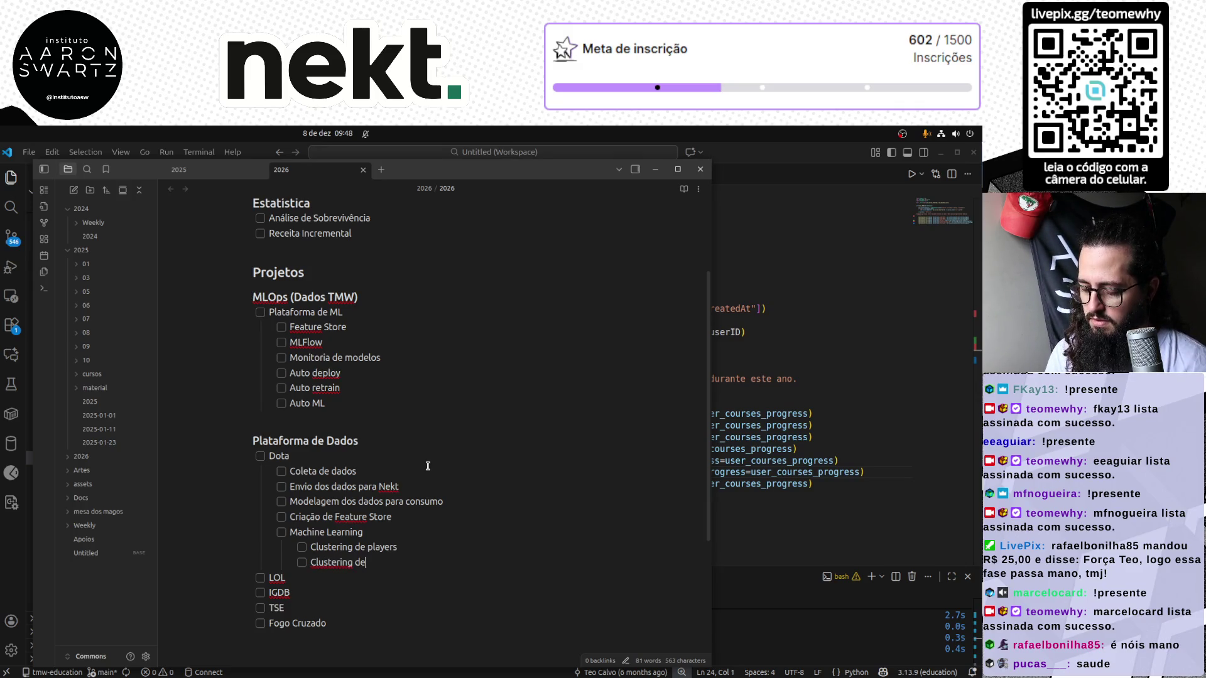
{"action": "type", "text": " Times"}
{"action": "key", "text": "Return"}
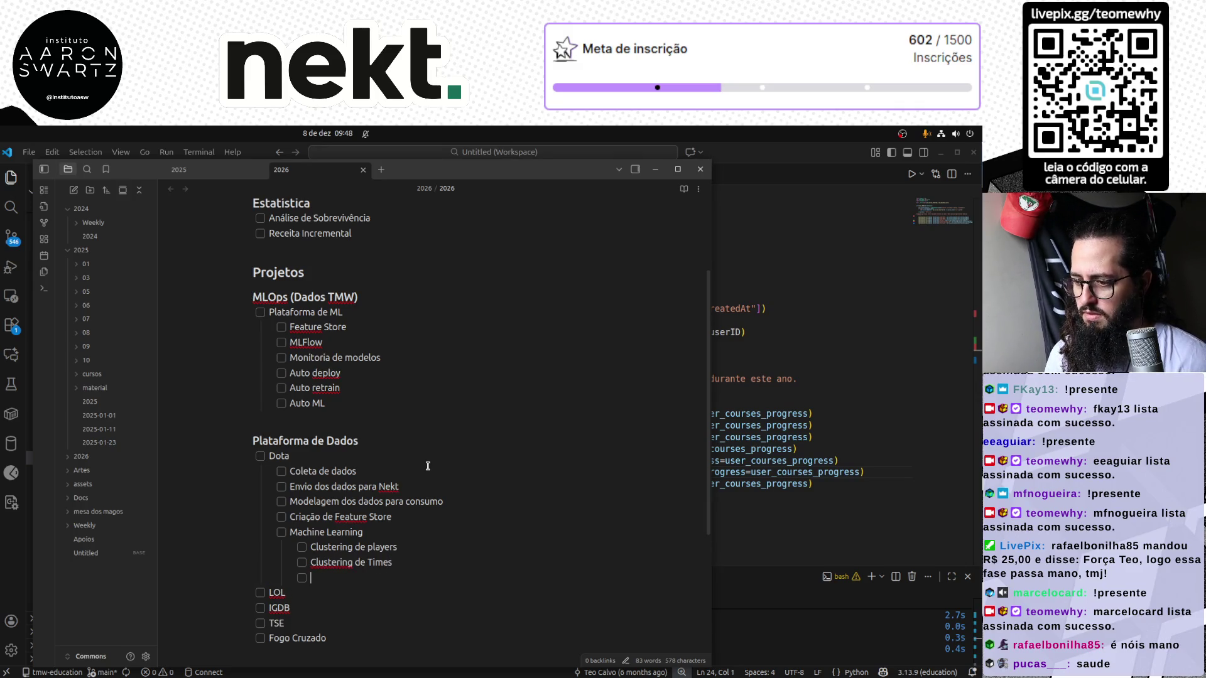
{"action": "type", "text": "Mat"}
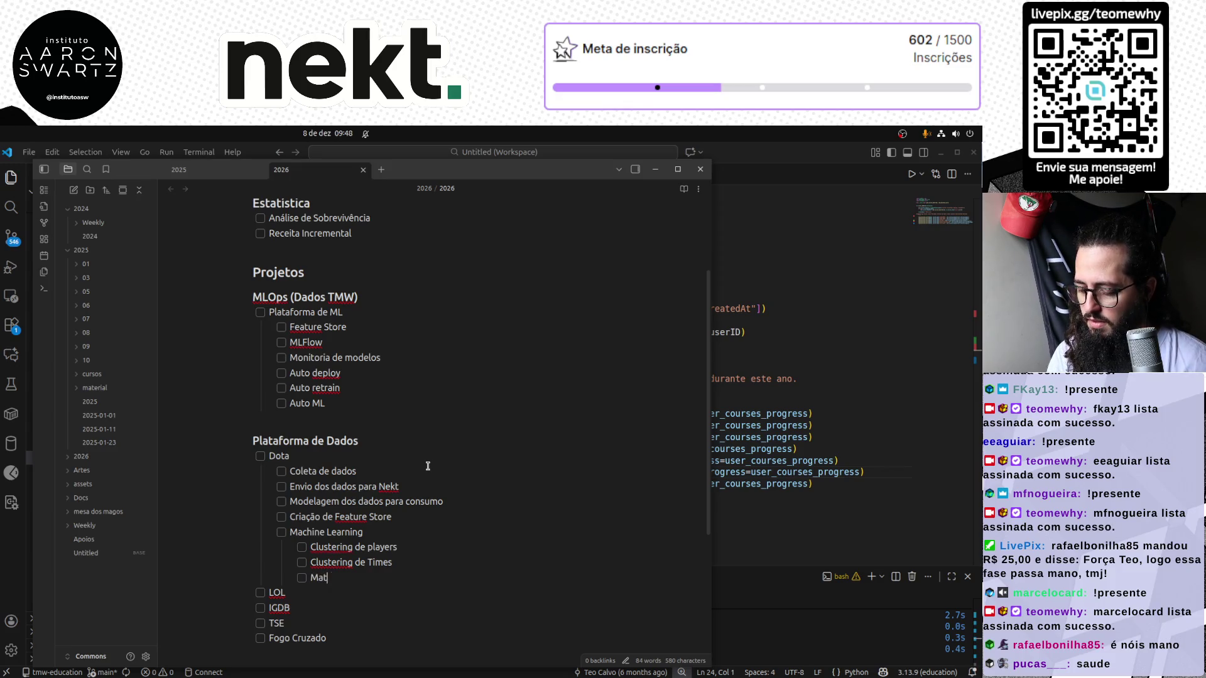
{"action": "type", "text": "ch Predict"}
{"action": "key", "text": "Return"}
{"action": "type", "text": "Champiom"}
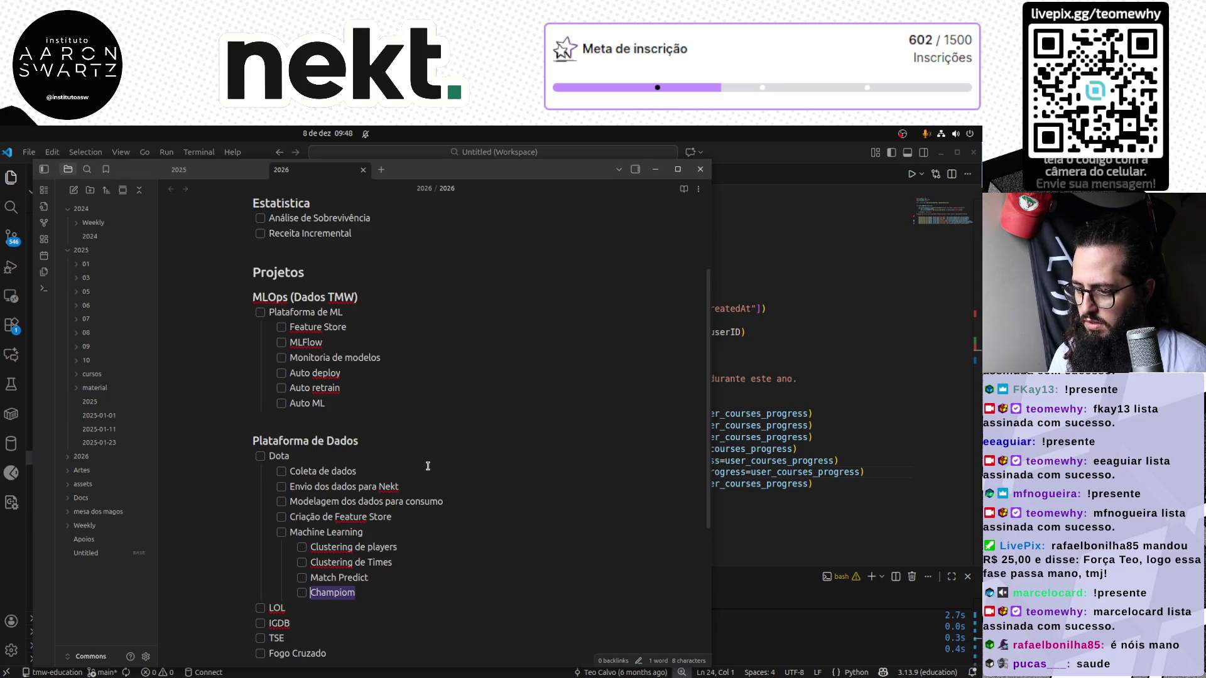
{"action": "key", "text": "BackSpace"}
{"action": "type", "text": "n"}
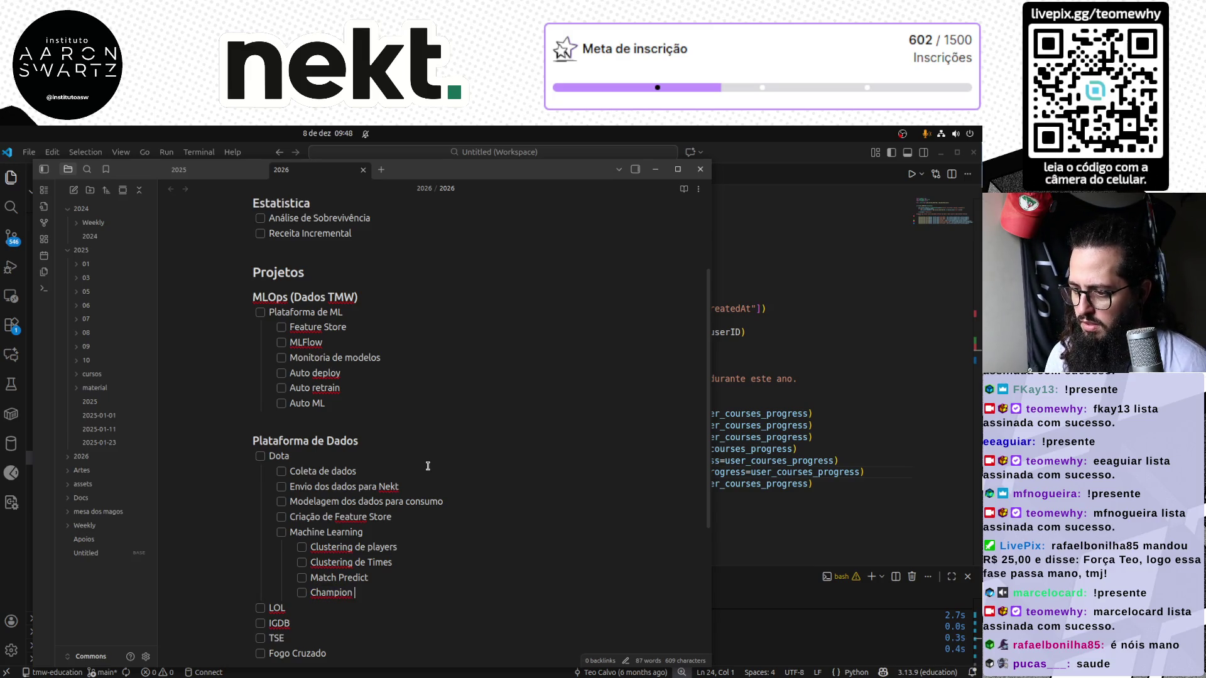
{"action": "key", "text": "shift+Home"}
{"action": "key", "text": "BackSpace"}
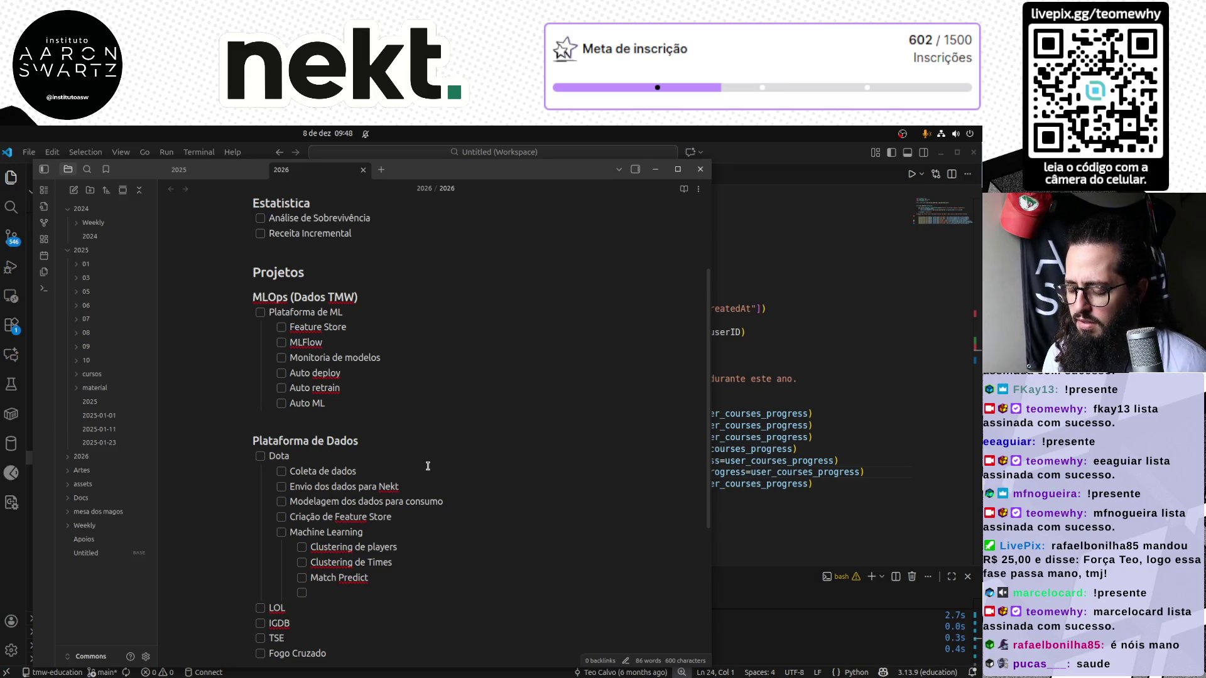
{"action": "type", "text": "The Internation"}
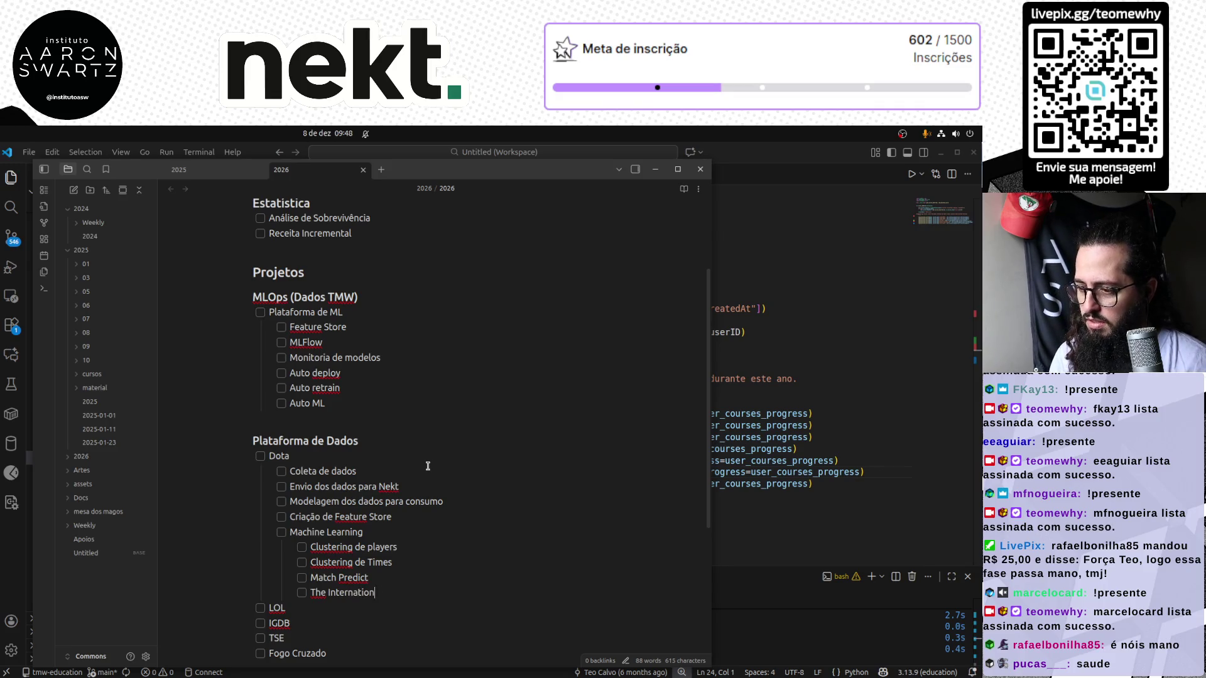
{"action": "type", "text": "al Predict"}
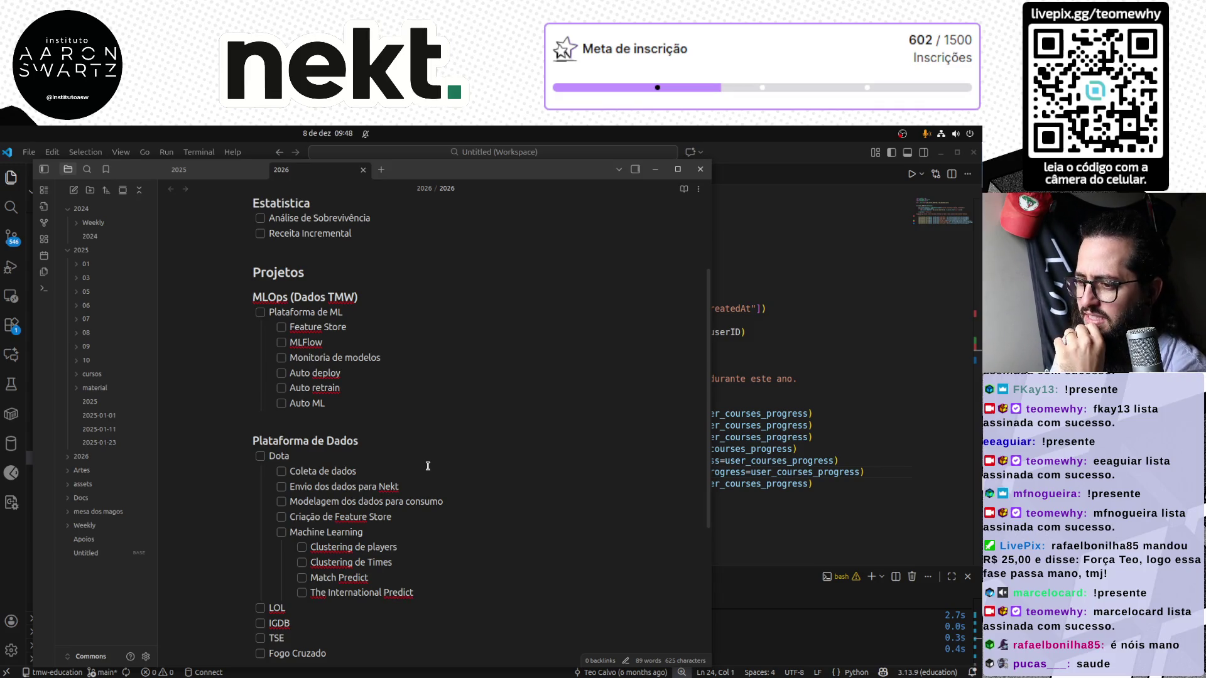
Insert a Dashboard de acompanhamento item after Modelagem dos dados para consumo
{"action": "key", "text": "Up"}
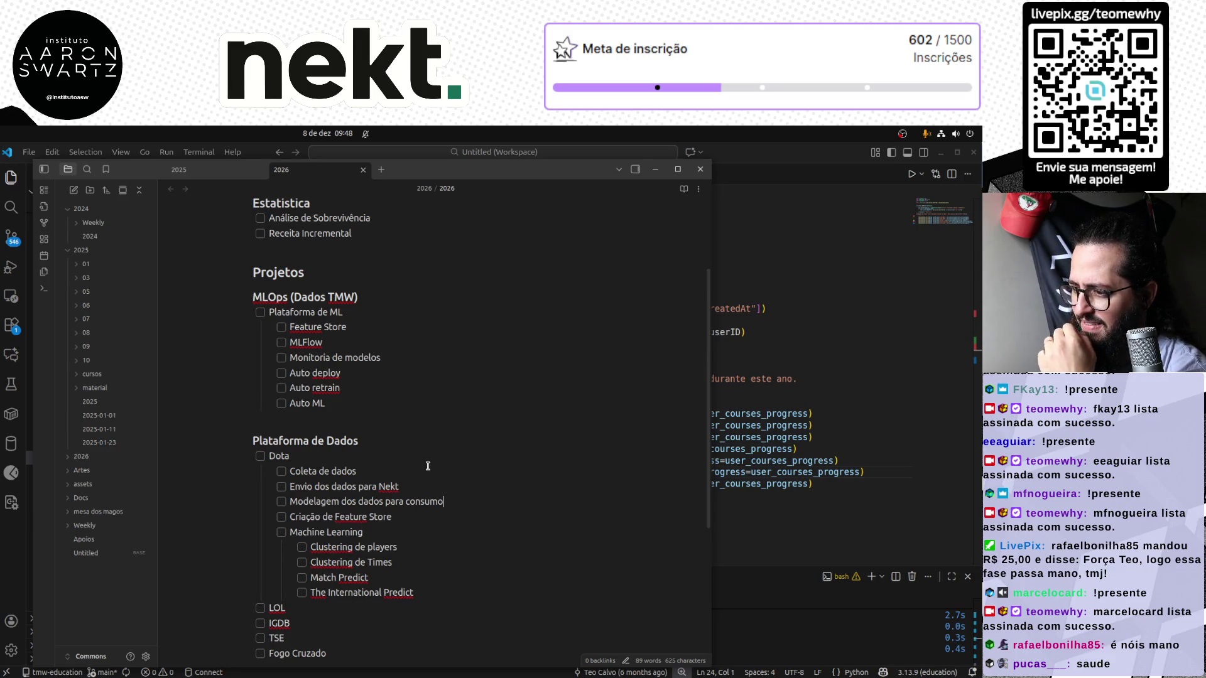
{"action": "key", "text": "Return"}
{"action": "type", "text": "Dashboard de acompanhamento"}
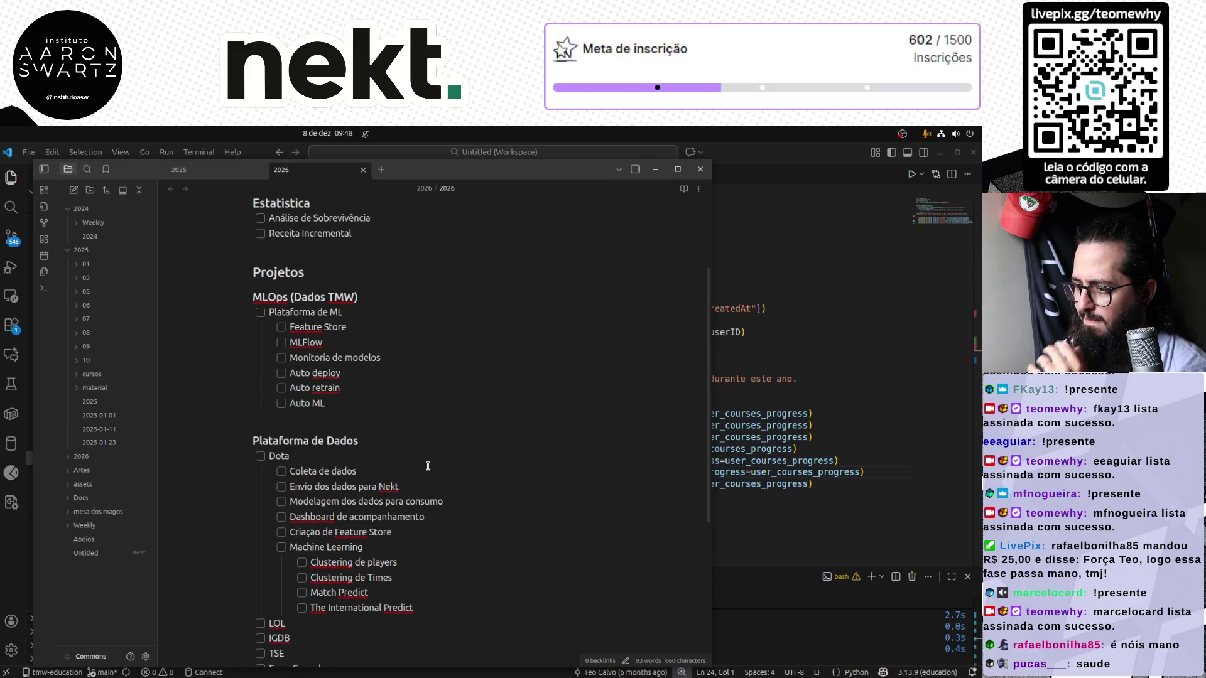
{"action": "scroll", "coordinate": [415, 509], "scroll_direction": "down", "scroll_amount": 3}
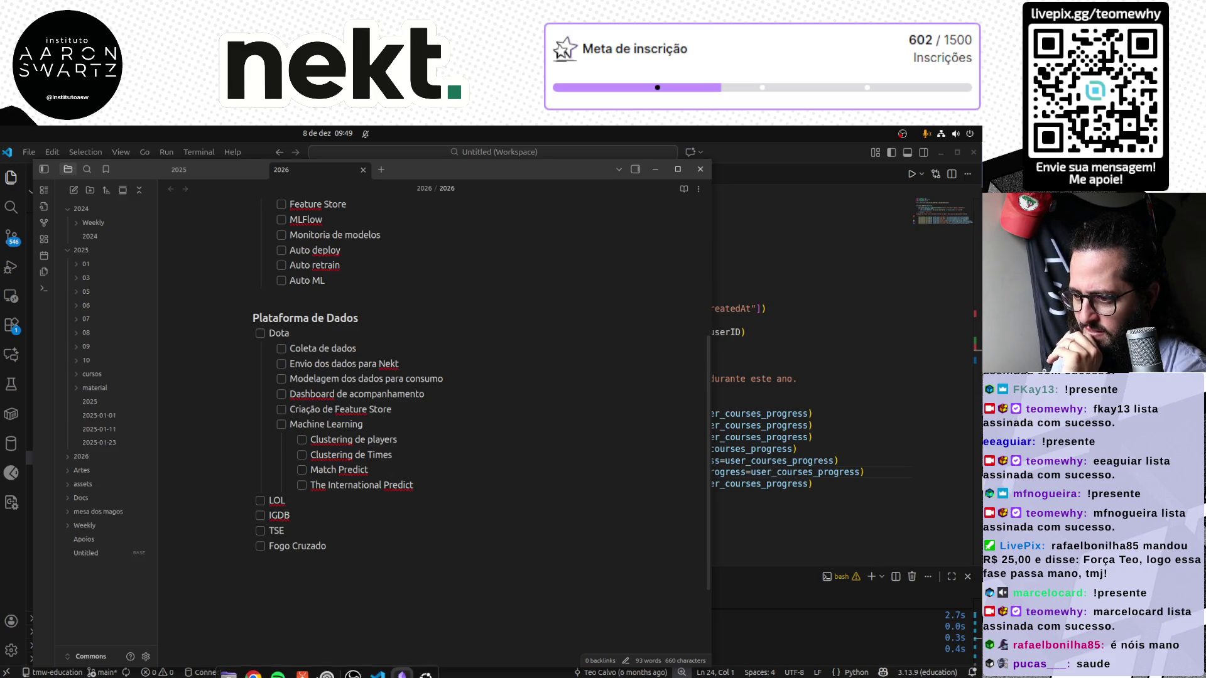
Select the word IGDB in the checklist and switch over to the Chrome window
{"action": "left_click", "coordinate": [351, 544]}
{"action": "left_click", "coordinate": [337, 499]}
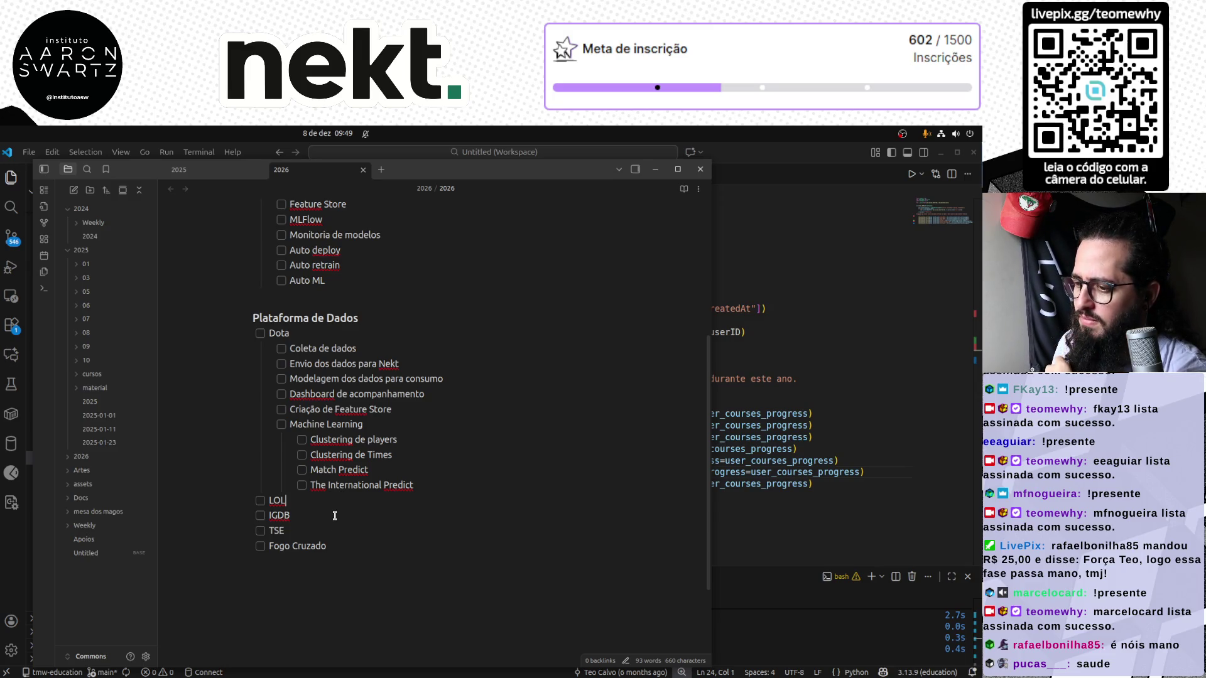
{"action": "double_click", "coordinate": [277, 516]}
{"action": "key", "text": "alt+Tab"}
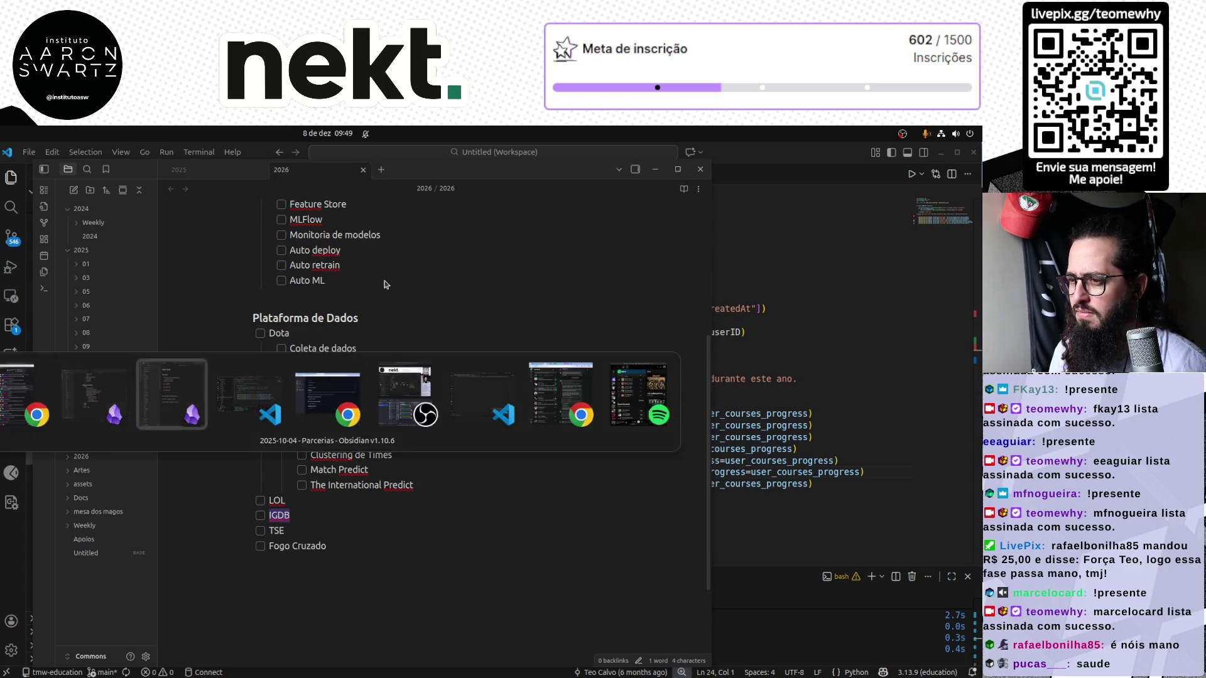
{"action": "key", "text": "alt+Tab"}
{"action": "key", "text": "alt+Tab"}
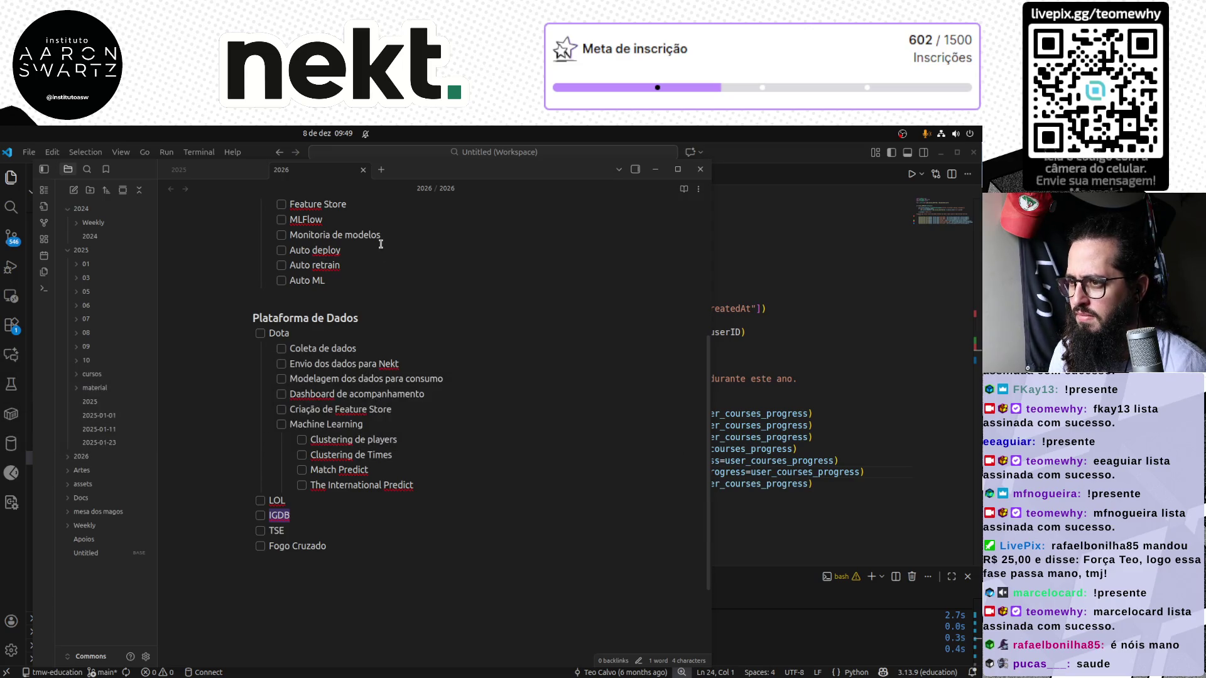
{"action": "key", "text": "alt+Tab"}
{"action": "key", "text": "alt+Tab"}
{"action": "key", "text": "alt+Tab"}
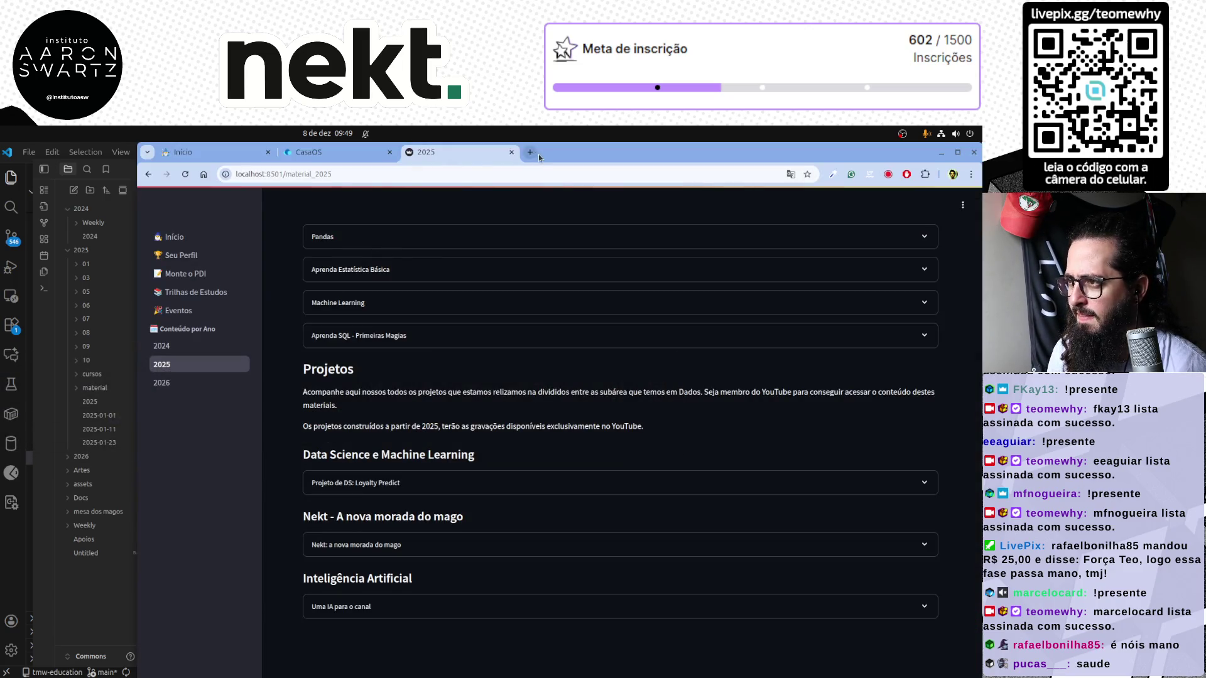
Search Google for IGDB in a new tab and open the IGDB API docs result
{"action": "left_click", "coordinate": [528, 153]}
{"action": "type", "text": "IGDB"}
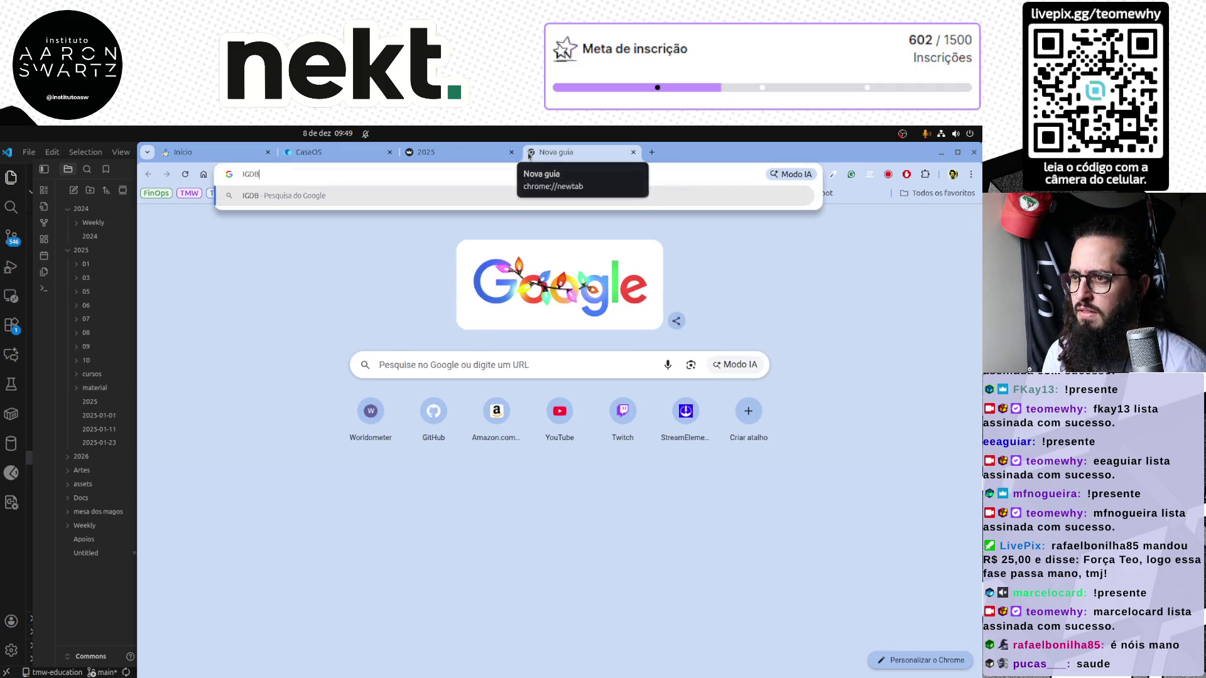
{"action": "key", "text": "Return"}
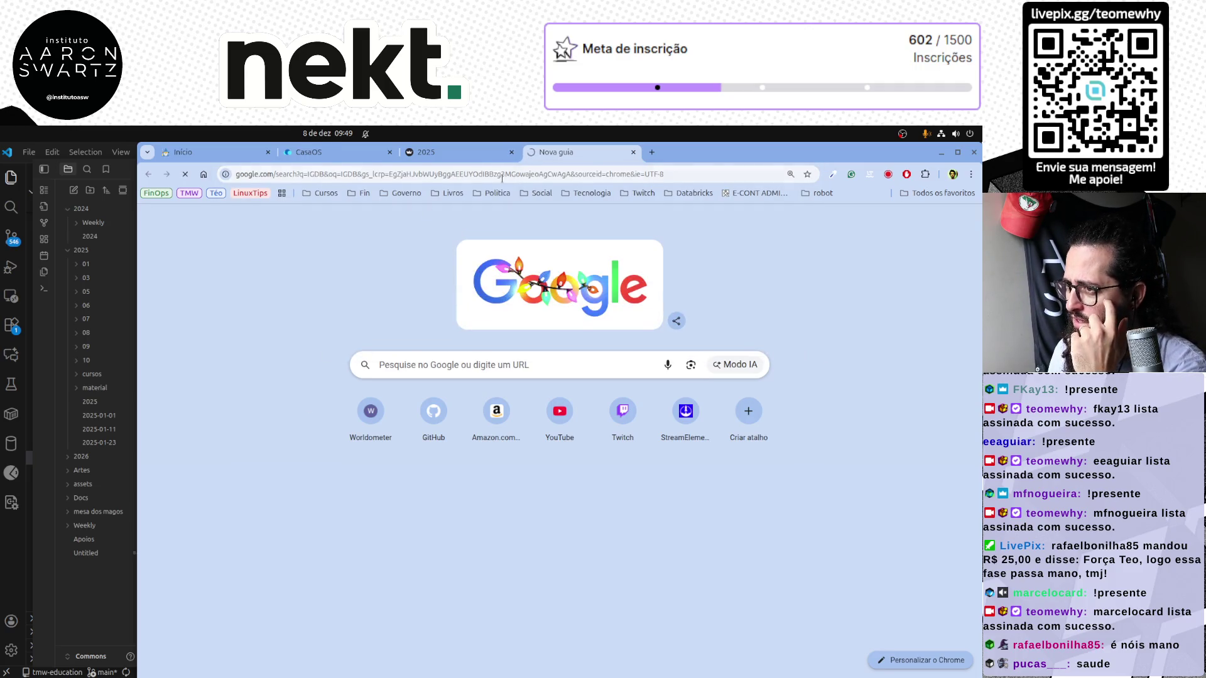
{"action": "left_click", "coordinate": [408, 368]}
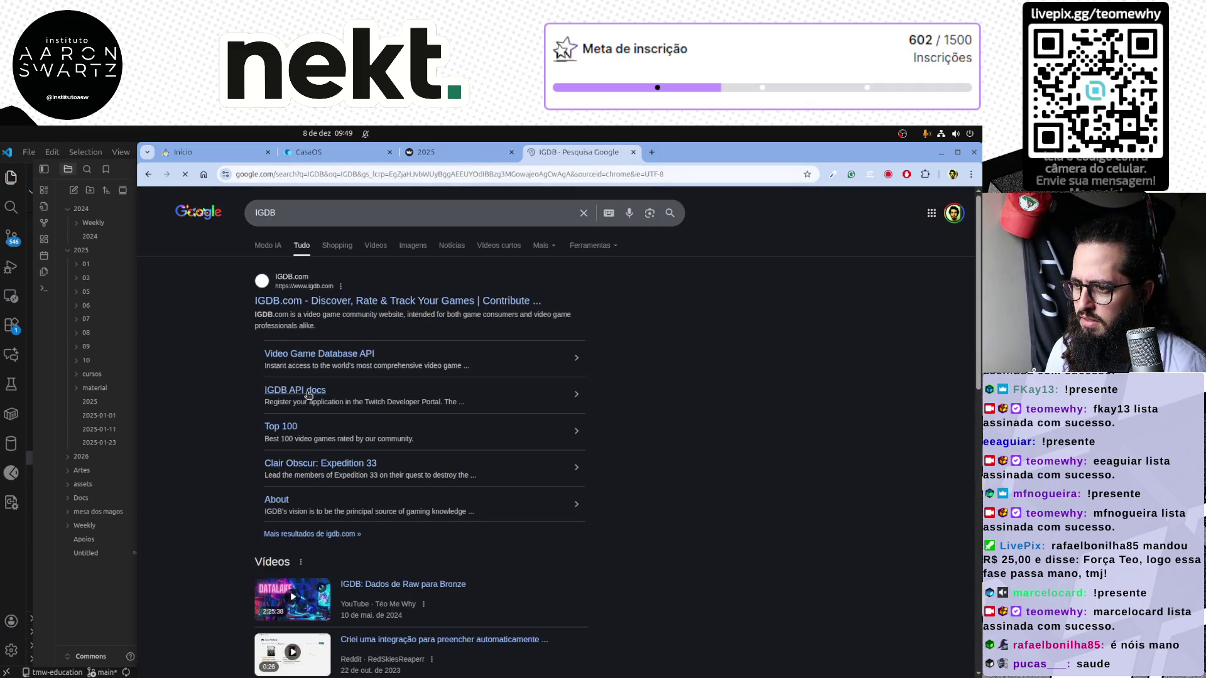
{"action": "middle_click", "coordinate": [294, 389]}
{"action": "left_click", "coordinate": [717, 156]}
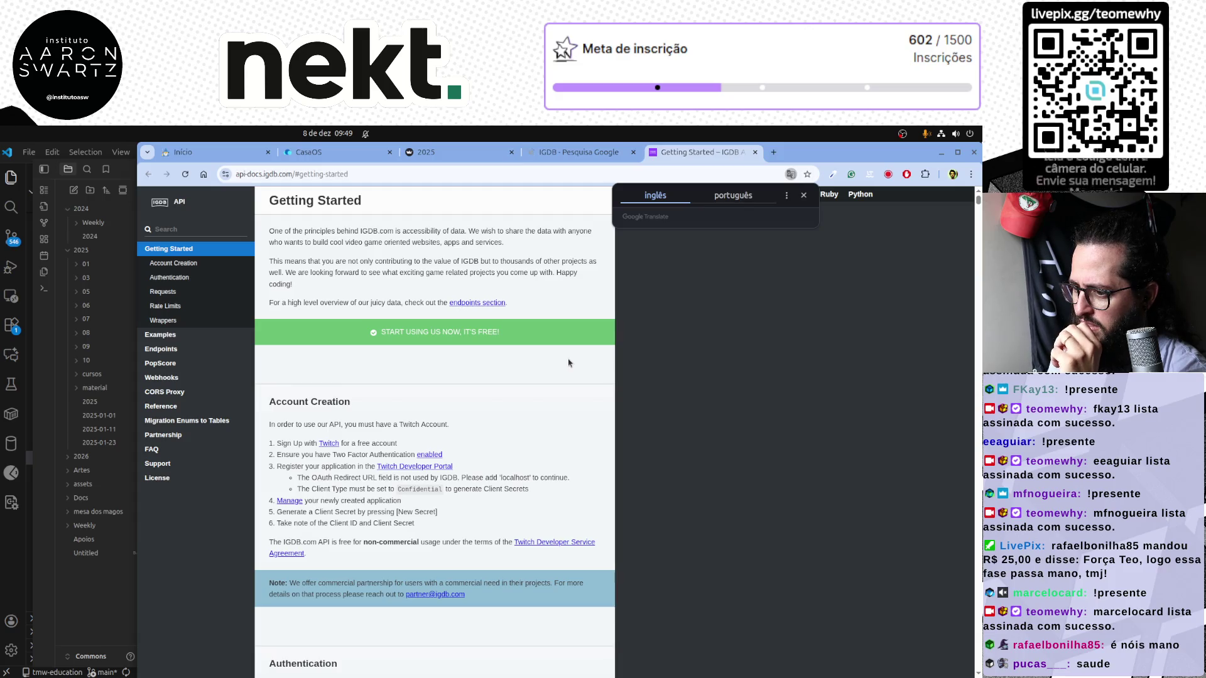
{"action": "scroll", "coordinate": [566, 367], "scroll_direction": "down", "scroll_amount": 2}
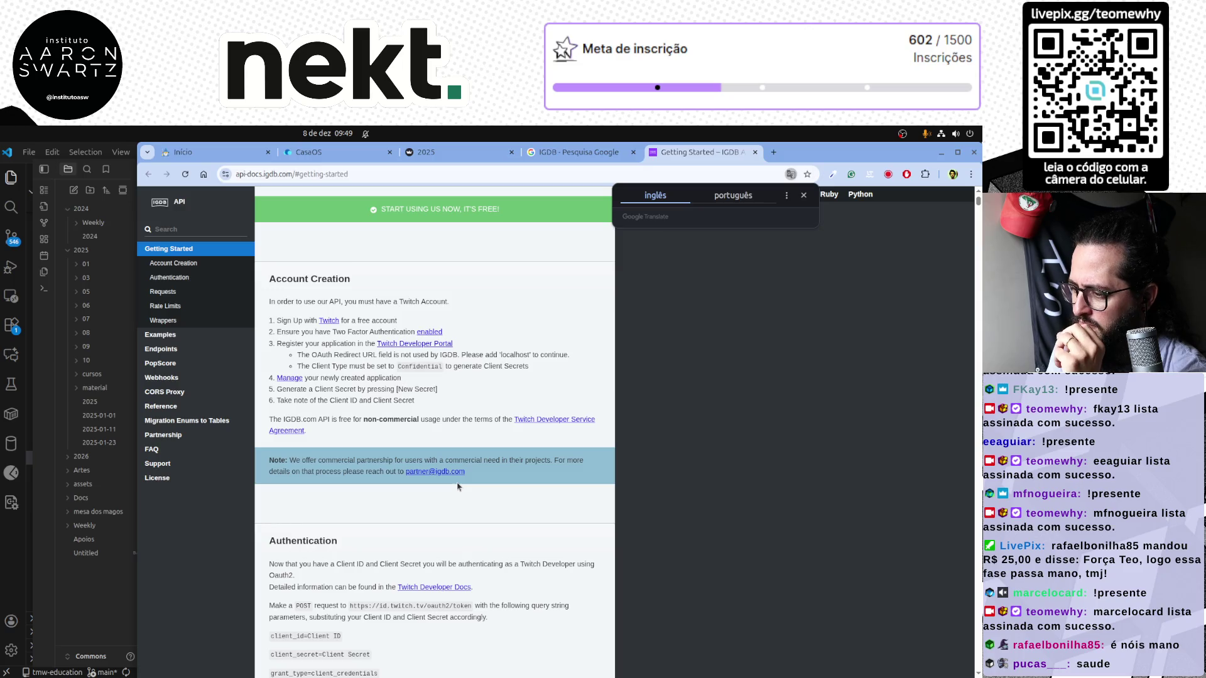
{"action": "scroll", "coordinate": [459, 486], "scroll_direction": "down", "scroll_amount": 1}
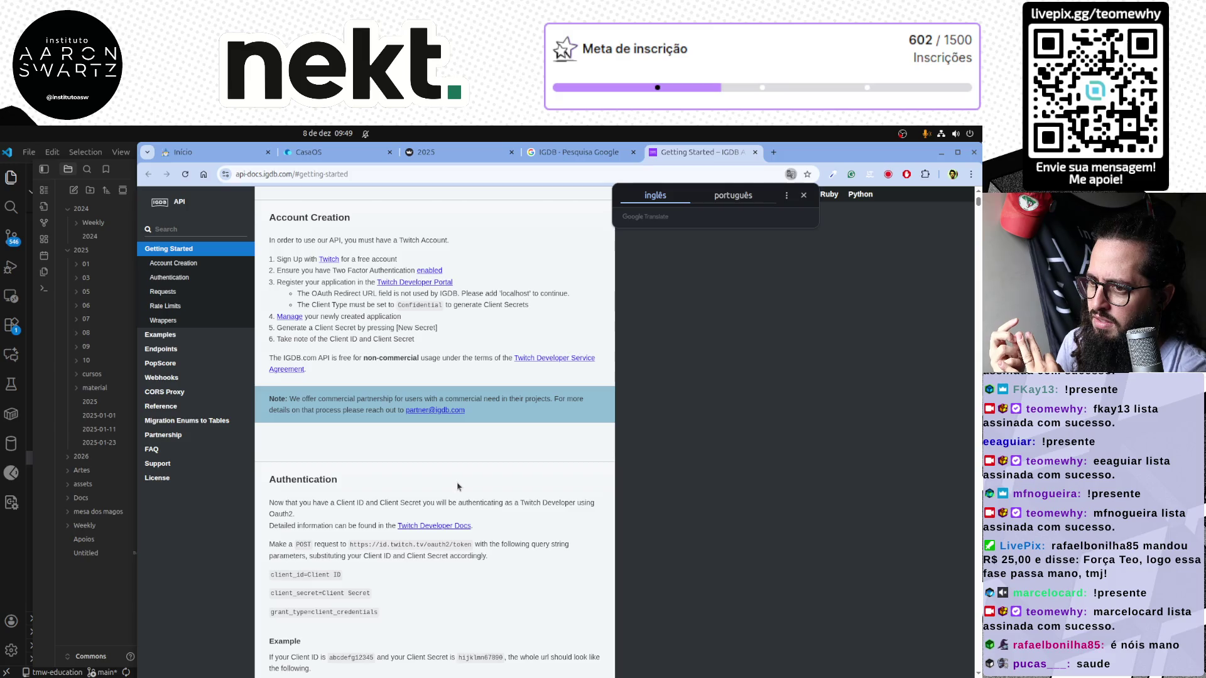
{"action": "scroll", "coordinate": [458, 487], "scroll_direction": "down", "scroll_amount": 3}
{"action": "scroll", "coordinate": [458, 486], "scroll_direction": "down", "scroll_amount": 1}
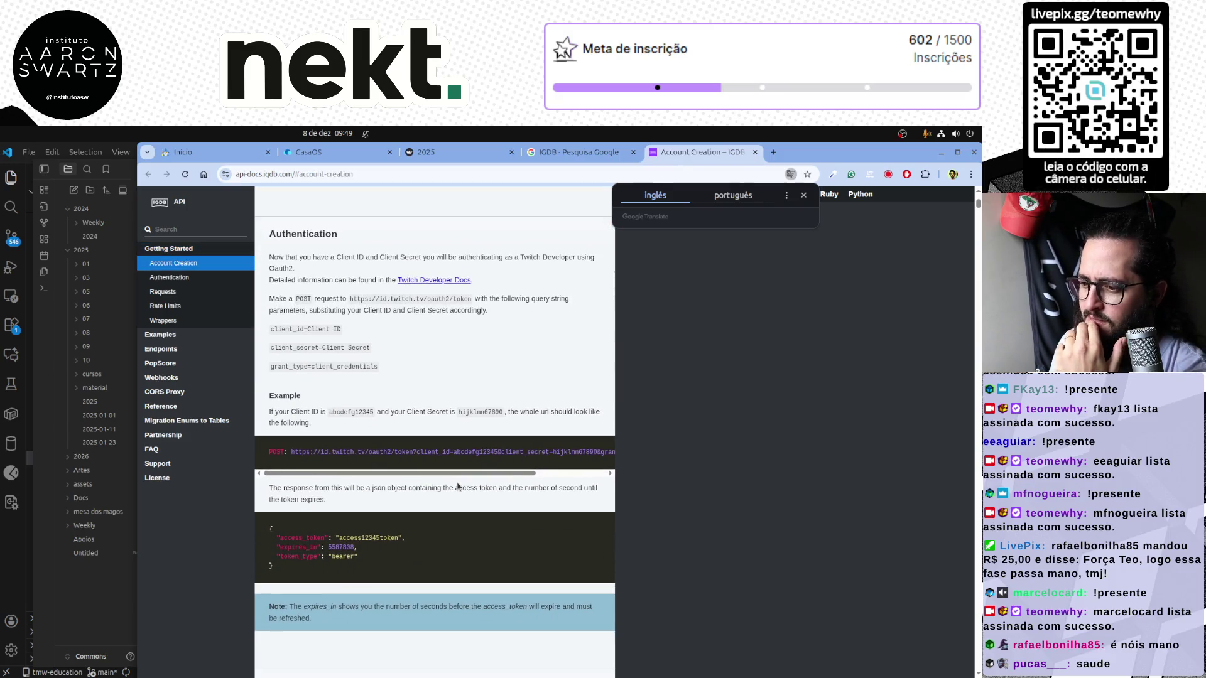
Highlight the example client ID and secret, then open the Python wrapper's igdb-api-python repository
{"action": "left_click", "coordinate": [394, 471]}
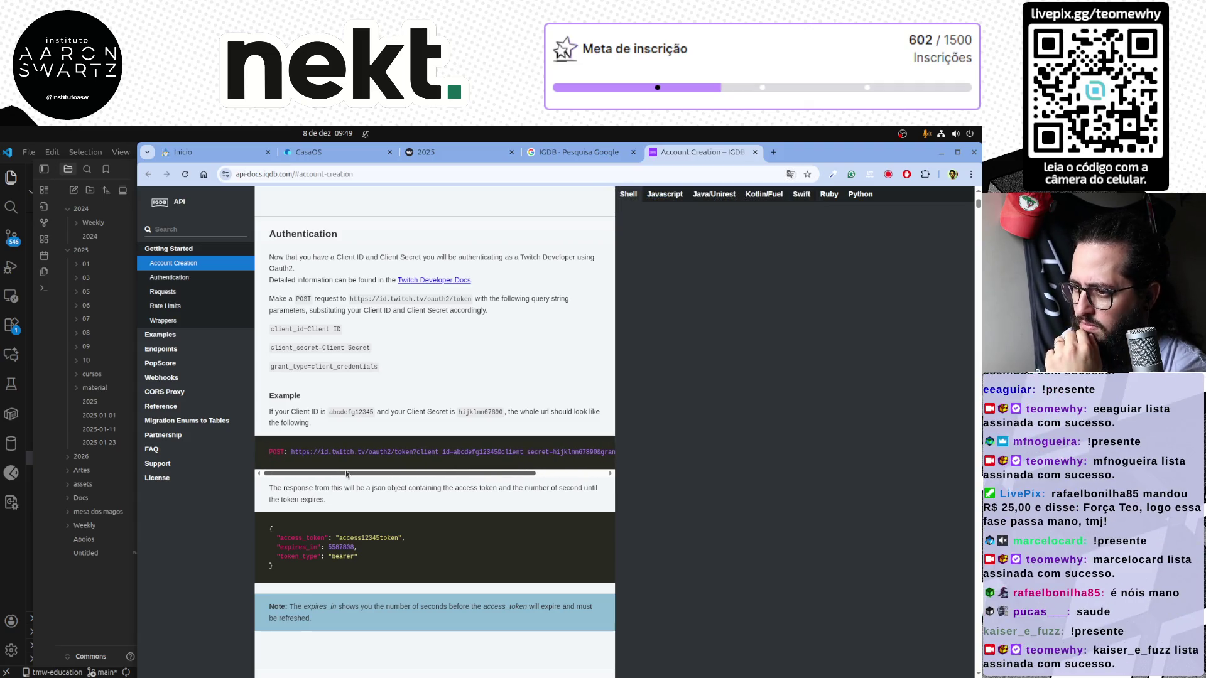
{"action": "left_click_drag", "start_coordinate": [321, 412], "coordinate": [507, 412]}
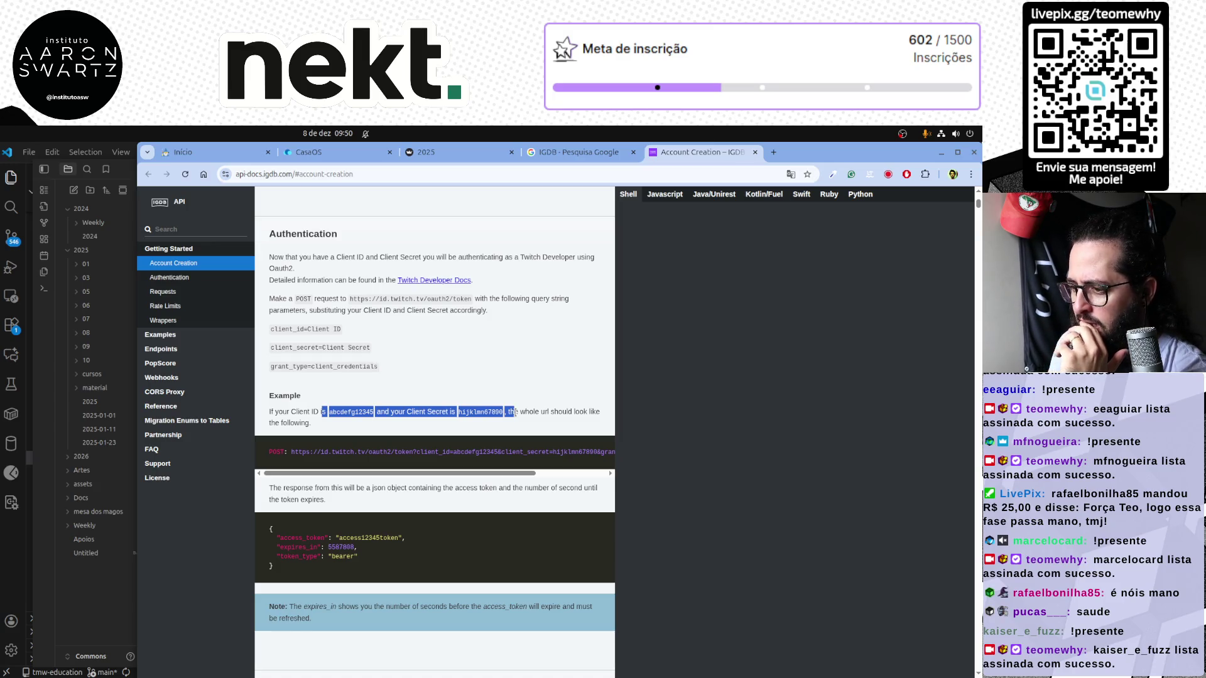
{"action": "scroll", "coordinate": [514, 413], "scroll_direction": "down", "scroll_amount": 3}
{"action": "scroll", "coordinate": [498, 418], "scroll_direction": "down", "scroll_amount": 1}
{"action": "scroll", "coordinate": [499, 418], "scroll_direction": "down", "scroll_amount": 1}
{"action": "scroll", "coordinate": [498, 418], "scroll_direction": "down", "scroll_amount": 2}
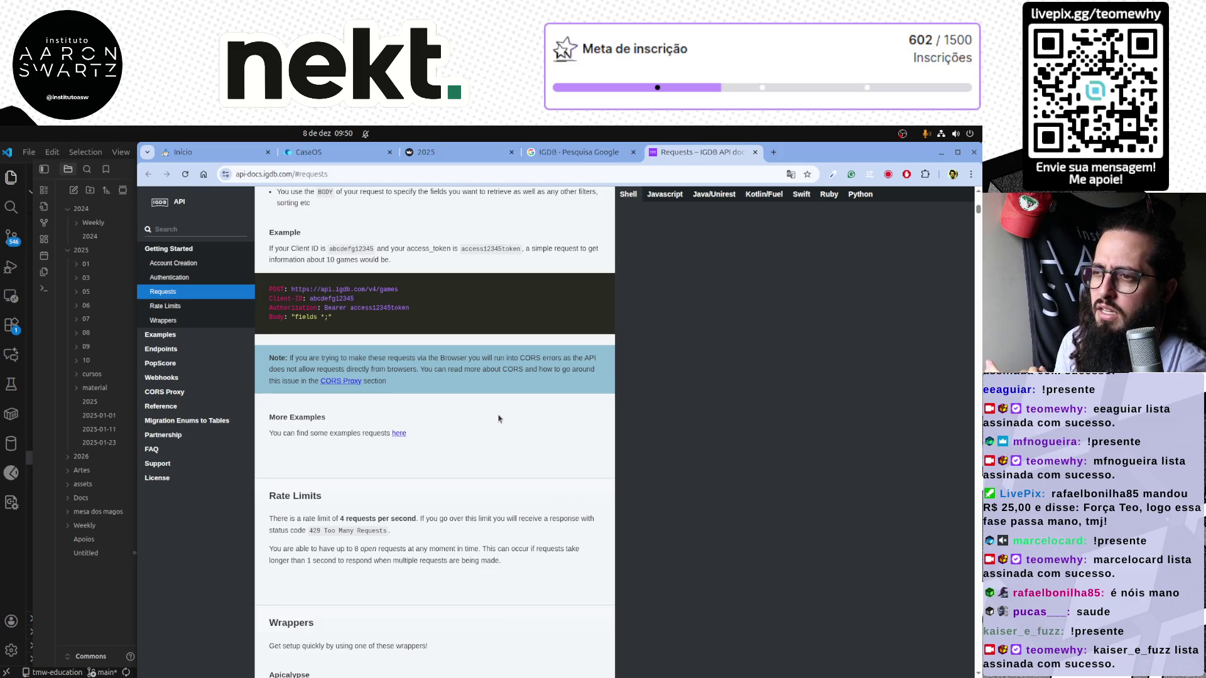
{"action": "scroll", "coordinate": [459, 442], "scroll_direction": "down", "scroll_amount": 4}
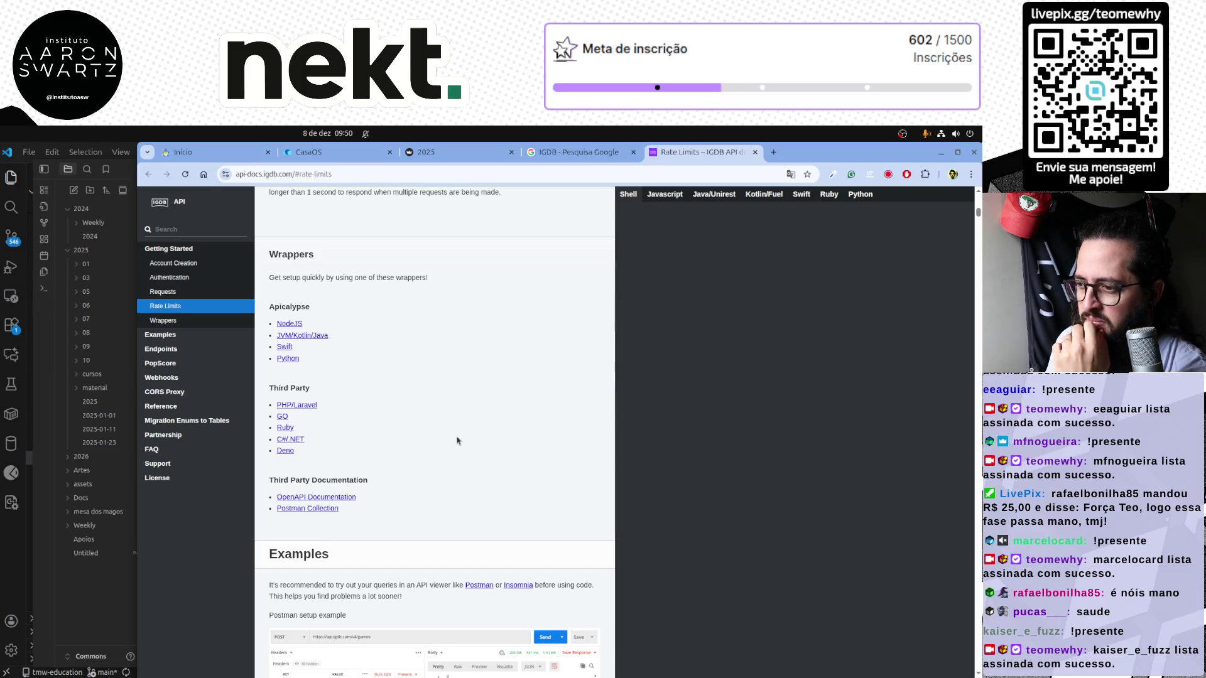
{"action": "middle_click", "coordinate": [285, 359]}
{"action": "left_click", "coordinate": [801, 152]}
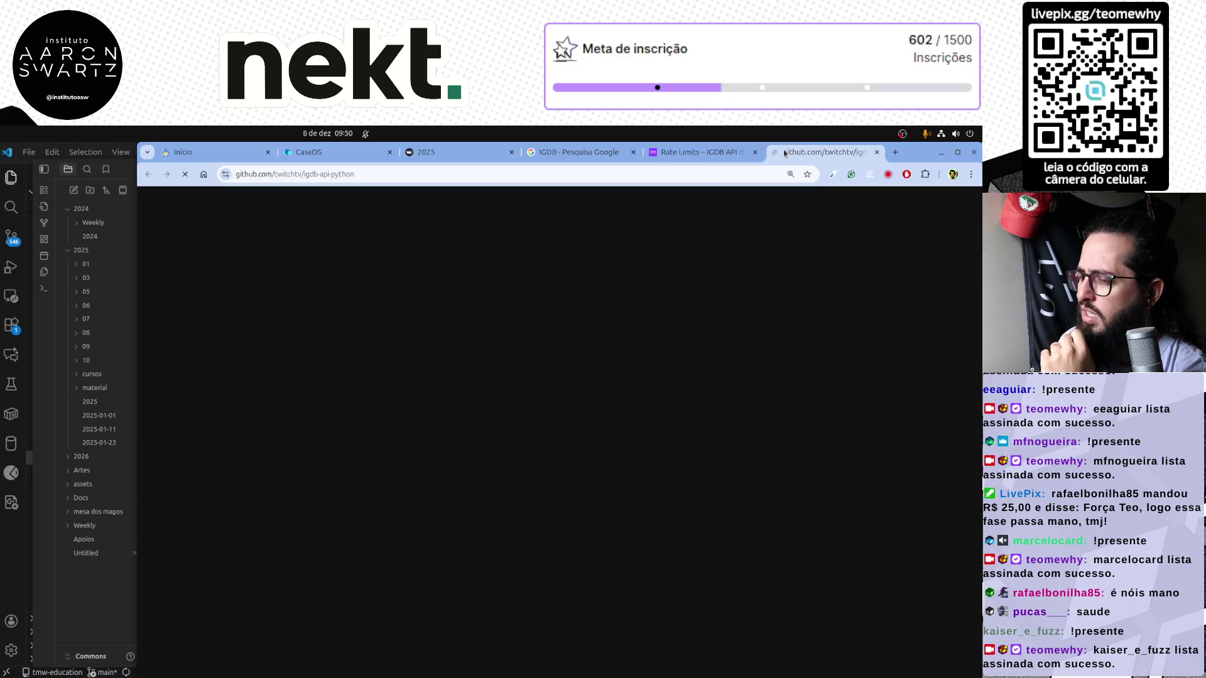
{"action": "scroll", "coordinate": [380, 514], "scroll_direction": "down", "scroll_amount": 3}
{"action": "scroll", "coordinate": [379, 513], "scroll_direction": "down", "scroll_amount": 2}
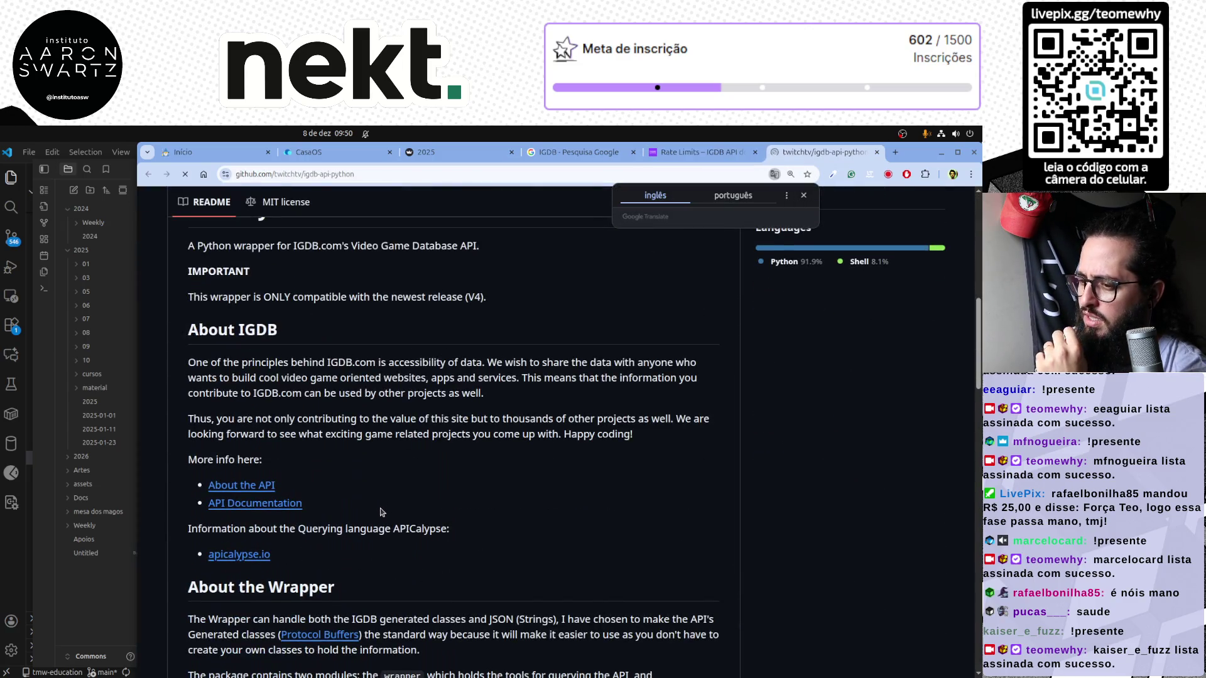
{"action": "scroll", "coordinate": [380, 513], "scroll_direction": "down", "scroll_amount": 3}
{"action": "scroll", "coordinate": [380, 513], "scroll_direction": "down", "scroll_amount": 2}
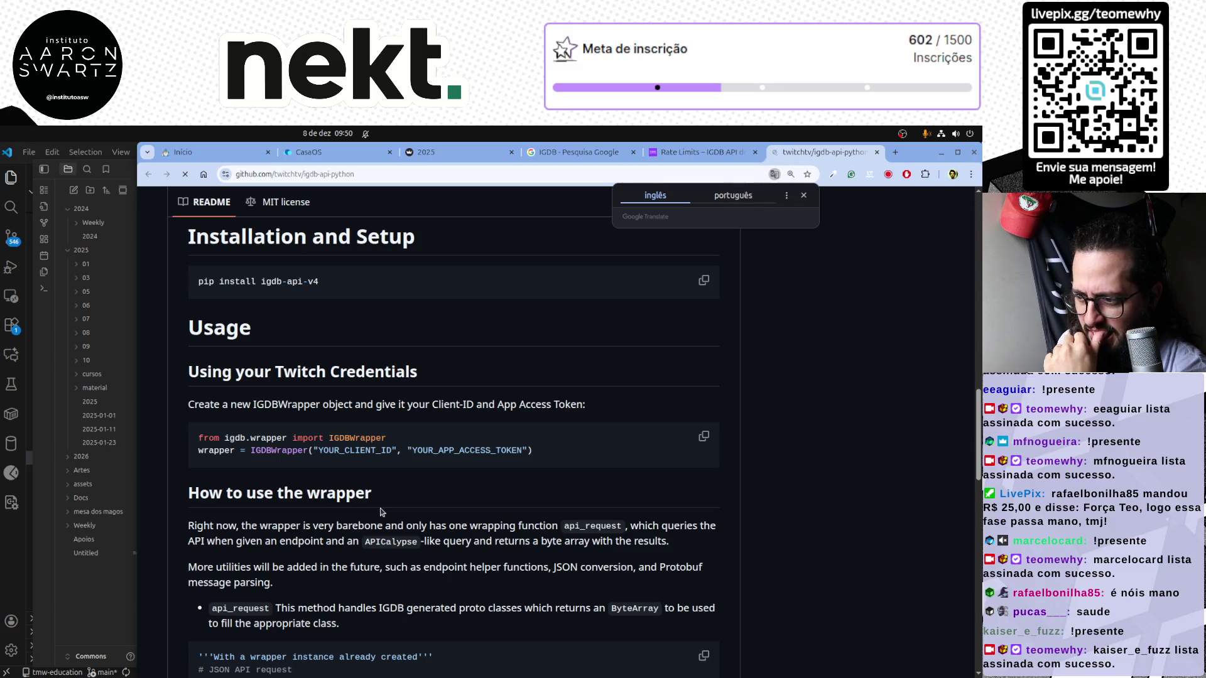
{"action": "scroll", "coordinate": [380, 512], "scroll_direction": "down", "scroll_amount": 1}
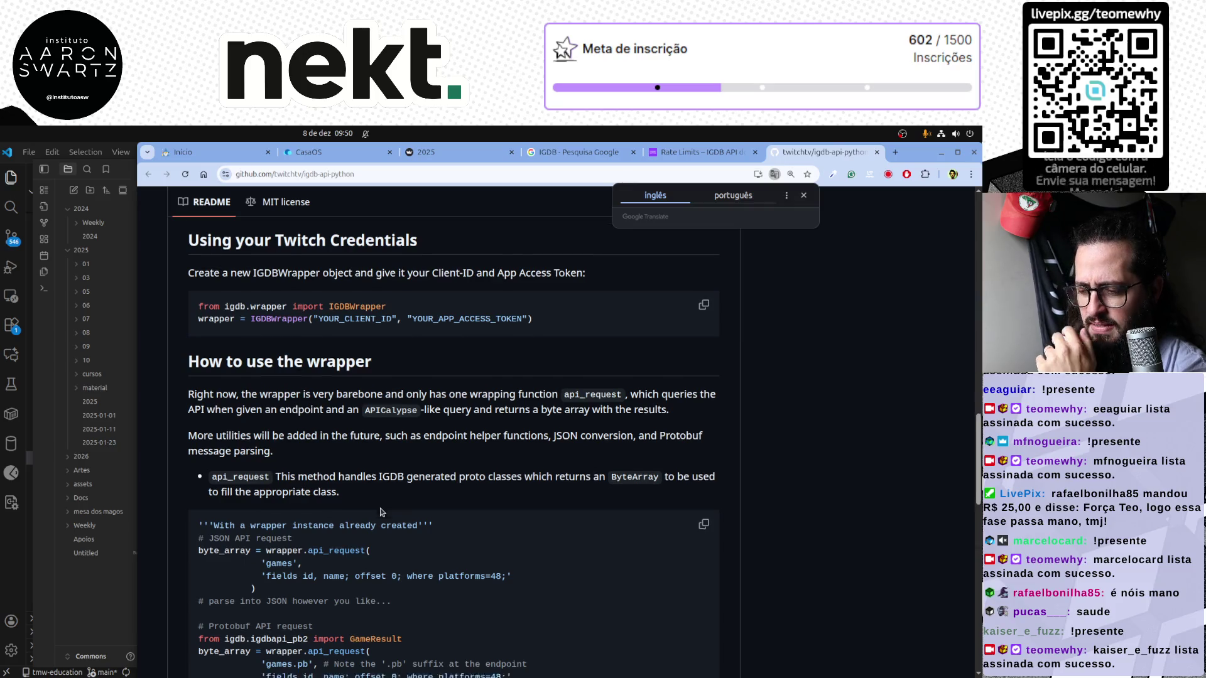
{"action": "scroll", "coordinate": [380, 513], "scroll_direction": "down", "scroll_amount": 1}
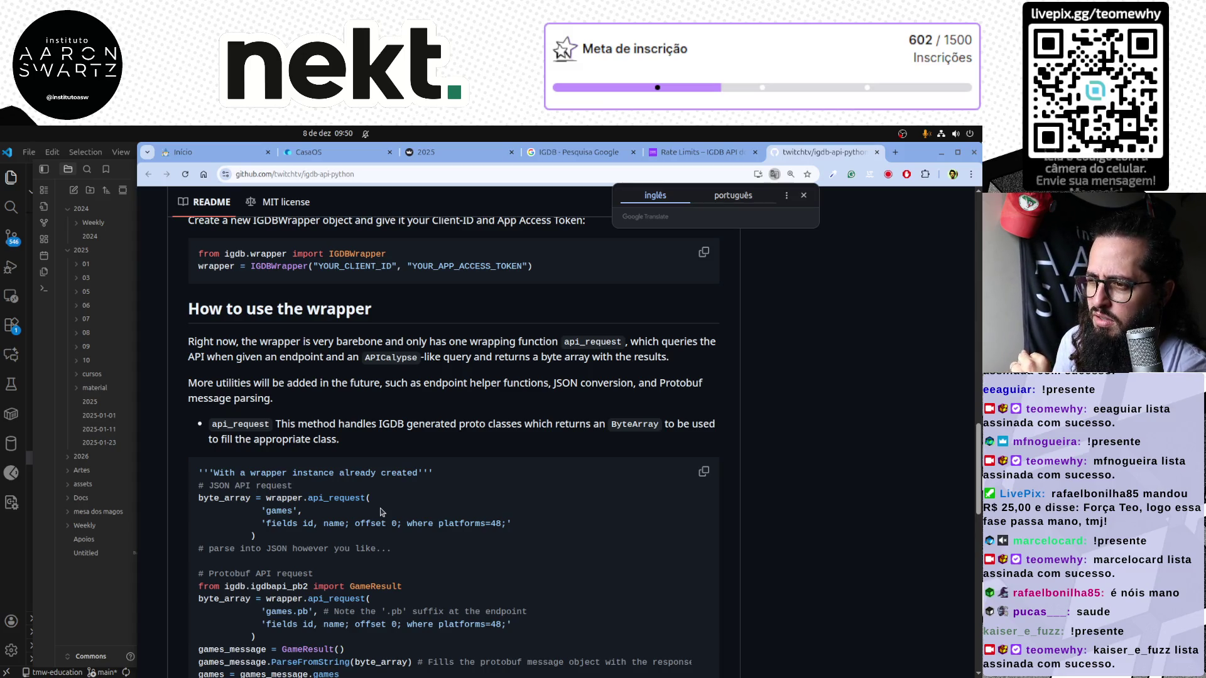
{"action": "scroll", "coordinate": [381, 512], "scroll_direction": "down", "scroll_amount": 4}
{"action": "scroll", "coordinate": [381, 512], "scroll_direction": "down", "scroll_amount": 3}
{"action": "scroll", "coordinate": [425, 532], "scroll_direction": "down", "scroll_amount": 3}
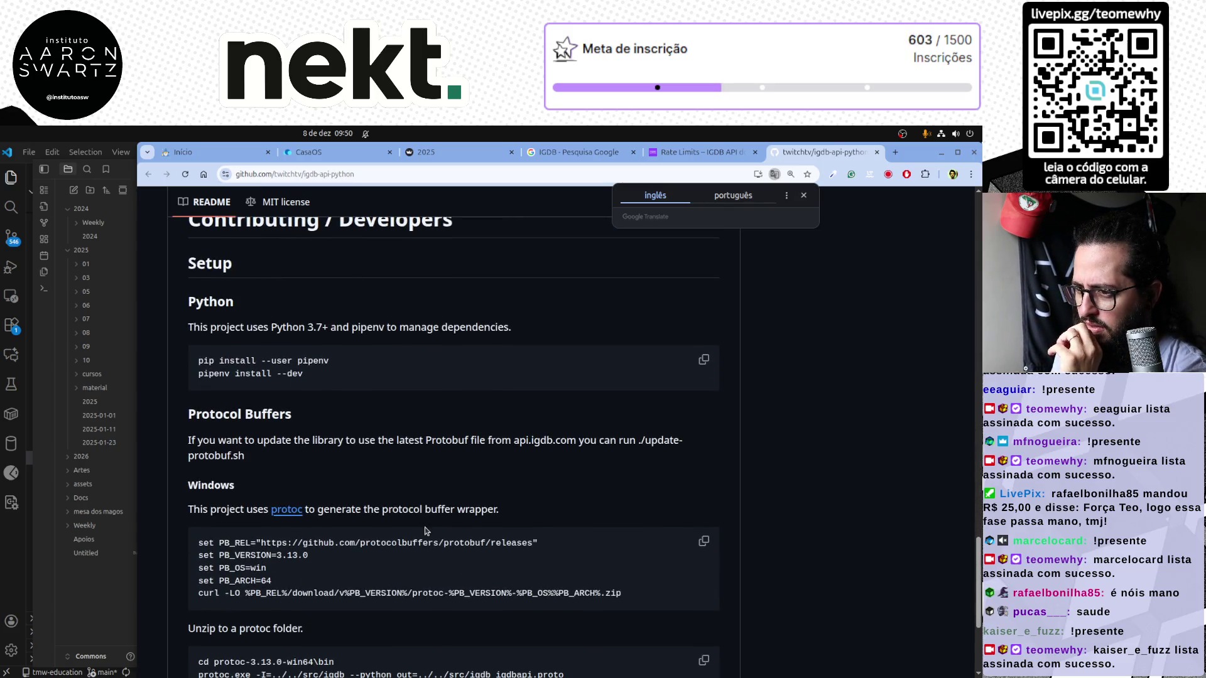
{"action": "scroll", "coordinate": [425, 531], "scroll_direction": "down", "scroll_amount": 3}
{"action": "scroll", "coordinate": [425, 532], "scroll_direction": "up", "scroll_amount": 3}
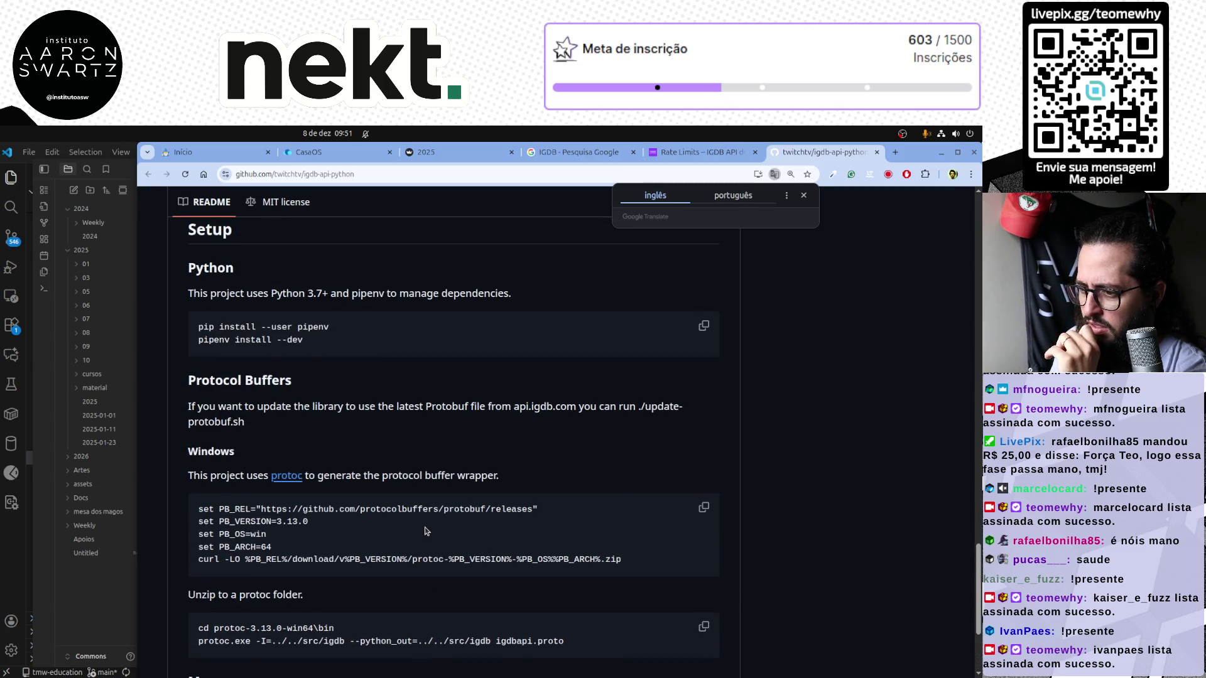
{"action": "scroll", "coordinate": [425, 532], "scroll_direction": "up", "scroll_amount": 1}
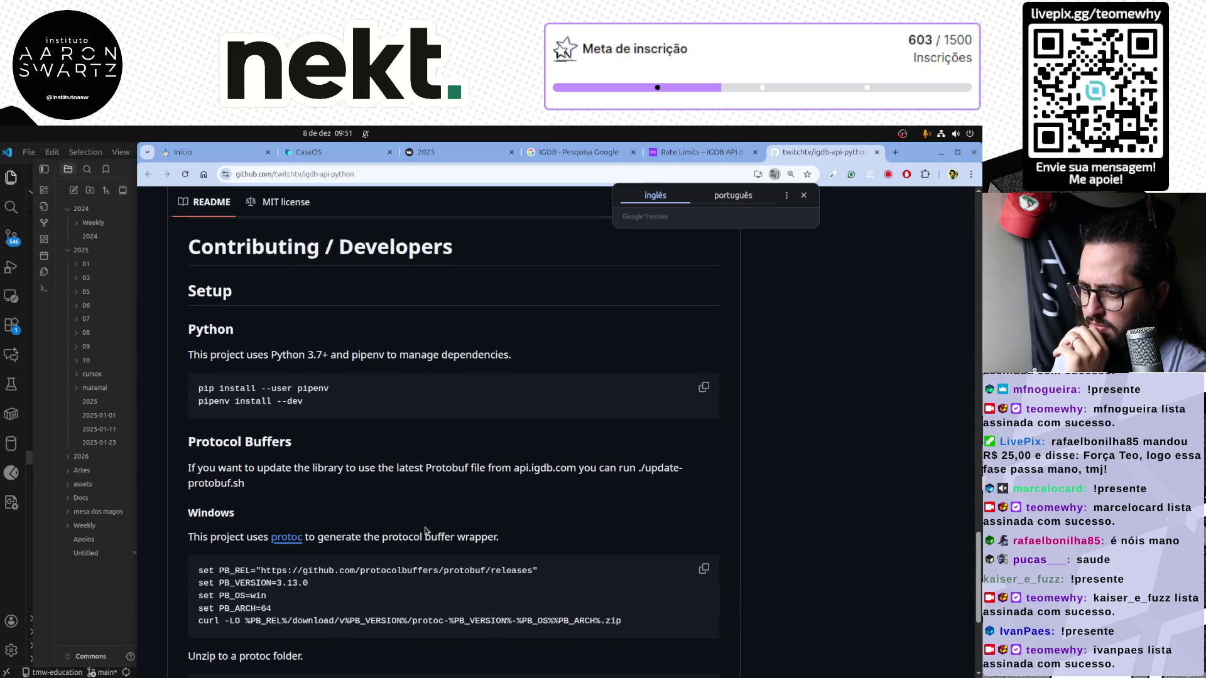
{"action": "scroll", "coordinate": [424, 532], "scroll_direction": "up", "scroll_amount": 5}
{"action": "scroll", "coordinate": [426, 532], "scroll_direction": "up", "scroll_amount": 1}
{"action": "scroll", "coordinate": [425, 531], "scroll_direction": "up", "scroll_amount": 2}
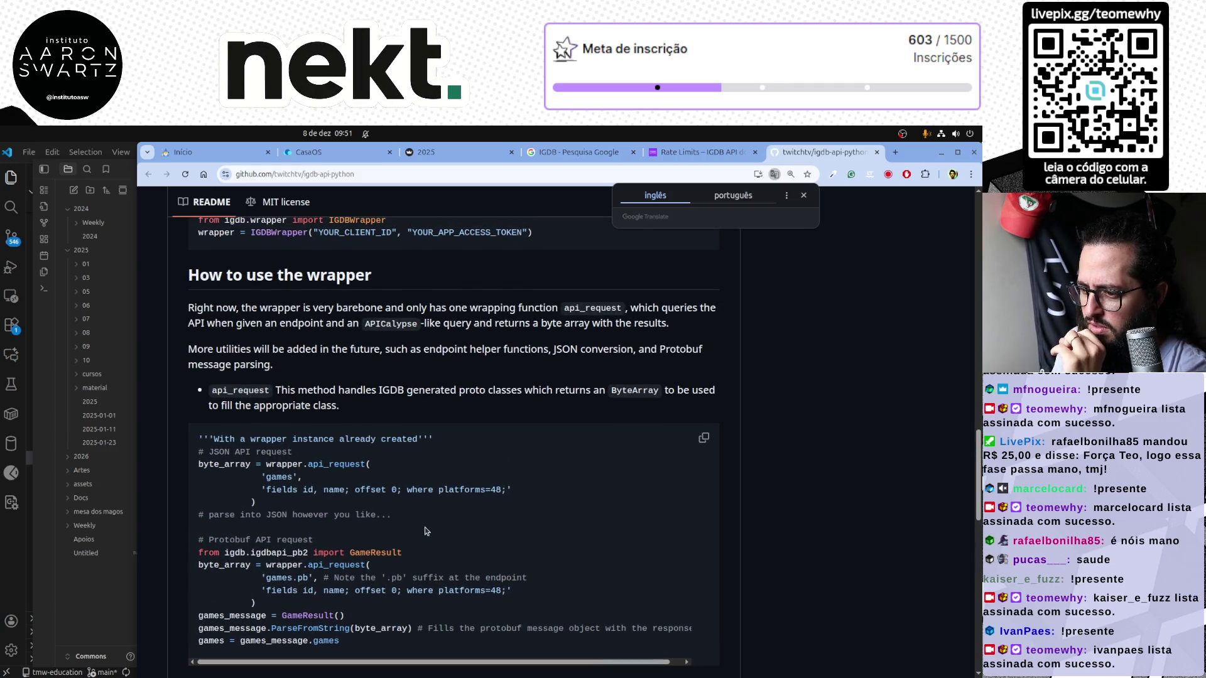
{"action": "scroll", "coordinate": [425, 532], "scroll_direction": "up", "scroll_amount": 1}
{"action": "scroll", "coordinate": [426, 532], "scroll_direction": "up", "scroll_amount": 1}
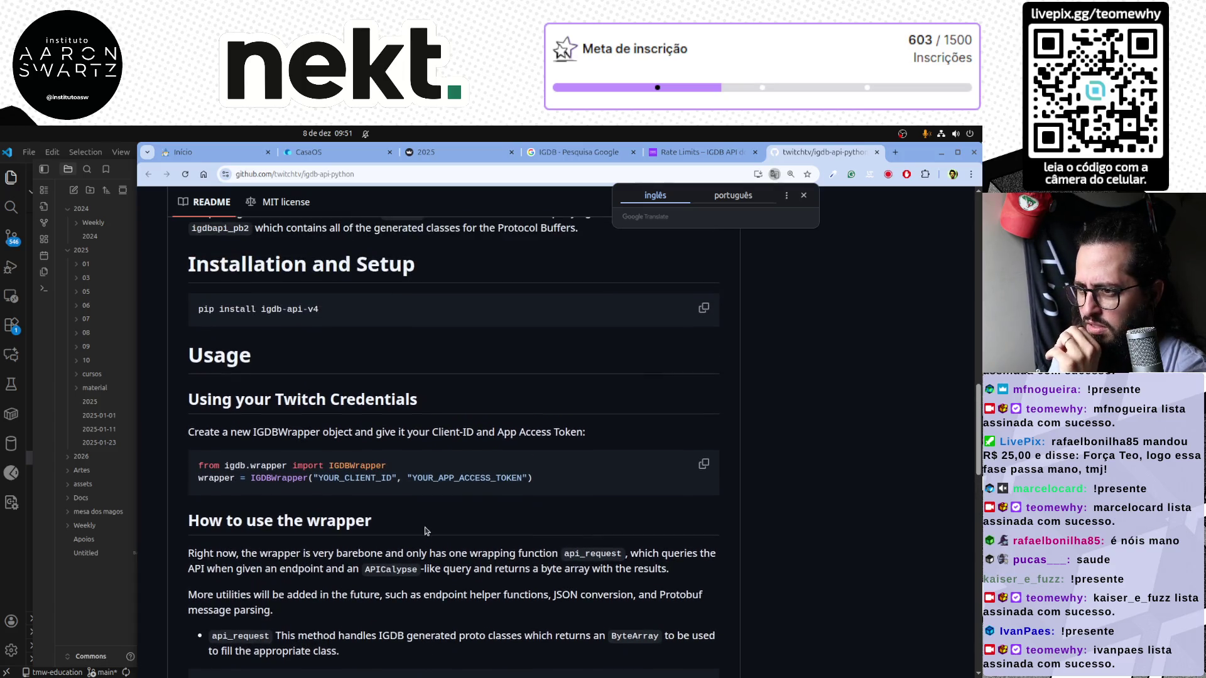
{"action": "scroll", "coordinate": [425, 532], "scroll_direction": "up", "scroll_amount": 2}
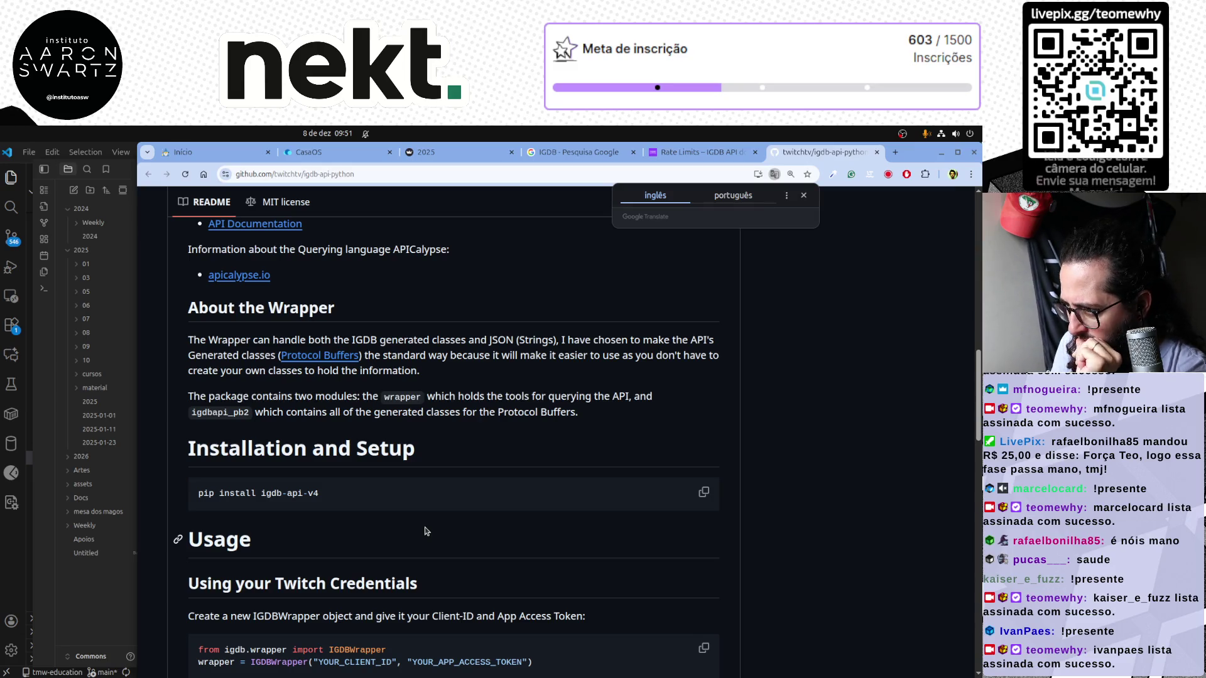
{"action": "scroll", "coordinate": [426, 532], "scroll_direction": "down", "scroll_amount": 3}
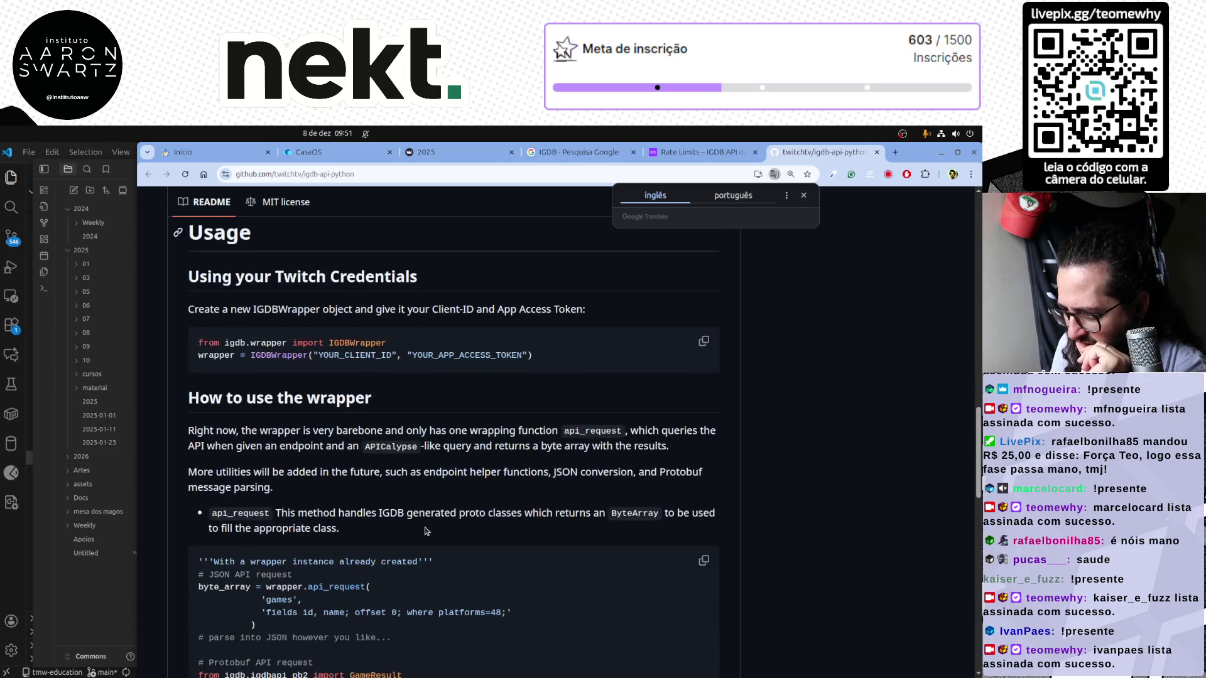
{"action": "scroll", "coordinate": [425, 532], "scroll_direction": "down", "scroll_amount": 3}
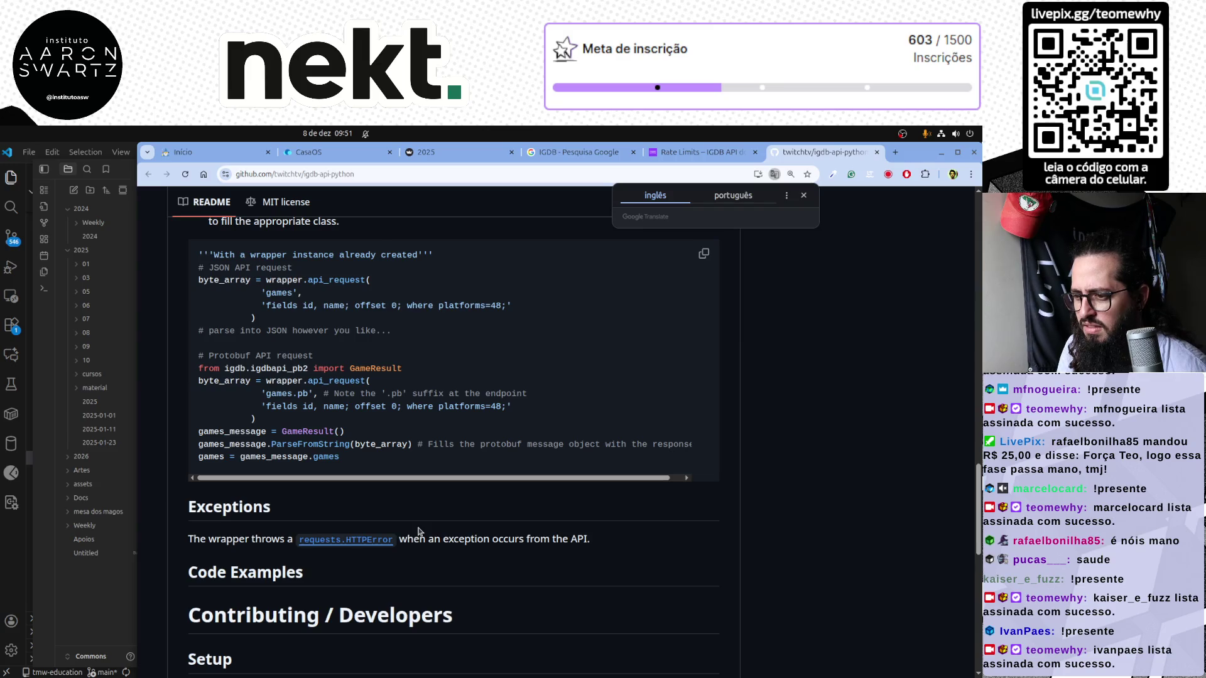
{"action": "scroll", "coordinate": [412, 533], "scroll_direction": "down", "scroll_amount": 3}
{"action": "scroll", "coordinate": [412, 533], "scroll_direction": "up", "scroll_amount": 3}
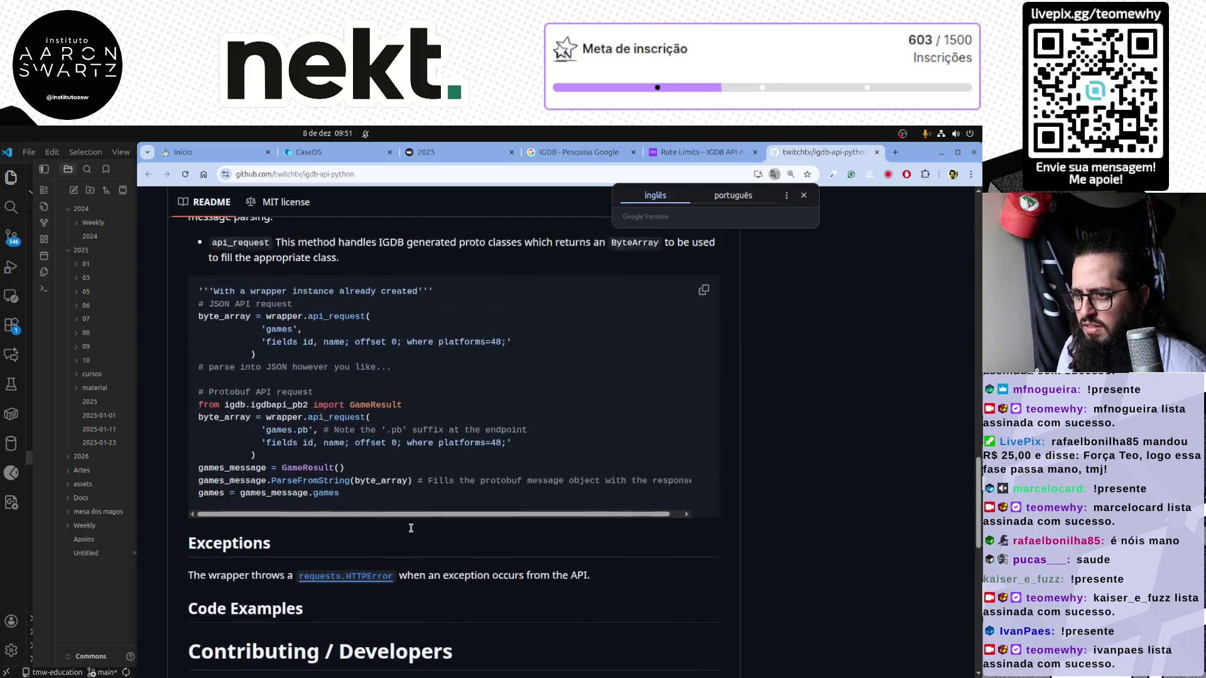
{"action": "scroll", "coordinate": [410, 532], "scroll_direction": "up", "scroll_amount": 3}
{"action": "scroll", "coordinate": [411, 533], "scroll_direction": "up", "scroll_amount": 3}
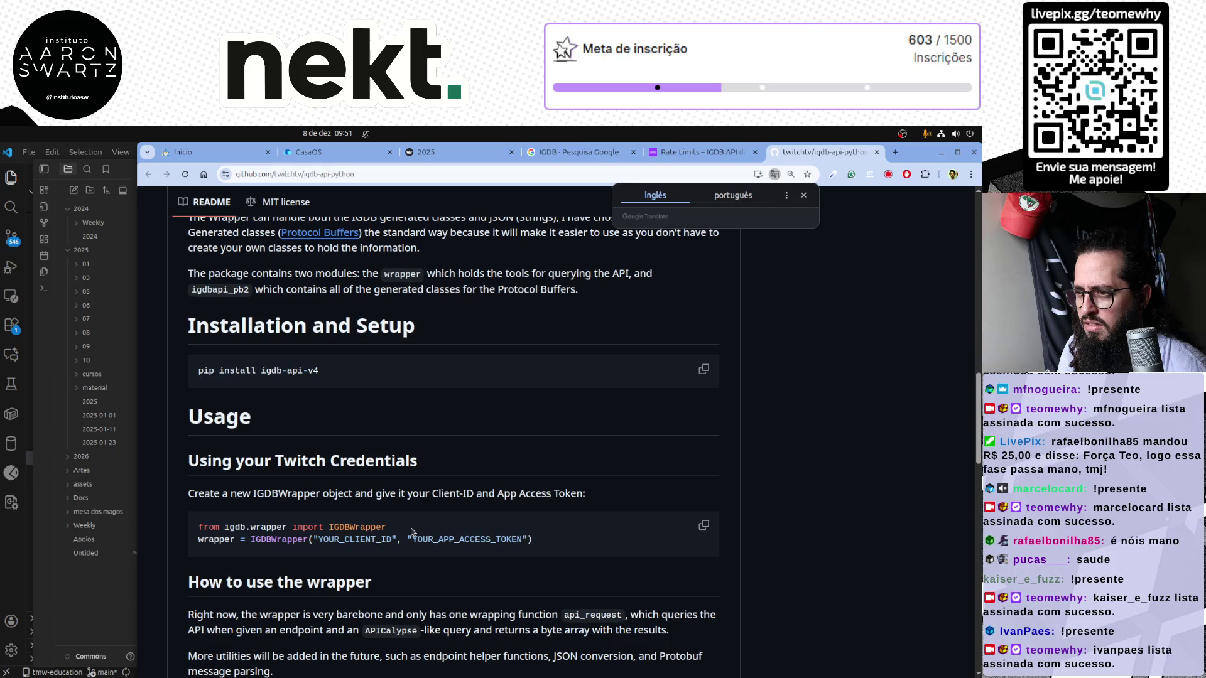
{"action": "scroll", "coordinate": [411, 532], "scroll_direction": "up", "scroll_amount": 4}
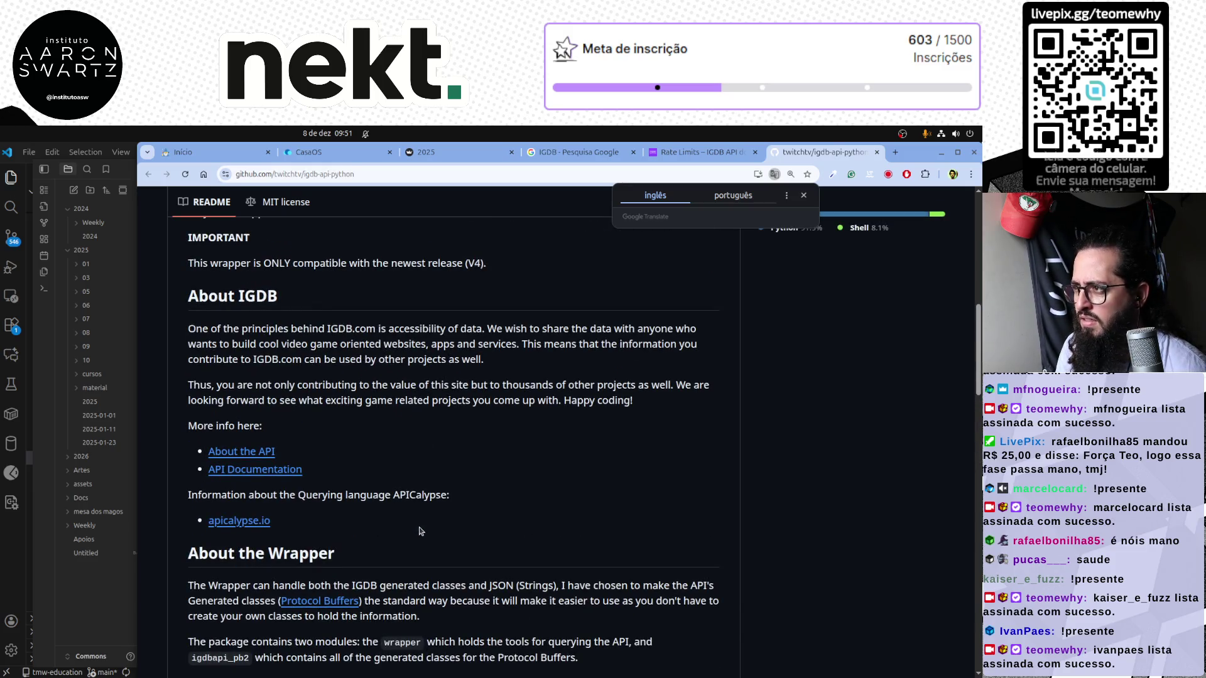
{"action": "left_click", "coordinate": [674, 152]}
{"action": "scroll", "coordinate": [410, 371], "scroll_direction": "up", "scroll_amount": 3}
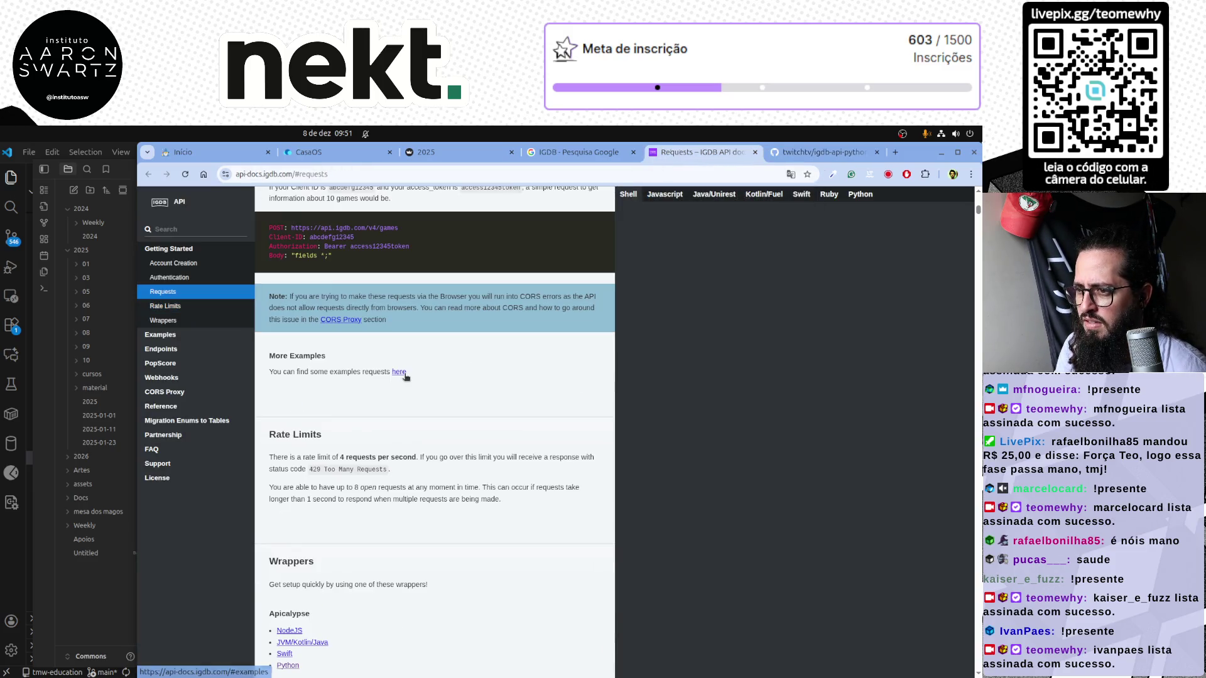
{"action": "scroll", "coordinate": [406, 378], "scroll_direction": "down", "scroll_amount": 3}
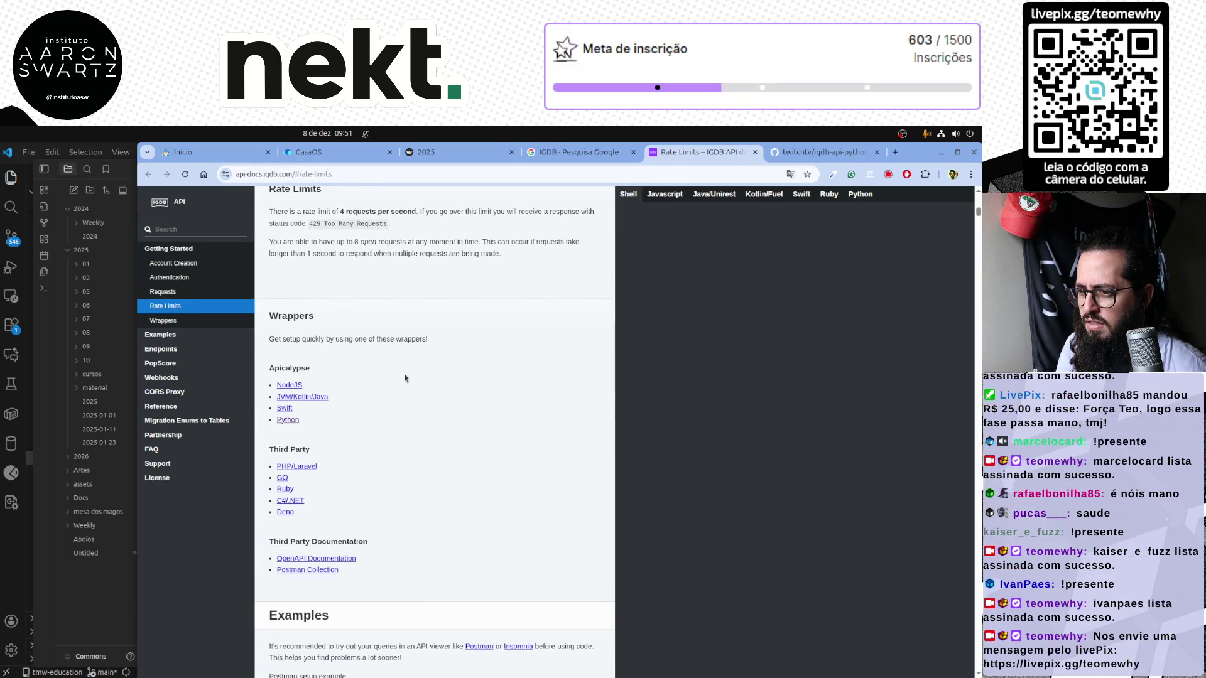
{"action": "scroll", "coordinate": [405, 379], "scroll_direction": "up", "scroll_amount": 5}
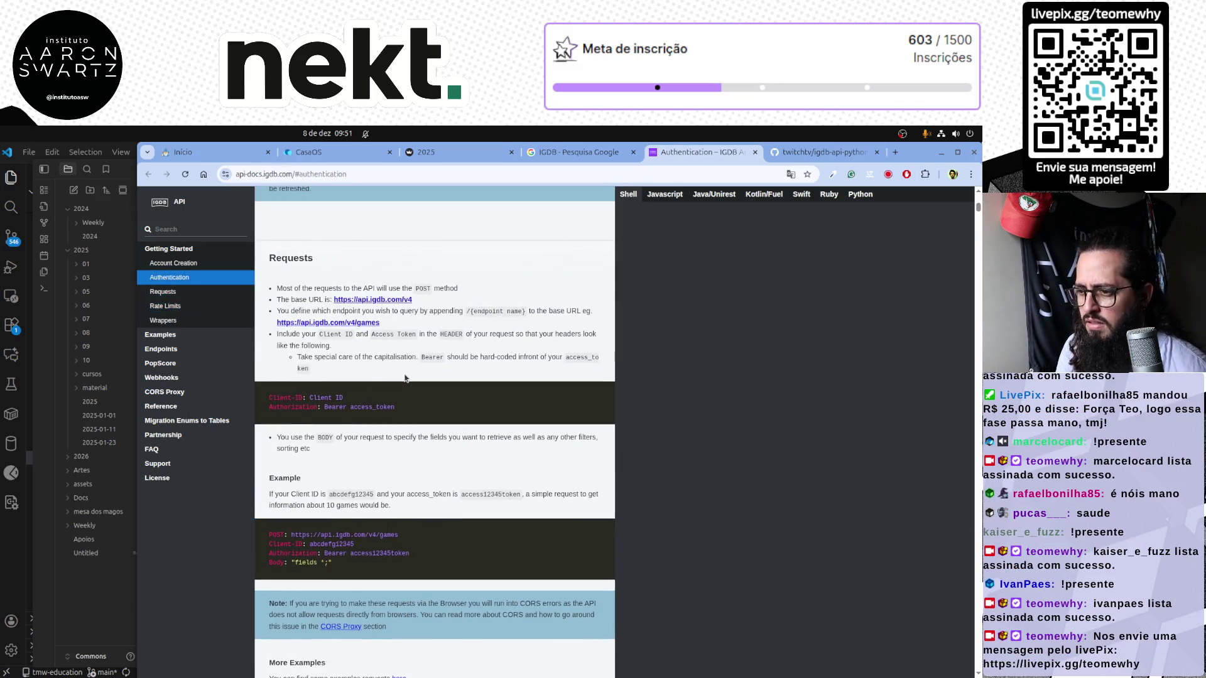
{"action": "scroll", "coordinate": [405, 378], "scroll_direction": "up", "scroll_amount": 3}
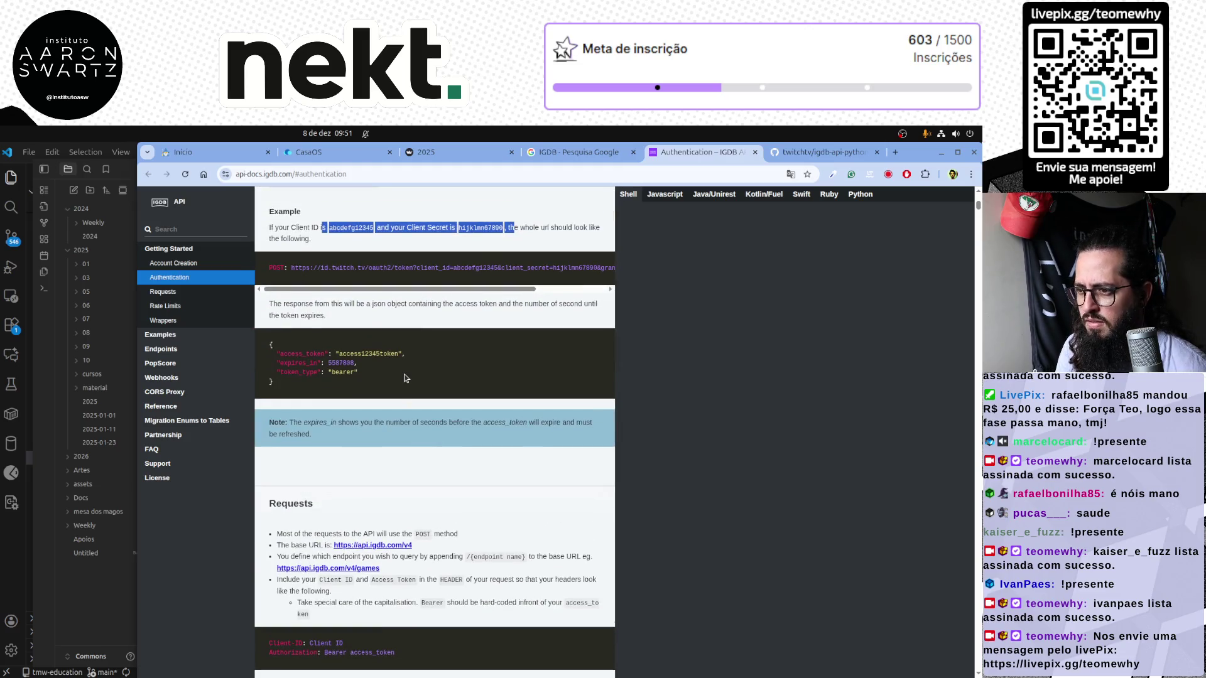
Return to the IGDB Google search results tab
{"action": "left_click", "coordinate": [566, 153]}
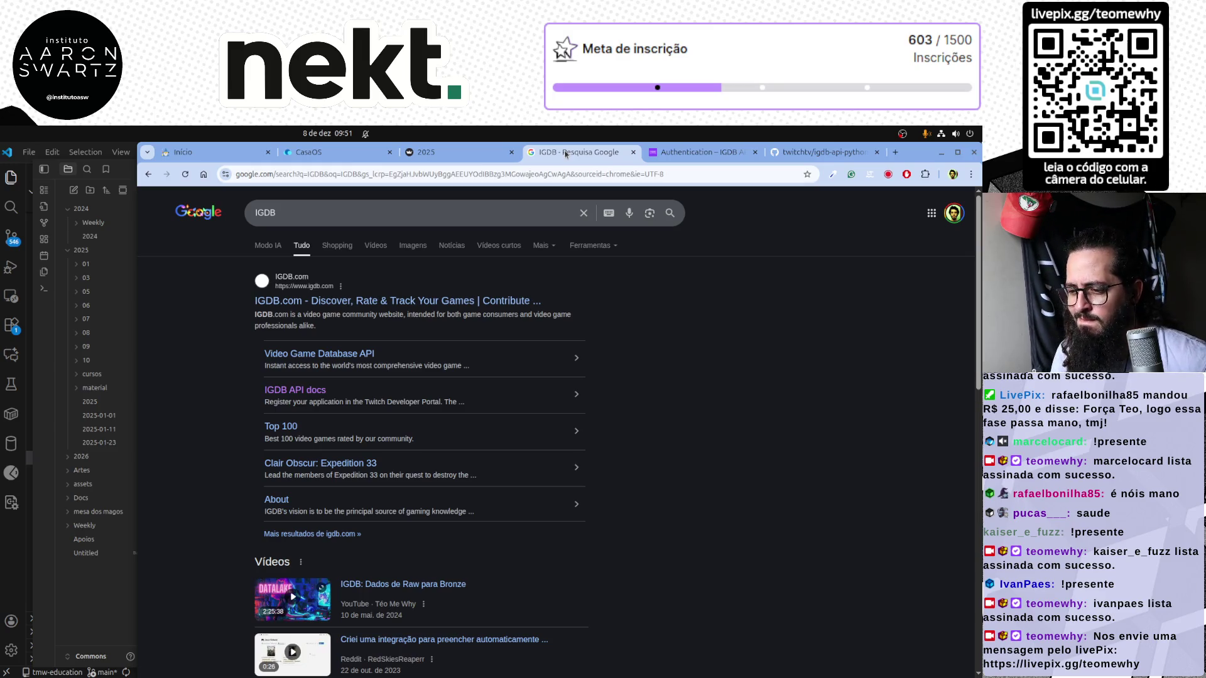
{"action": "scroll", "coordinate": [311, 449], "scroll_direction": "down", "scroll_amount": 1}
{"action": "scroll", "coordinate": [276, 456], "scroll_direction": "down", "scroll_amount": 2}
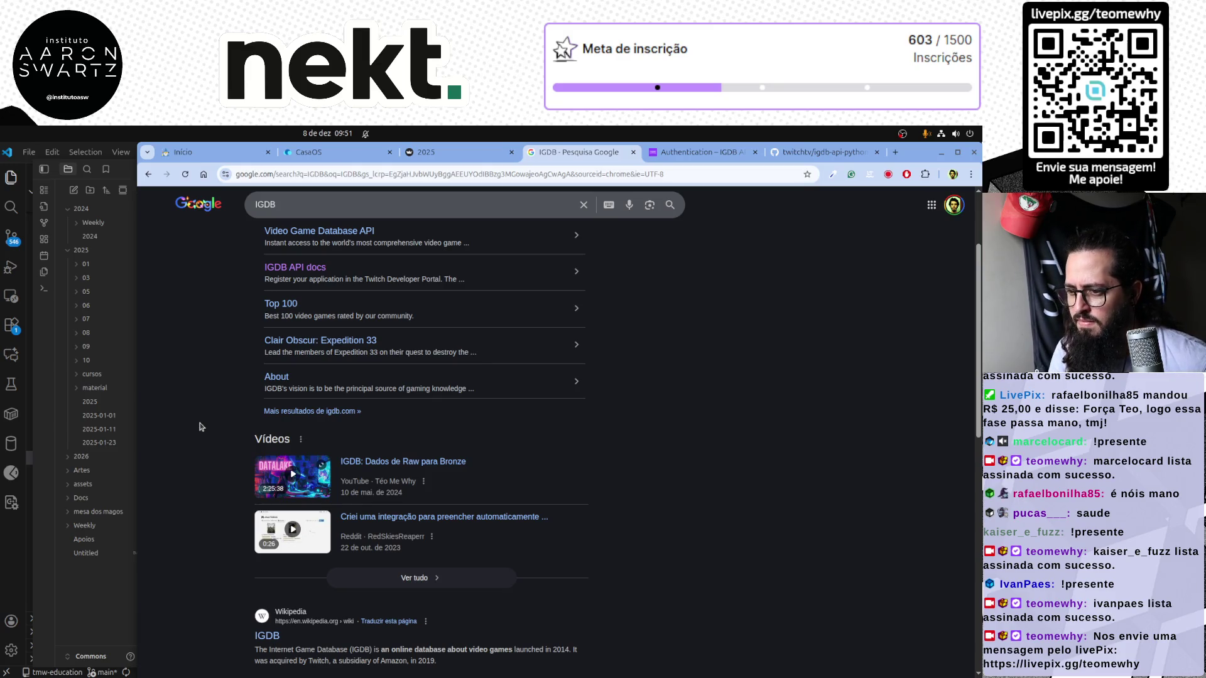
{"action": "scroll", "coordinate": [199, 427], "scroll_direction": "down", "scroll_amount": 2}
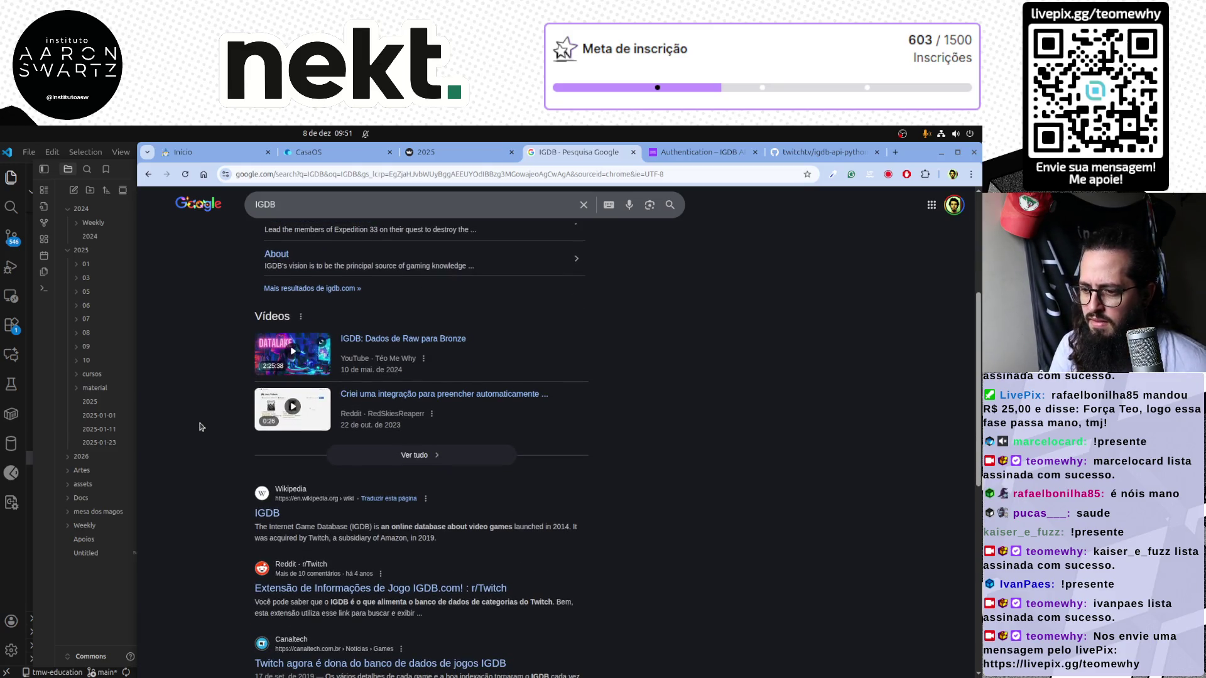
{"action": "scroll", "coordinate": [199, 427], "scroll_direction": "down", "scroll_amount": 2}
{"action": "scroll", "coordinate": [199, 428], "scroll_direction": "down", "scroll_amount": 1}
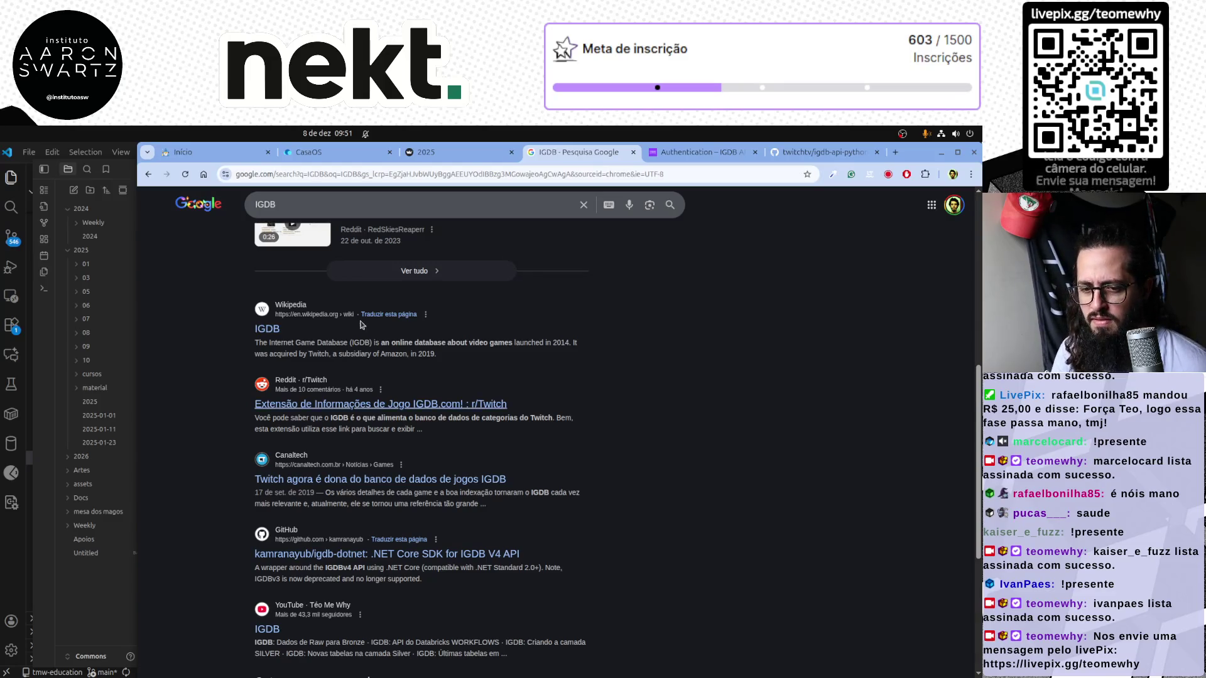
Close the CasaOS tab and bring the Obsidian 2026 note to the front
{"action": "left_click", "coordinate": [446, 148]}
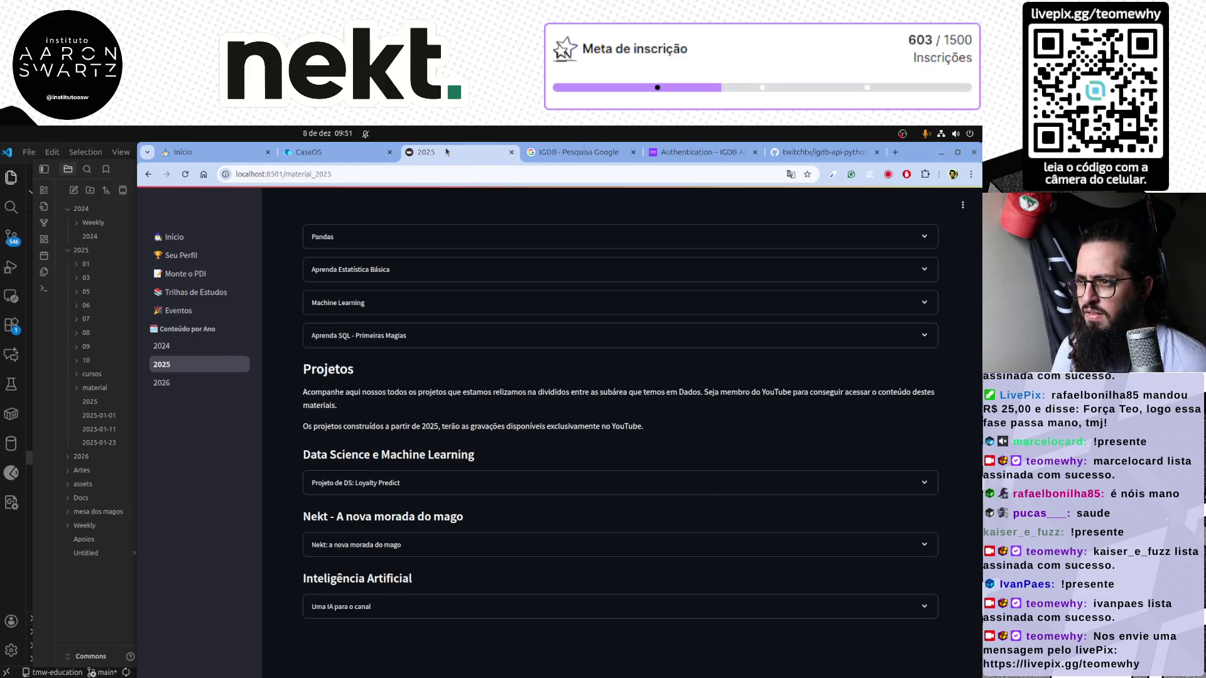
{"action": "key", "text": "ctrl+shift+Tab"}
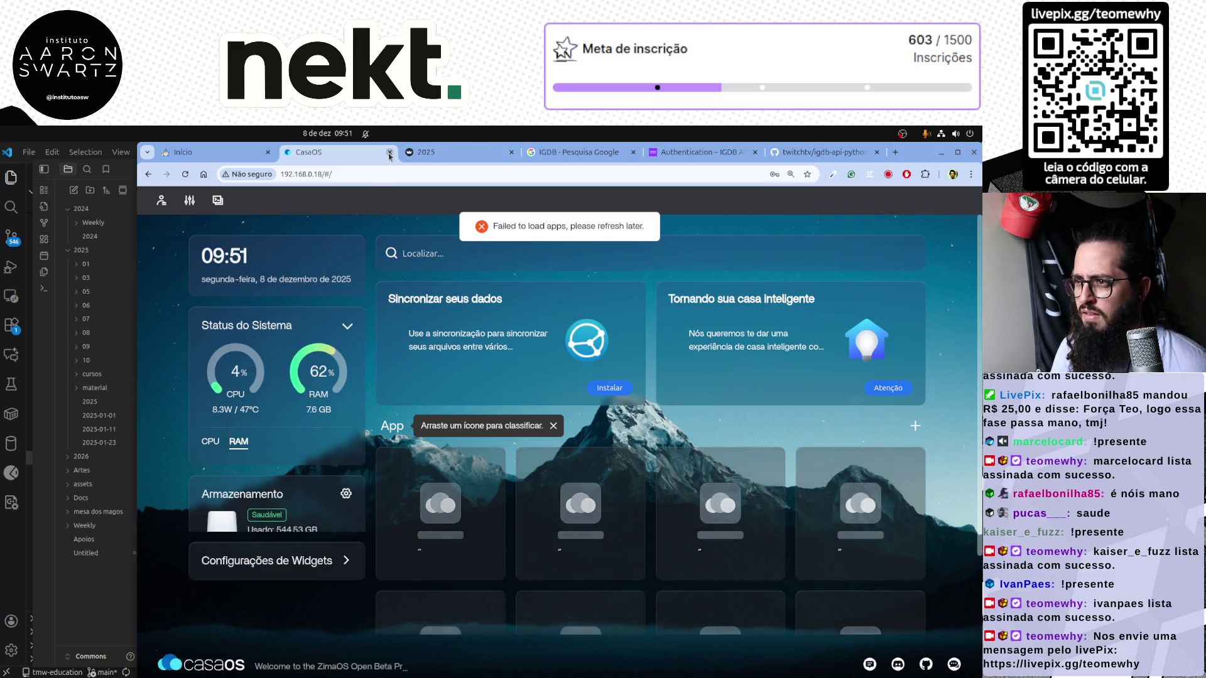
{"action": "key", "text": "ctrl+w"}
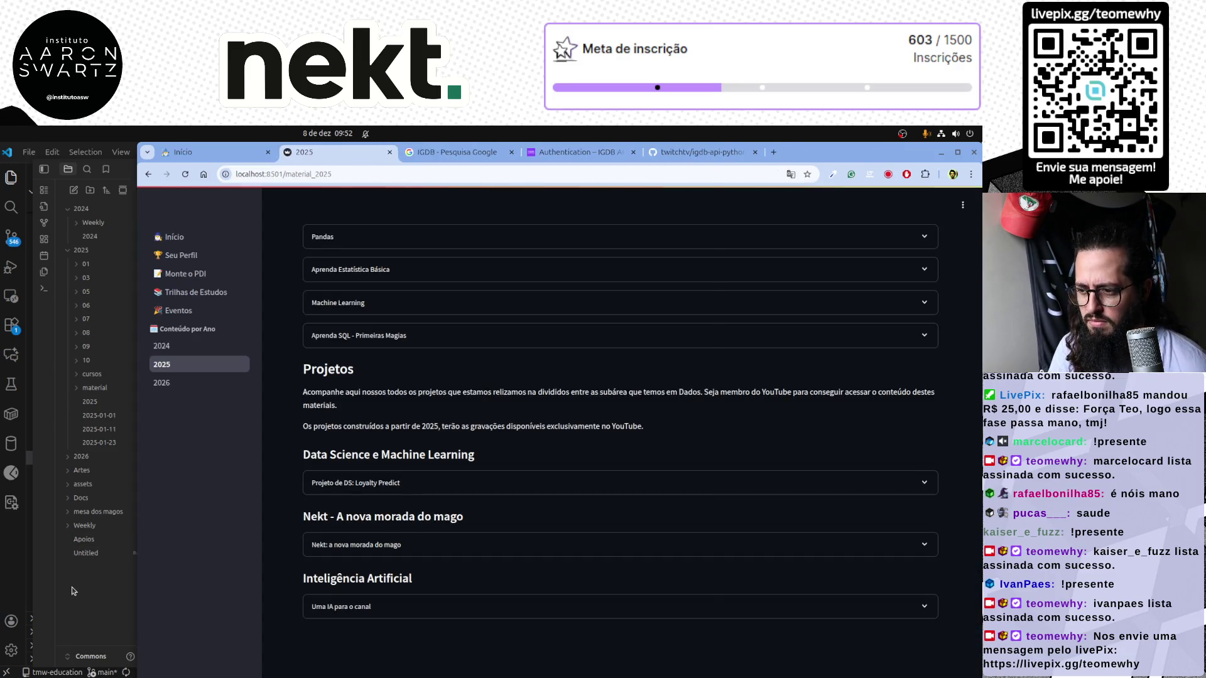
{"action": "left_click", "coordinate": [70, 591]}
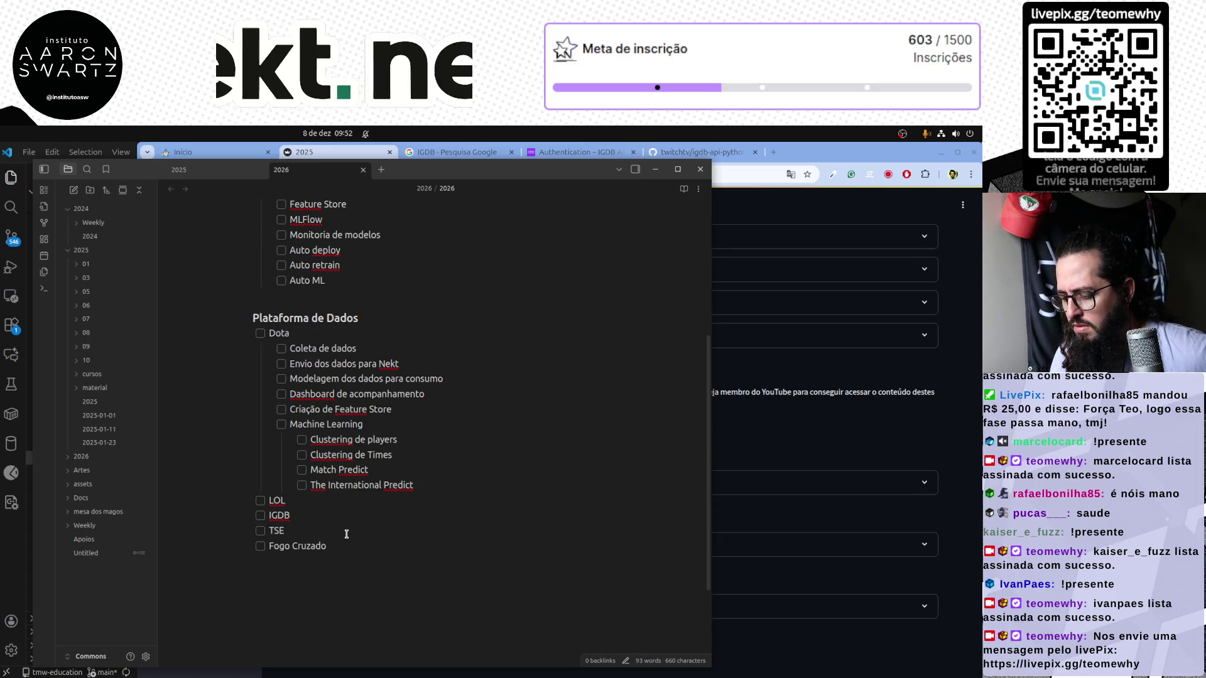
{"action": "type", "text": "\\"}
Merge the Candidatos 2026 sub-item into a single TSE - Candidatos 2026 line
{"action": "key", "text": "Return"}
{"action": "key", "text": "BackSpace"}
{"action": "key", "text": "BackSpace"}
{"action": "key", "text": "BackSpace"}
{"action": "key", "text": "BackSpace"}
{"action": "key", "text": "Return"}
{"action": "type", "text": "Can"}
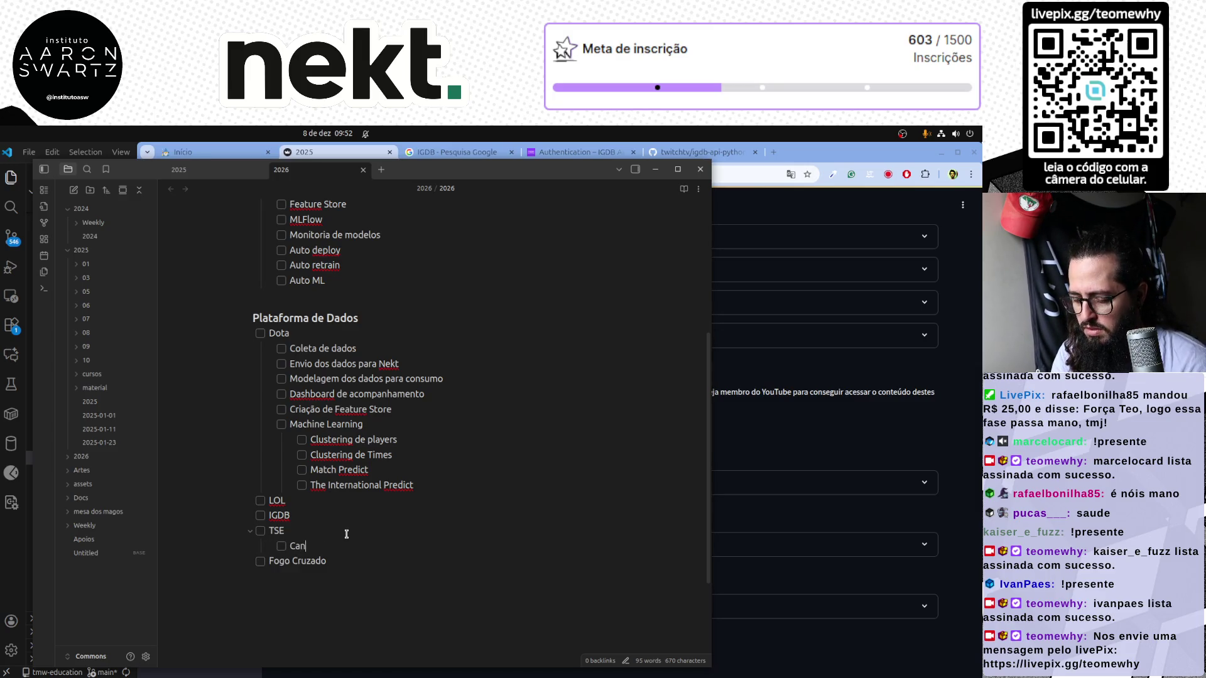
{"action": "type", "text": "didatos 2026"}
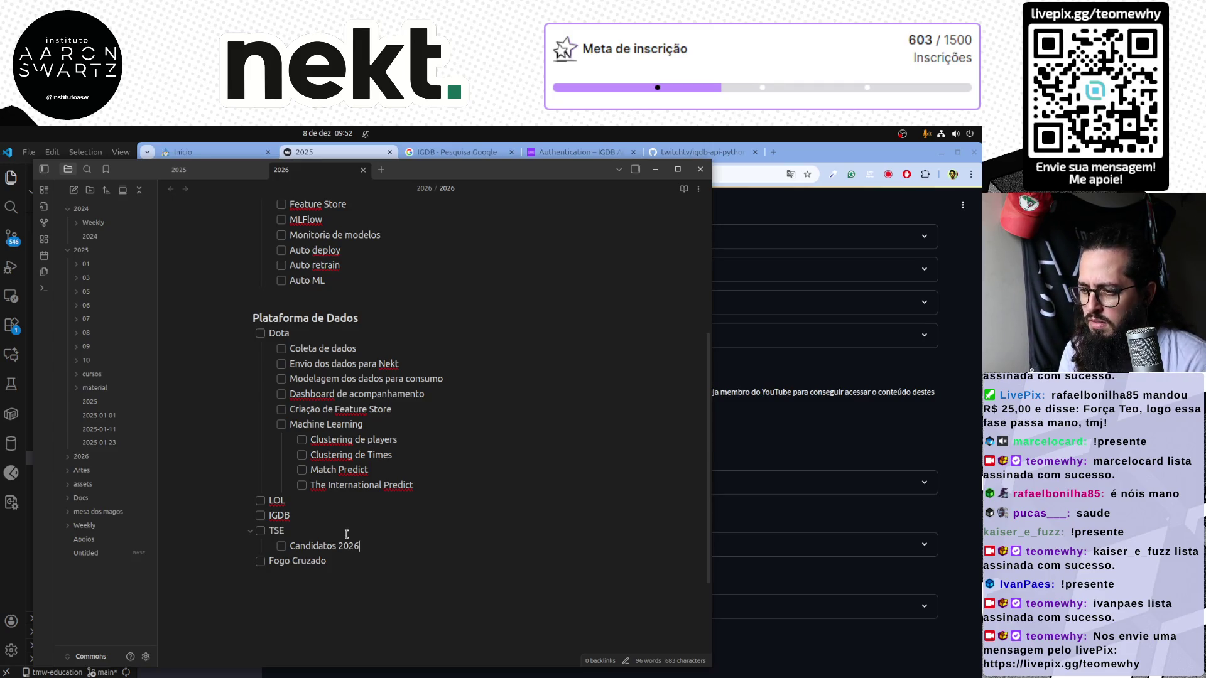
{"action": "key", "text": "shift+Home"}
{"action": "key", "text": "ctrl+x"}
{"action": "left_click", "coordinate": [346, 534]}
{"action": "type", "text": "-"}
{"action": "key", "text": "ctrl+v"}
{"action": "key", "text": "shift+Down"}
{"action": "key", "text": "BackSpace"}
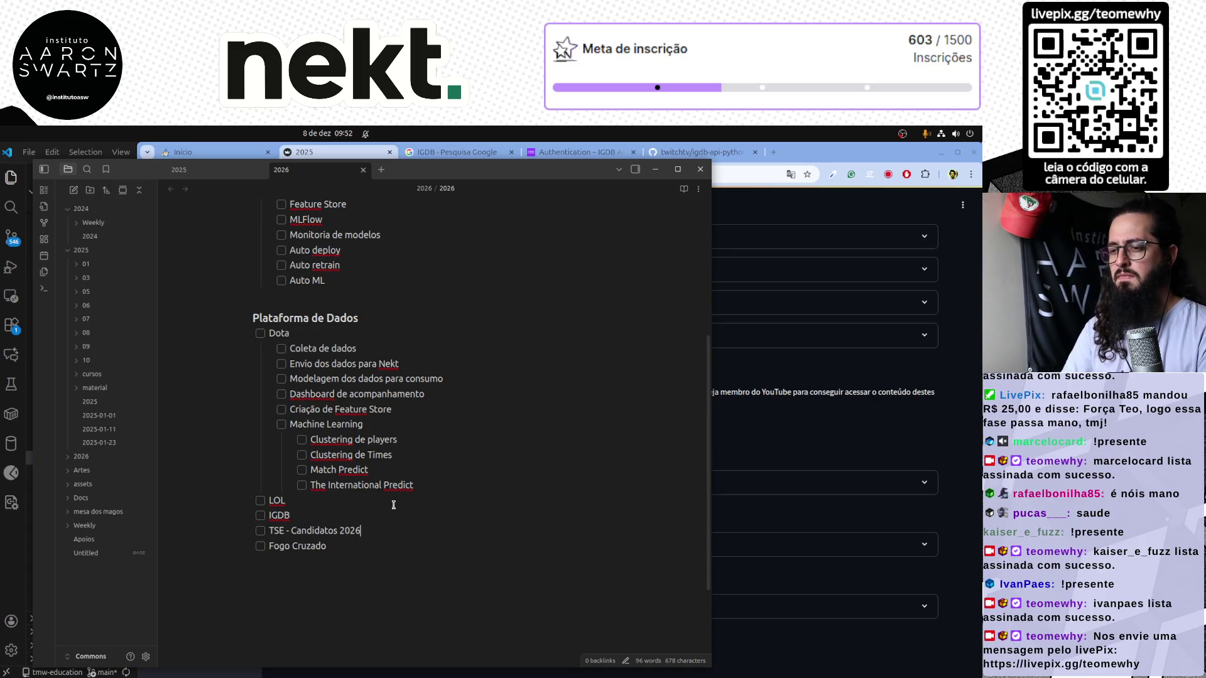
Search the web for LOL API in a new Chrome tab
{"action": "left_click", "coordinate": [773, 152]}
{"action": "type", "text": "LOL API"}
{"action": "key", "text": "Return"}
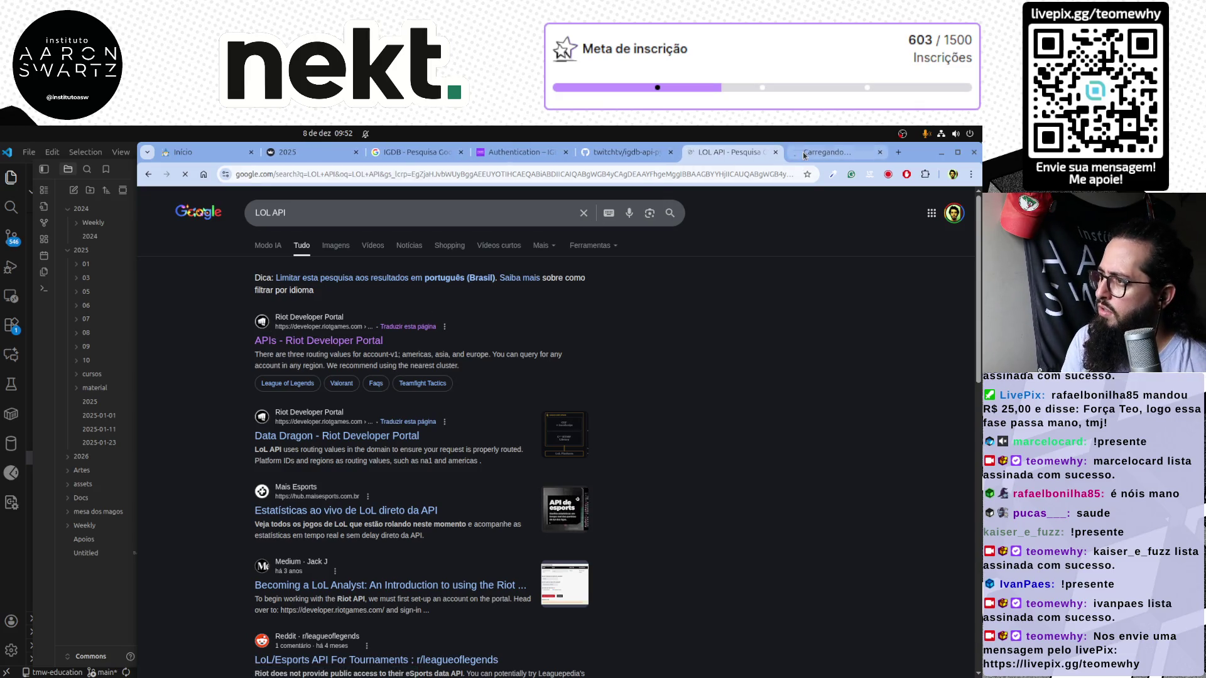
Browse the Riot Developer Portal's MATCH-V5 API docs, then bring the code editor forward
{"action": "left_click", "coordinate": [800, 153]}
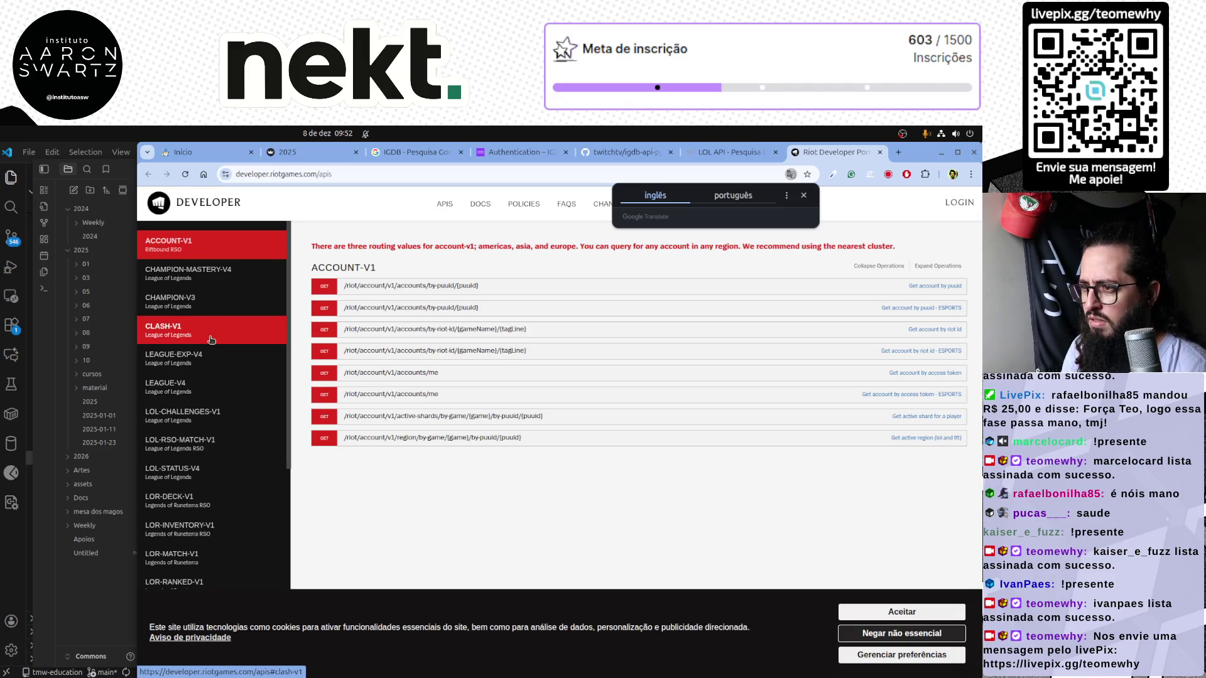
{"action": "scroll", "coordinate": [209, 339], "scroll_direction": "down", "scroll_amount": 2}
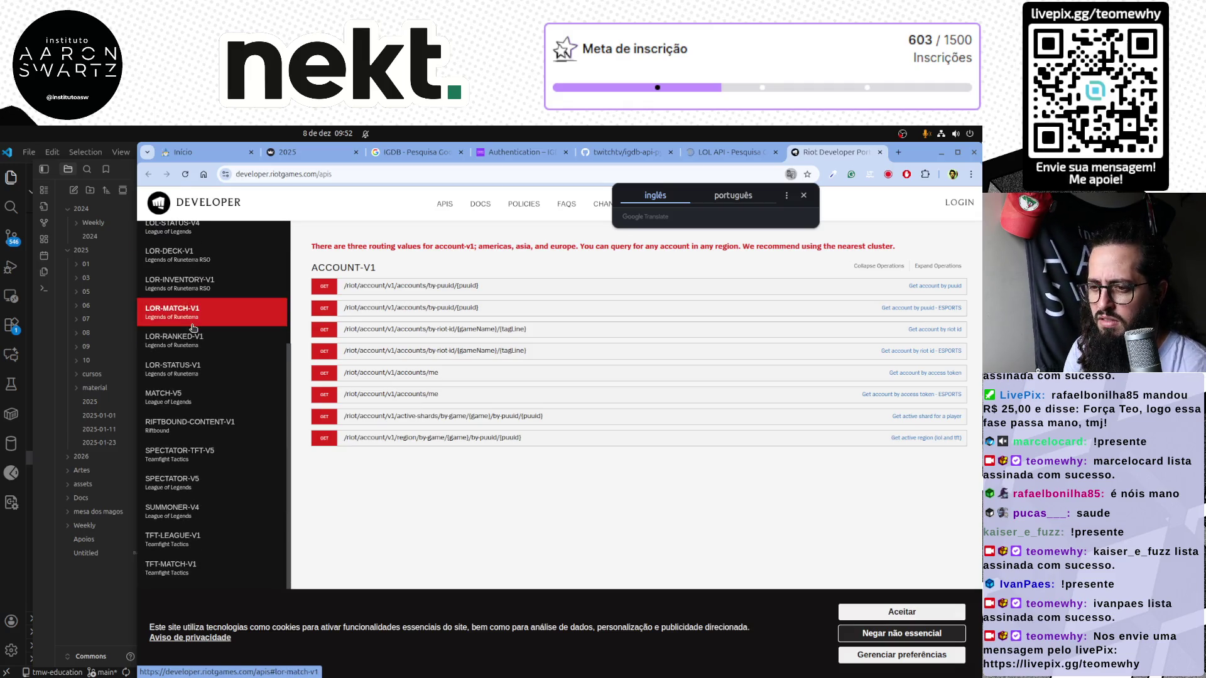
{"action": "scroll", "coordinate": [247, 353], "scroll_direction": "down", "scroll_amount": 1}
{"action": "left_click", "coordinate": [247, 357]}
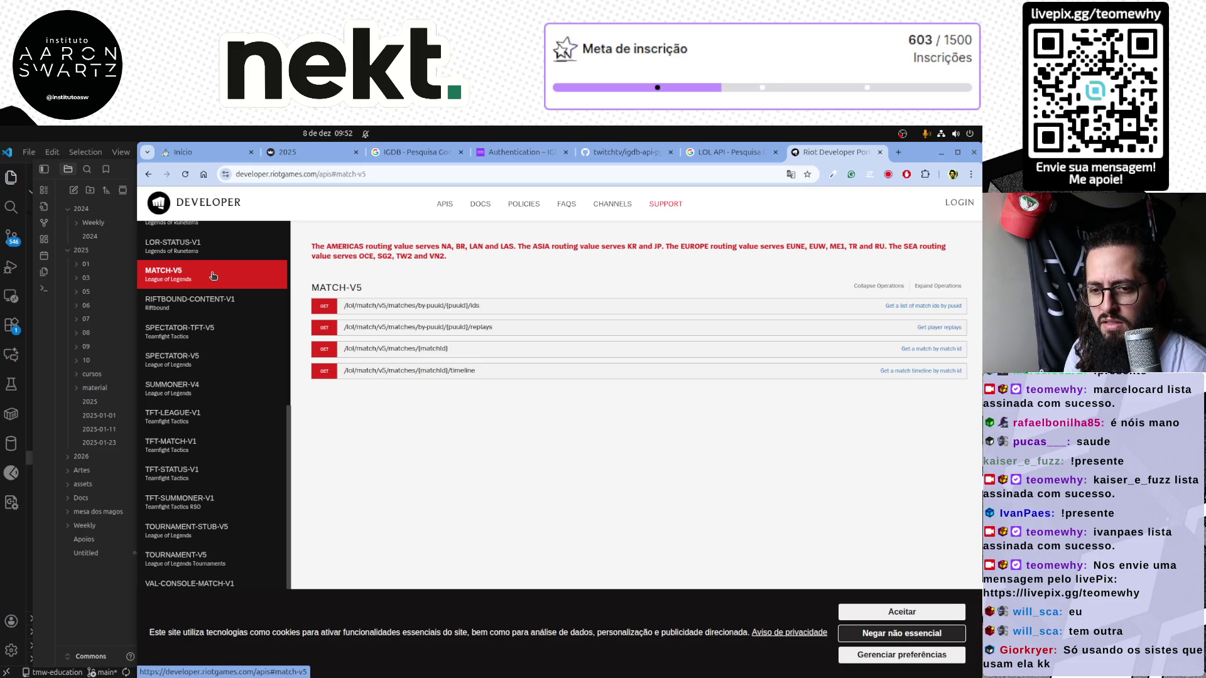
{"action": "left_click", "coordinate": [236, 421]}
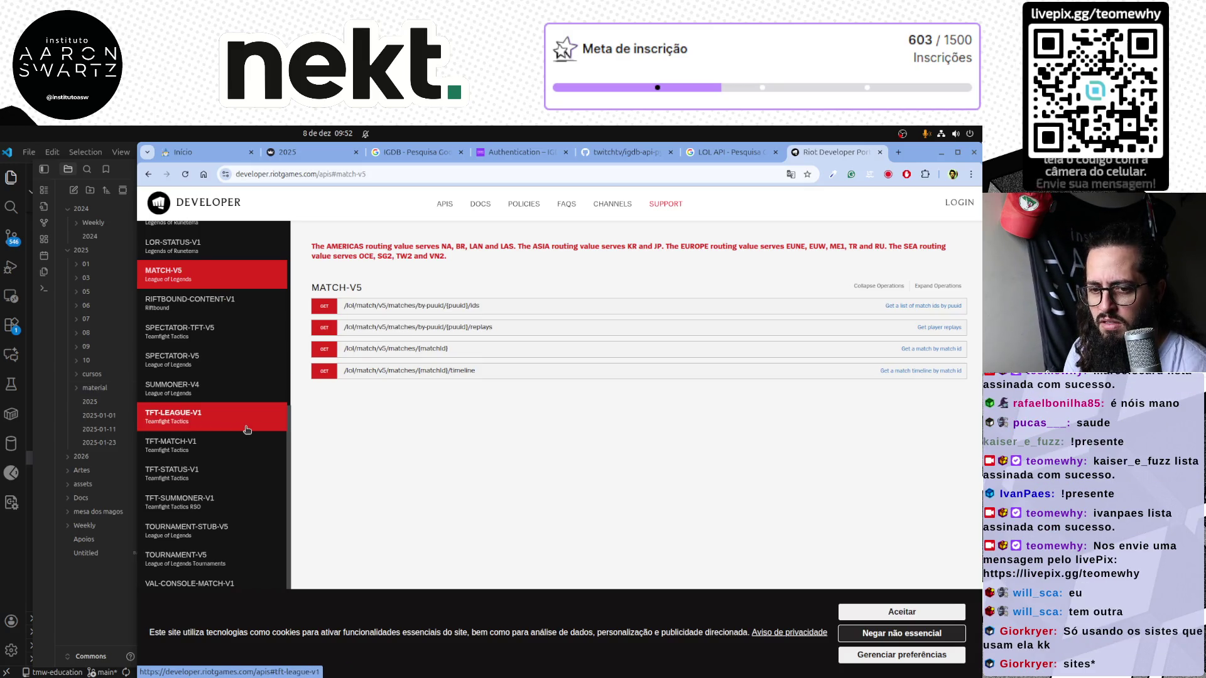
{"action": "scroll", "coordinate": [268, 427], "scroll_direction": "down", "scroll_amount": 1}
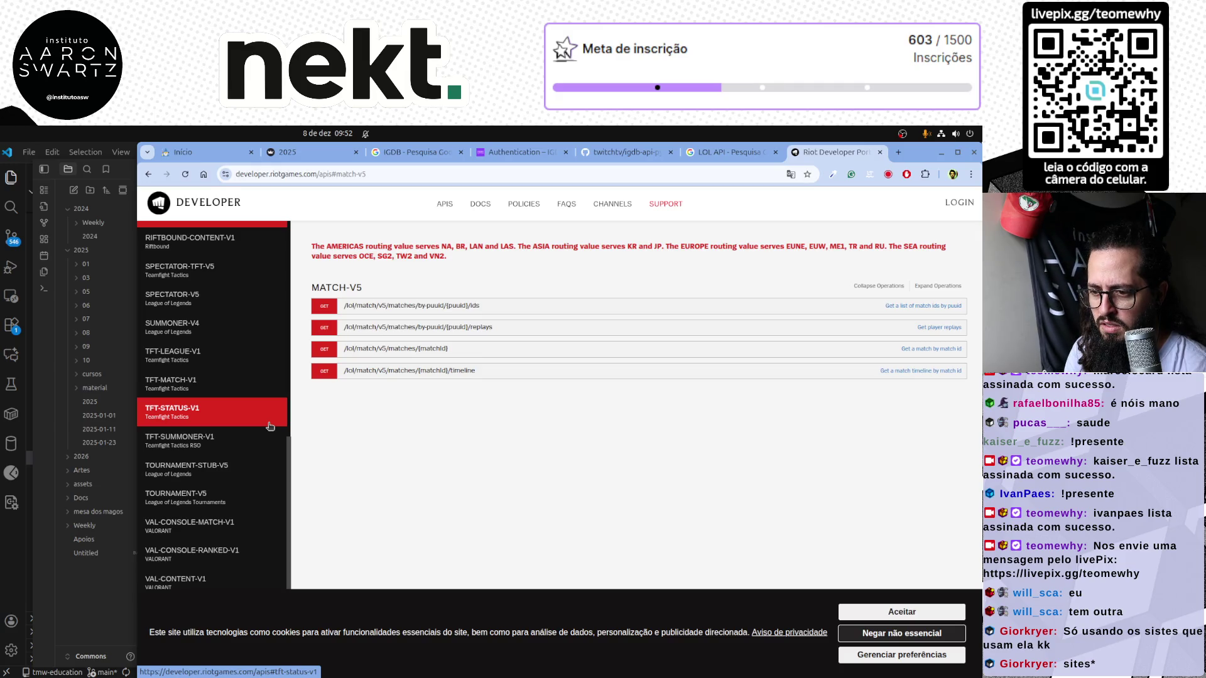
{"action": "scroll", "coordinate": [269, 427], "scroll_direction": "down", "scroll_amount": 1}
{"action": "scroll", "coordinate": [265, 414], "scroll_direction": "down", "scroll_amount": 1}
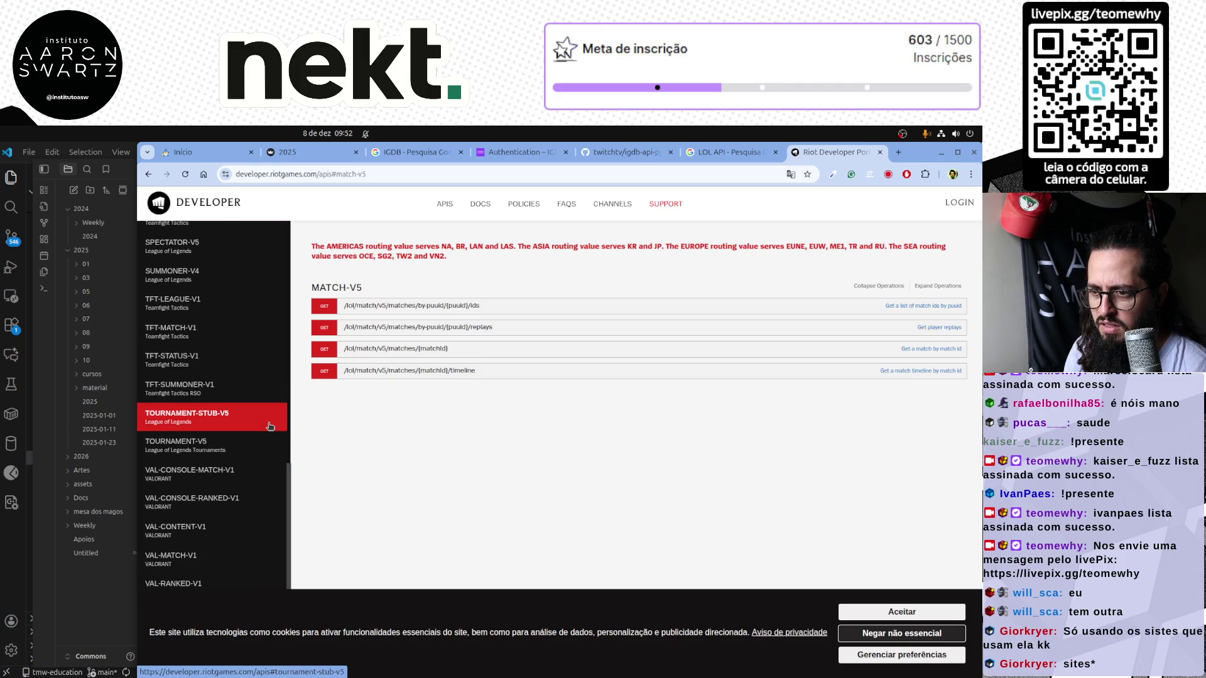
{"action": "scroll", "coordinate": [246, 340], "scroll_direction": "up", "scroll_amount": 2}
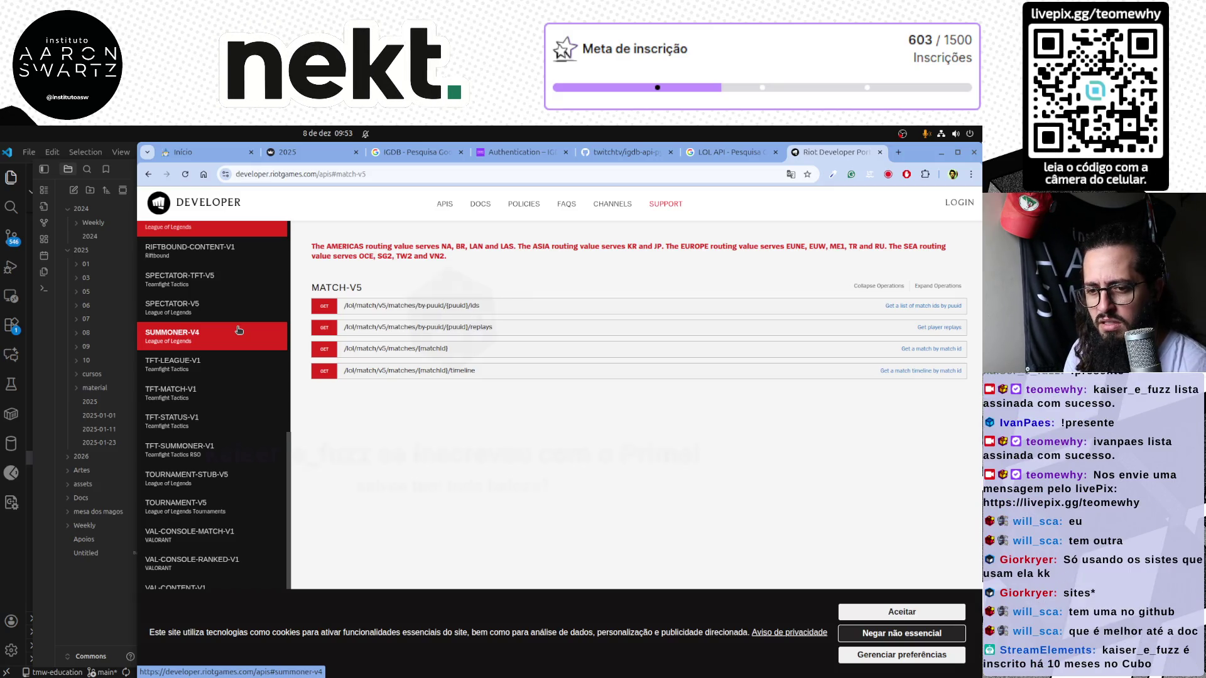
{"action": "scroll", "coordinate": [241, 348], "scroll_direction": "up", "scroll_amount": 1}
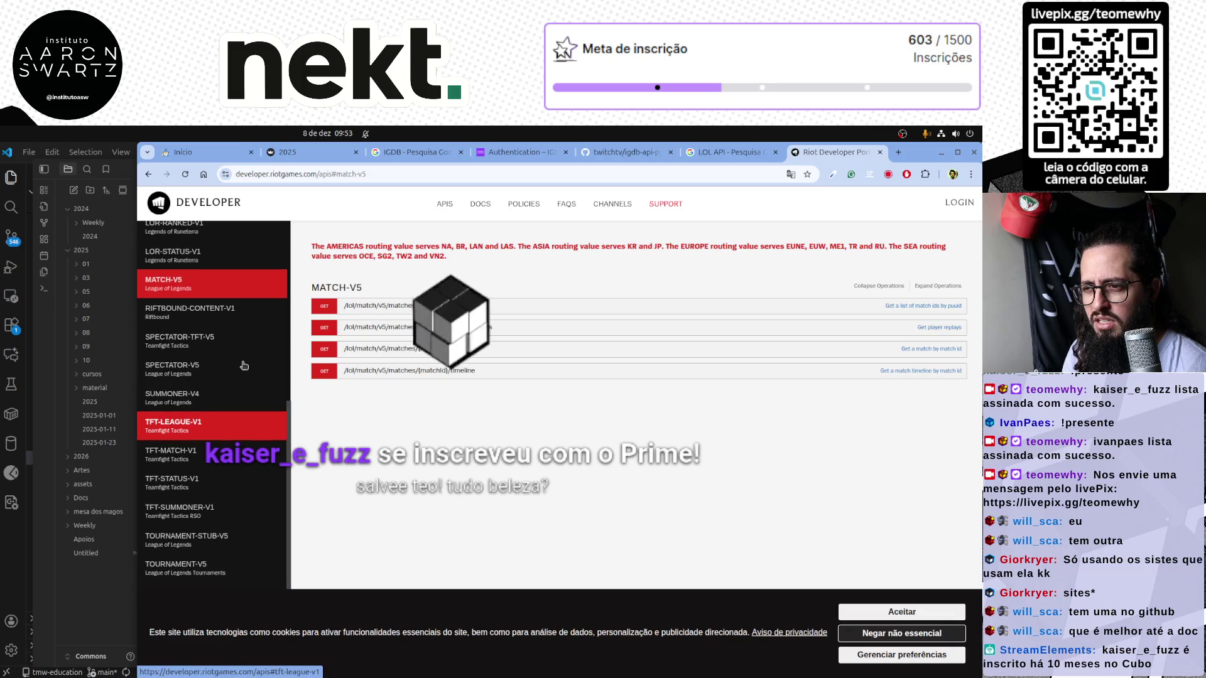
{"action": "scroll", "coordinate": [244, 366], "scroll_direction": "up", "scroll_amount": 1}
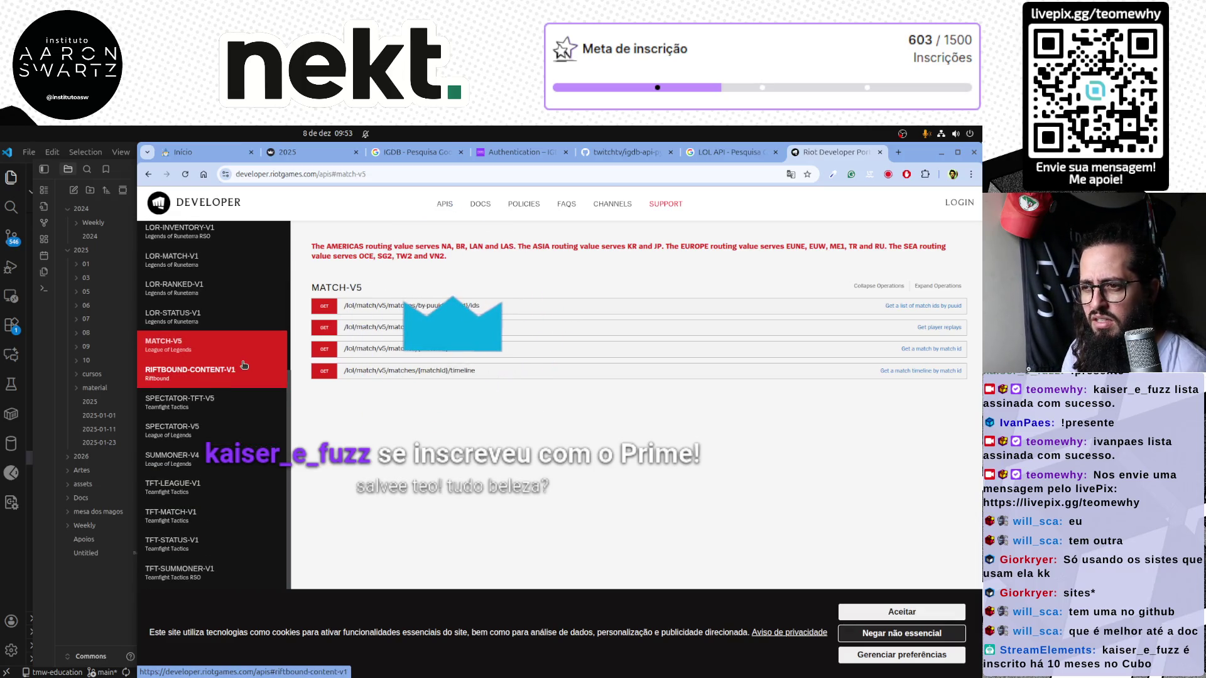
{"action": "scroll", "coordinate": [243, 366], "scroll_direction": "up", "scroll_amount": 2}
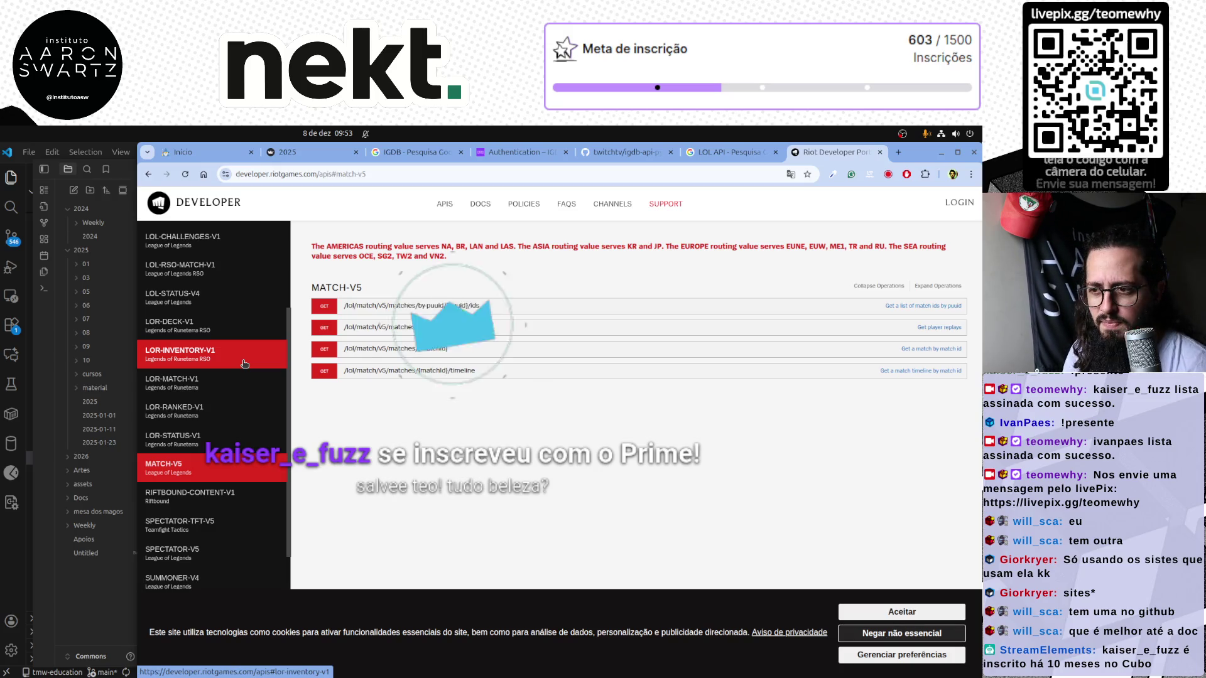
{"action": "scroll", "coordinate": [243, 365], "scroll_direction": "up", "scroll_amount": 2}
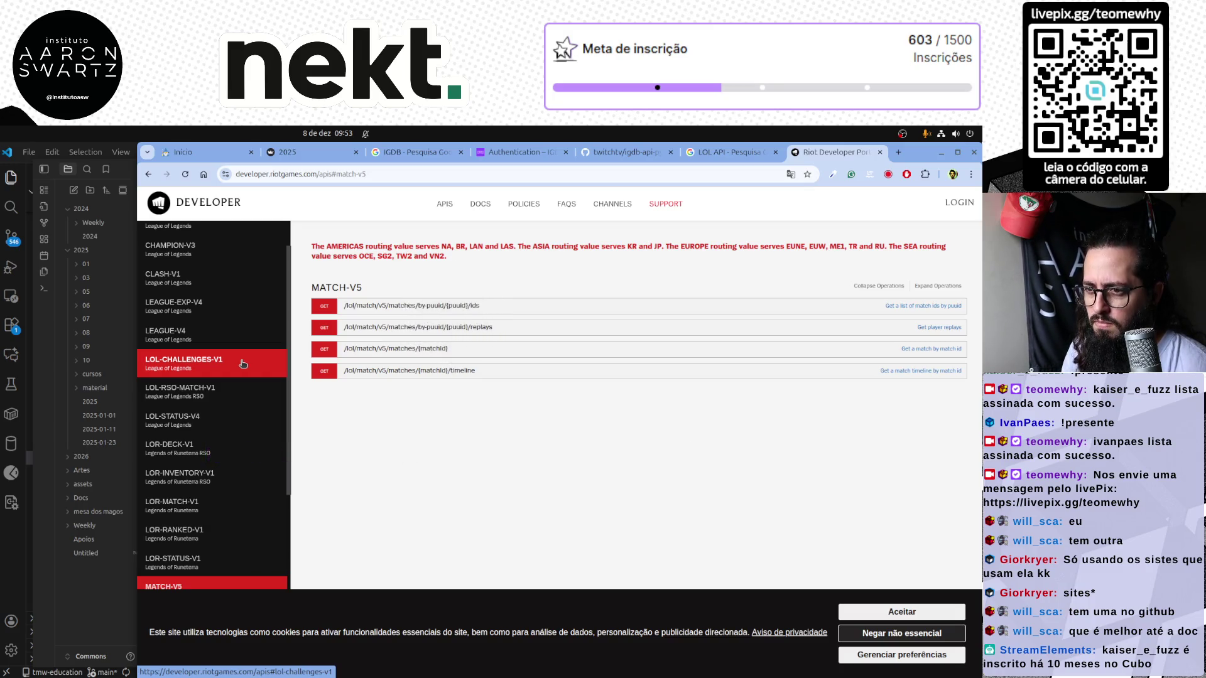
{"action": "scroll", "coordinate": [243, 365], "scroll_direction": "up", "scroll_amount": 1}
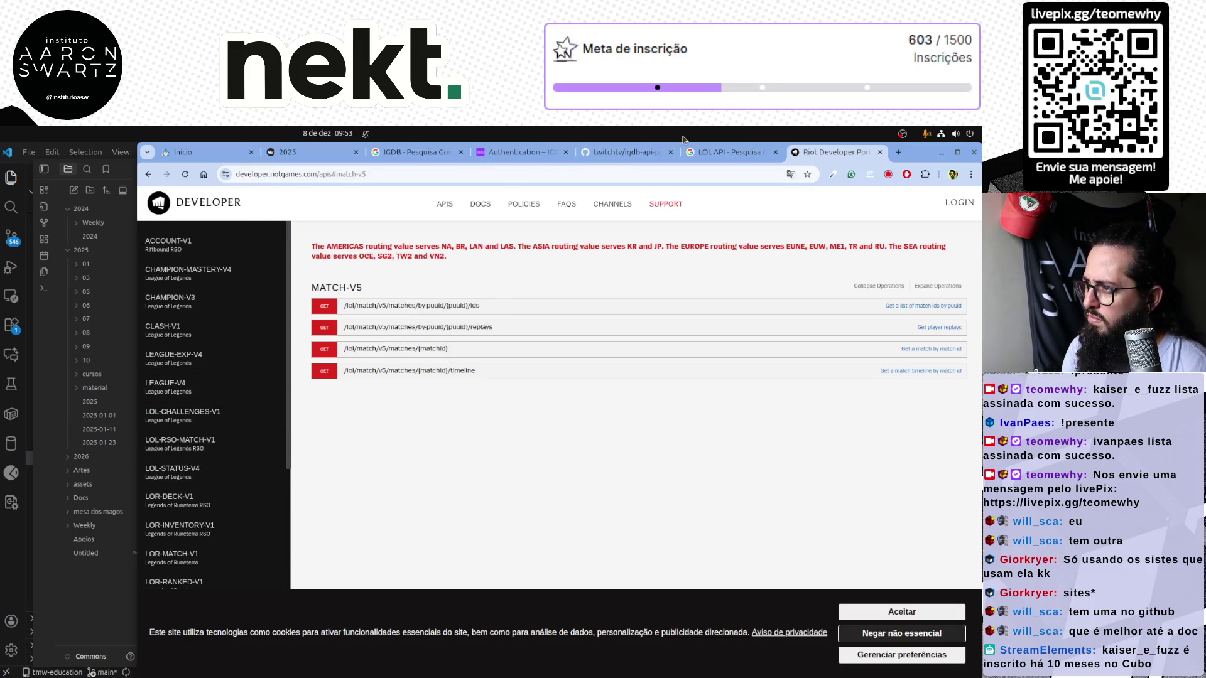
{"action": "scroll", "coordinate": [682, 156], "scroll_direction": "up", "scroll_amount": 1}
{"action": "scroll", "coordinate": [682, 155], "scroll_direction": "up", "scroll_amount": 1}
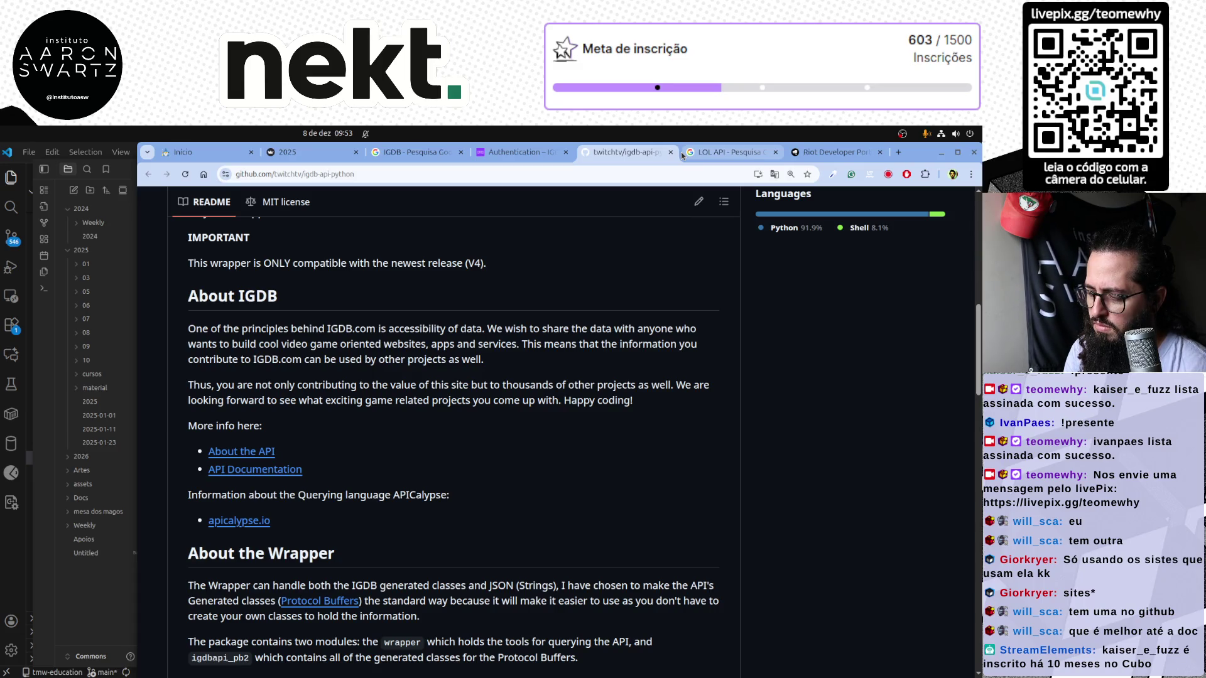
{"action": "left_click", "coordinate": [11, 554]}
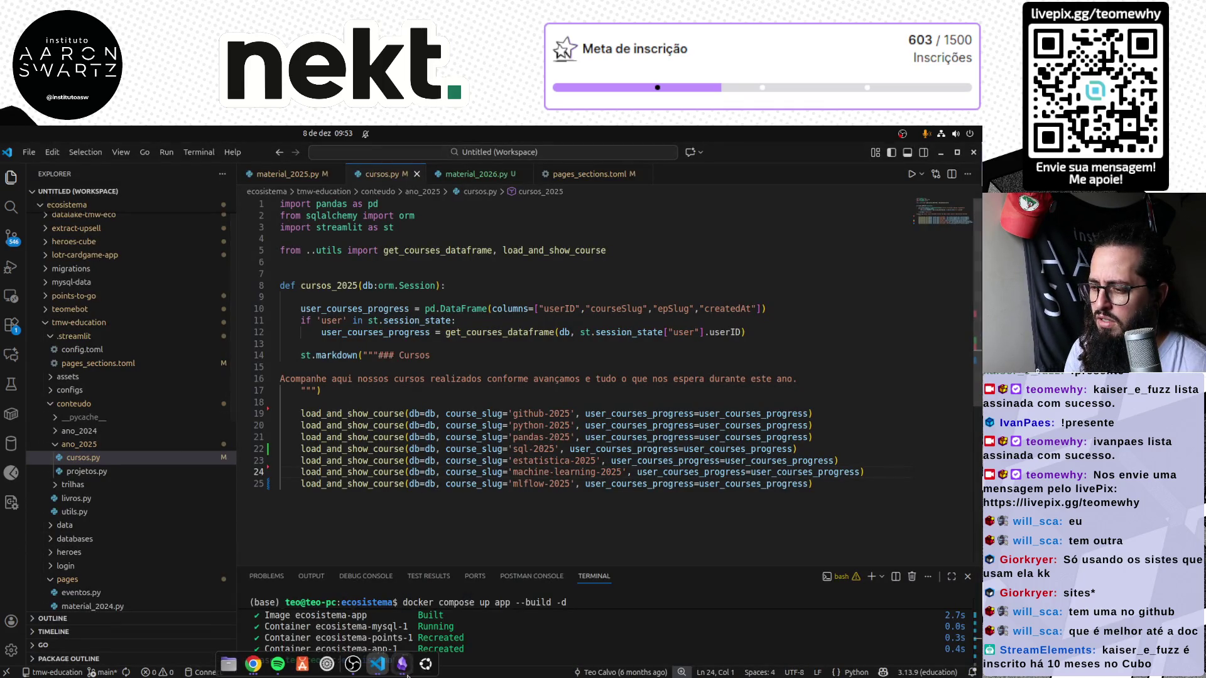
Start a new line under the Plataforma de Dados heading for a Fórmula 1 -> Nekt task
{"action": "left_click", "coordinate": [402, 665]}
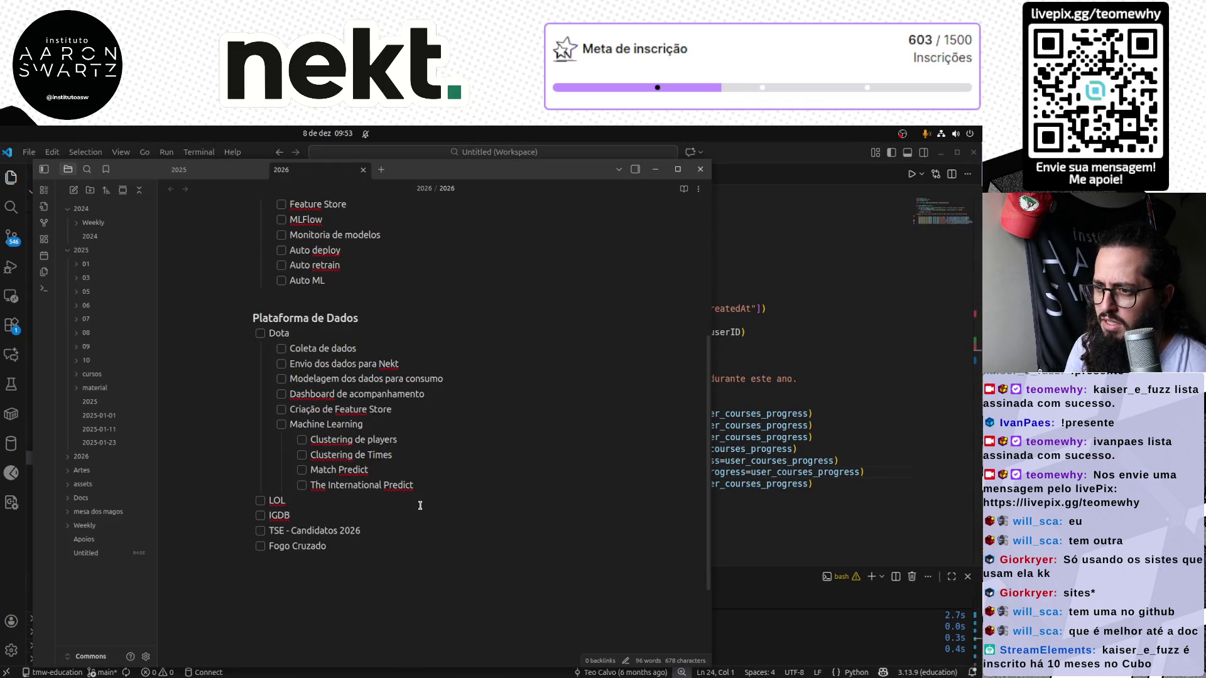
{"action": "left_click", "coordinate": [421, 318]}
{"action": "key", "text": "Return"}
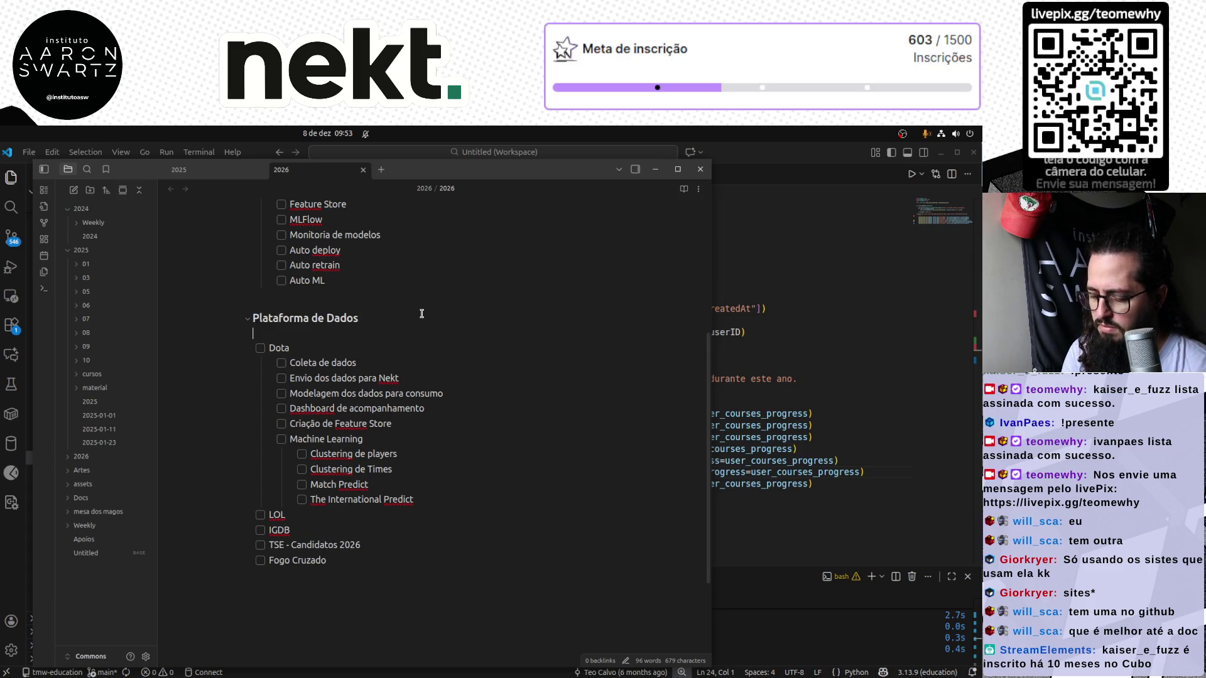
{"action": "type", "text": "- "}
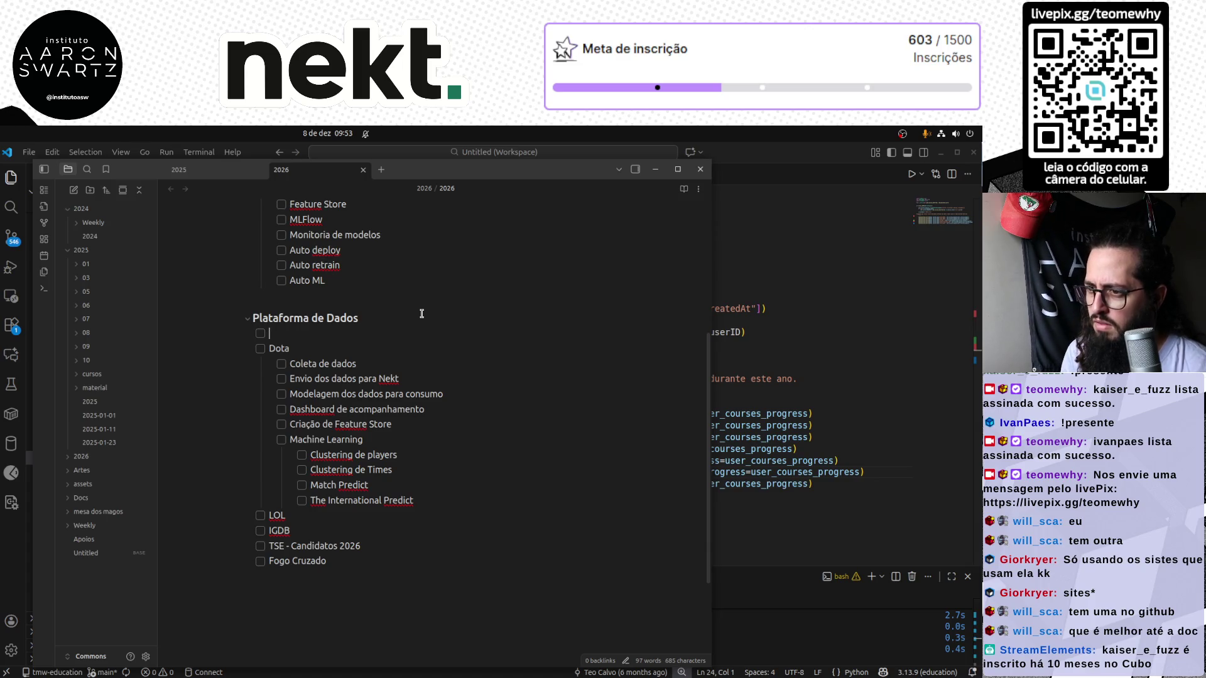
{"action": "type", "text": "Fórmula "}
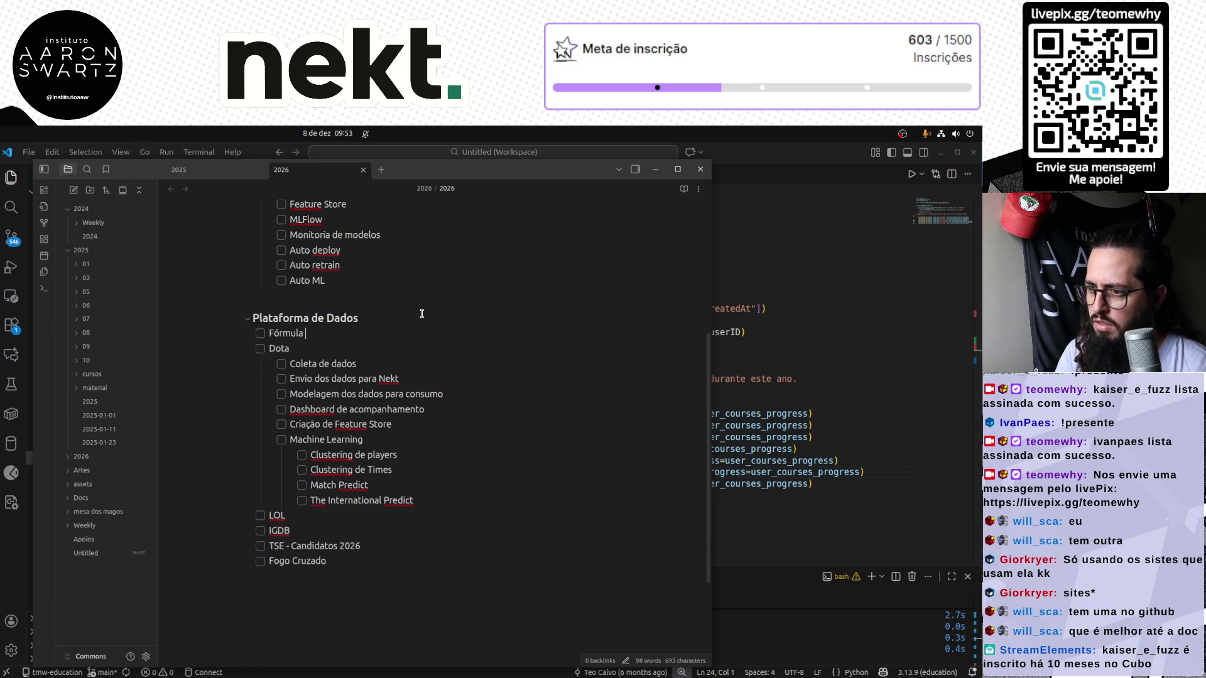
{"action": "type", "text": "1 -> Nekt"}
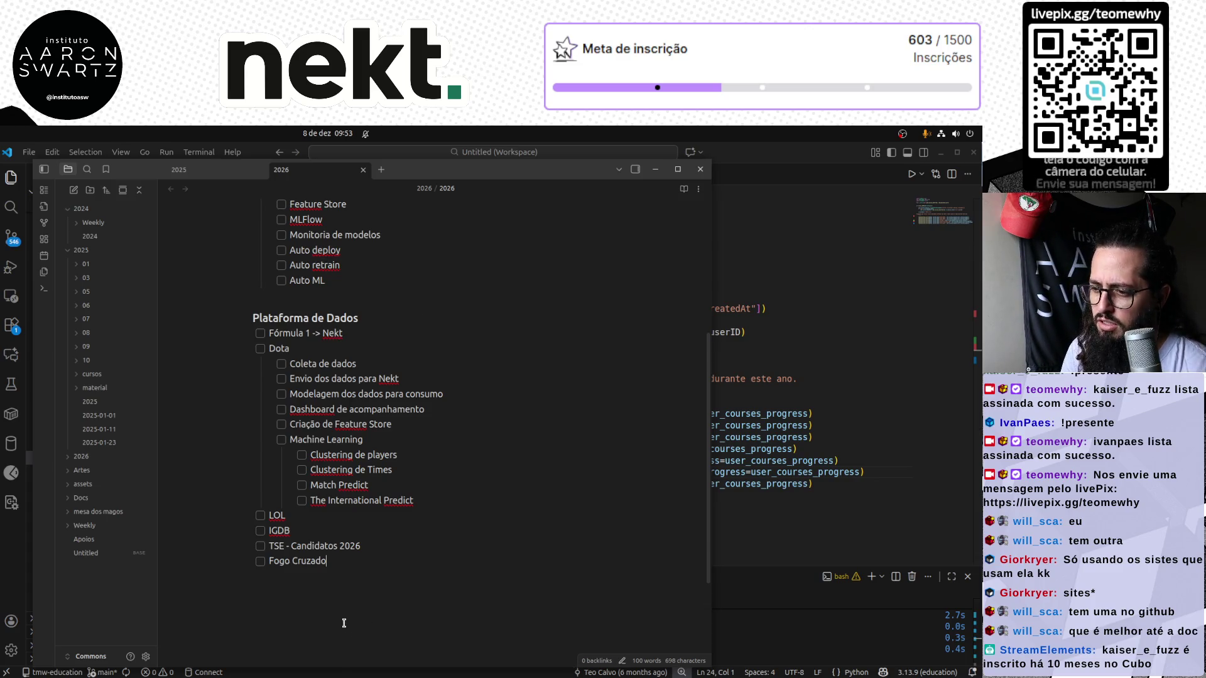
{"action": "scroll", "coordinate": [367, 626], "scroll_direction": "up", "scroll_amount": 1}
{"action": "scroll", "coordinate": [353, 620], "scroll_direction": "up", "scroll_amount": 2}
{"action": "scroll", "coordinate": [336, 612], "scroll_direction": "up", "scroll_amount": 2}
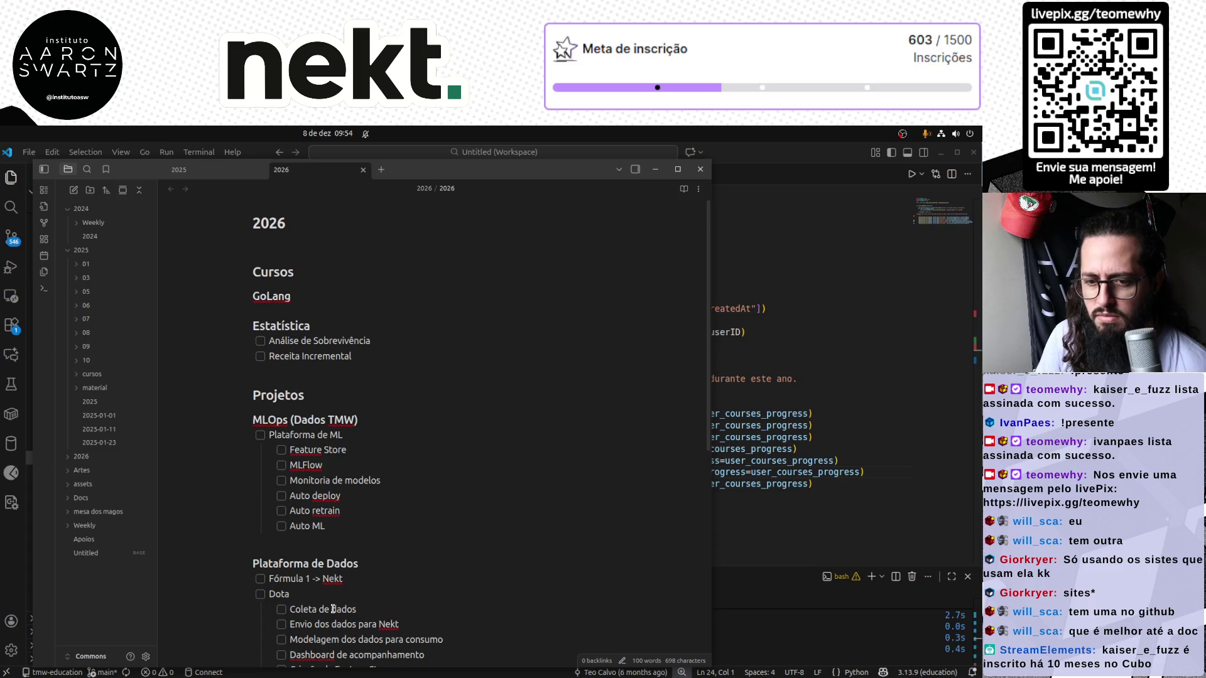
{"action": "scroll", "coordinate": [414, 594], "scroll_direction": "down", "scroll_amount": 3}
{"action": "scroll", "coordinate": [433, 579], "scroll_direction": "down", "scroll_amount": 2}
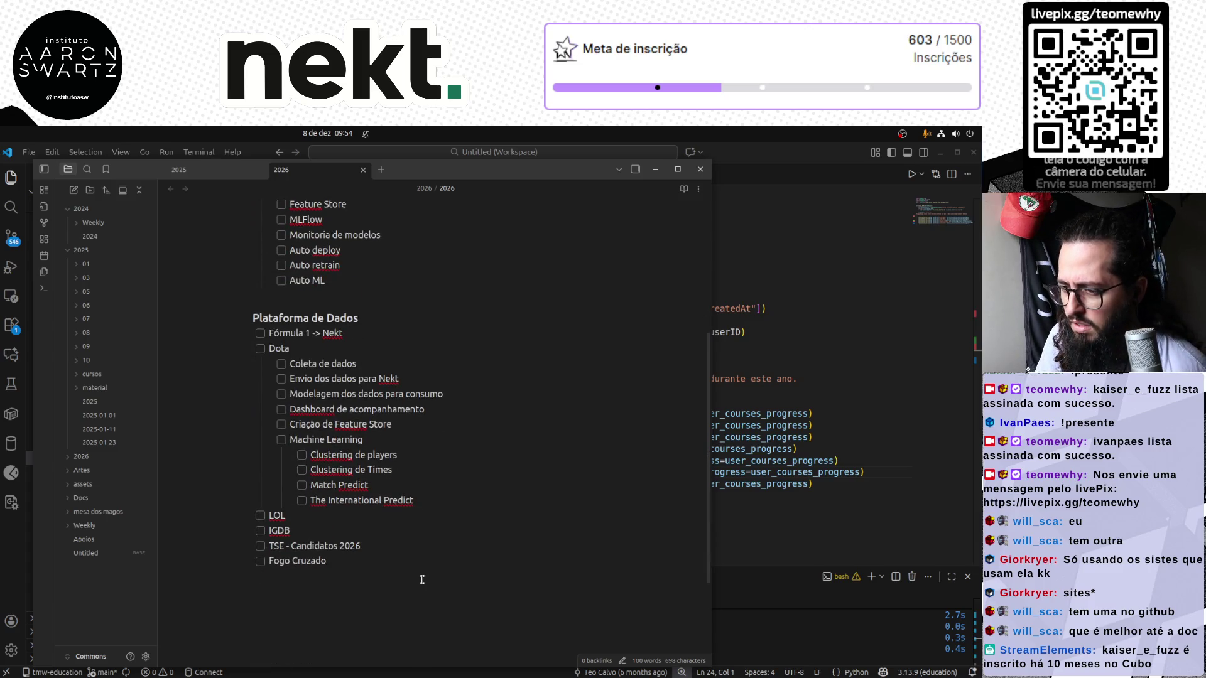
{"action": "scroll", "coordinate": [422, 580], "scroll_direction": "up", "scroll_amount": 5}
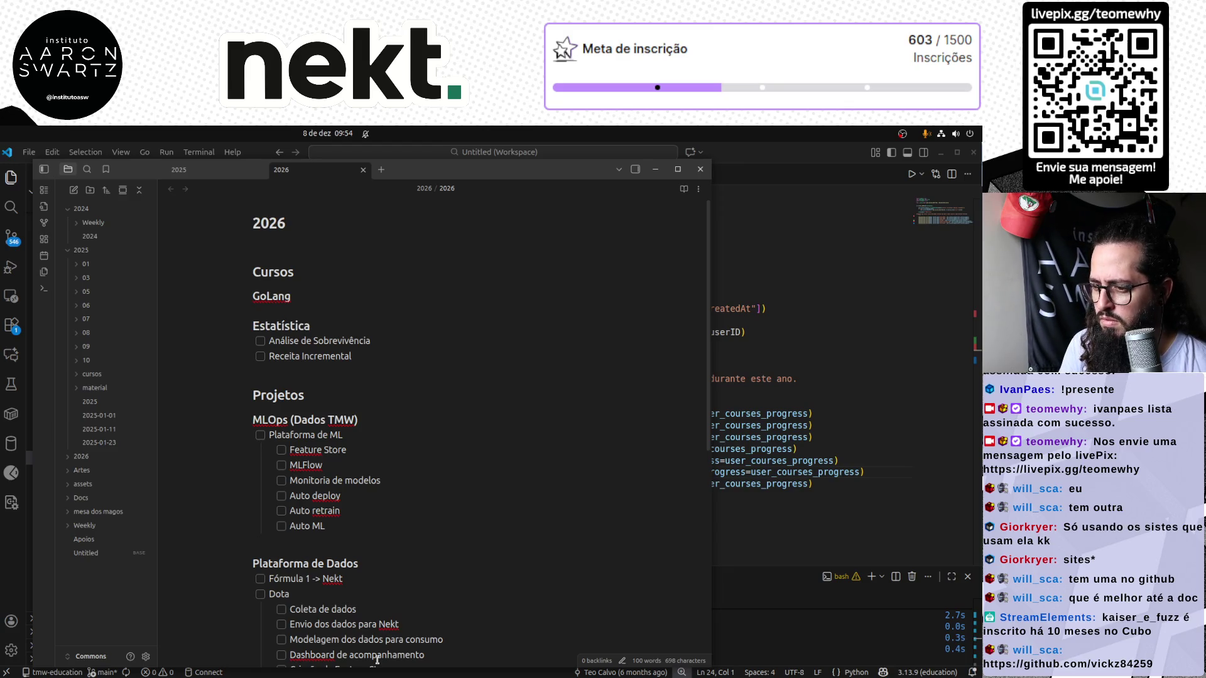
{"action": "scroll", "coordinate": [377, 660], "scroll_direction": "down", "scroll_amount": 1}
{"action": "scroll", "coordinate": [377, 661], "scroll_direction": "down", "scroll_amount": 1}
{"action": "scroll", "coordinate": [373, 632], "scroll_direction": "down", "scroll_amount": 2}
{"action": "scroll", "coordinate": [373, 633], "scroll_direction": "down", "scroll_amount": 1}
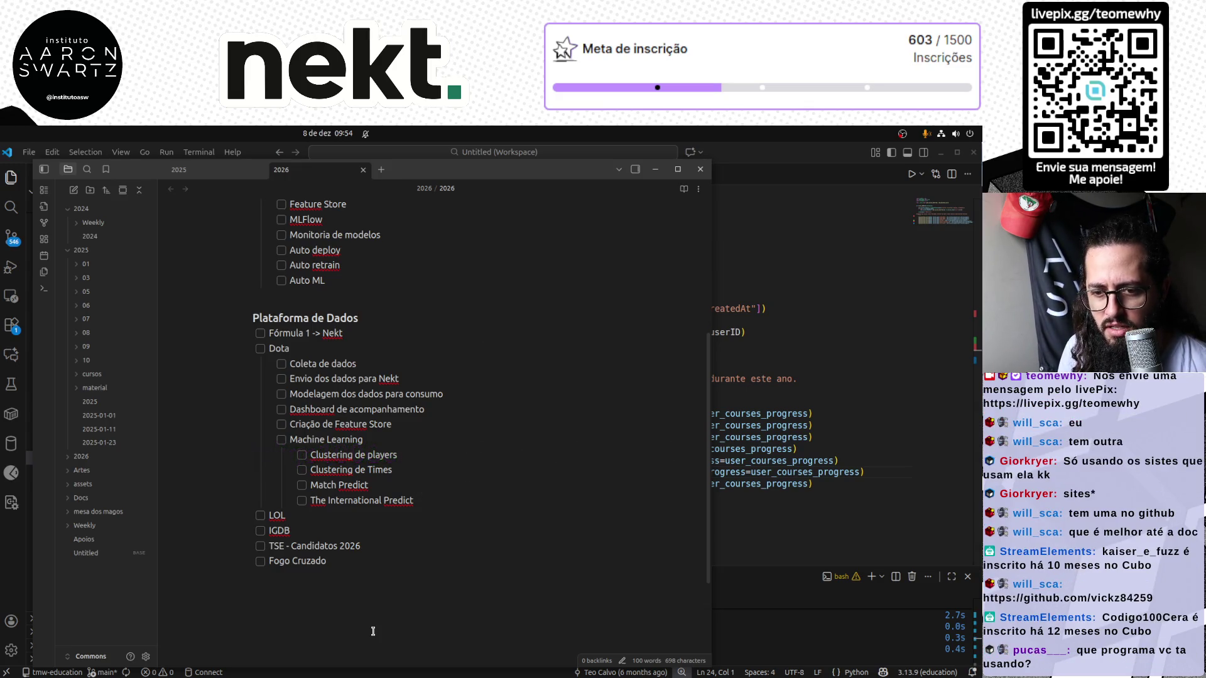
{"action": "scroll", "coordinate": [426, 534], "scroll_direction": "up", "scroll_amount": 5}
{"action": "scroll", "coordinate": [429, 532], "scroll_direction": "down", "scroll_amount": 5}
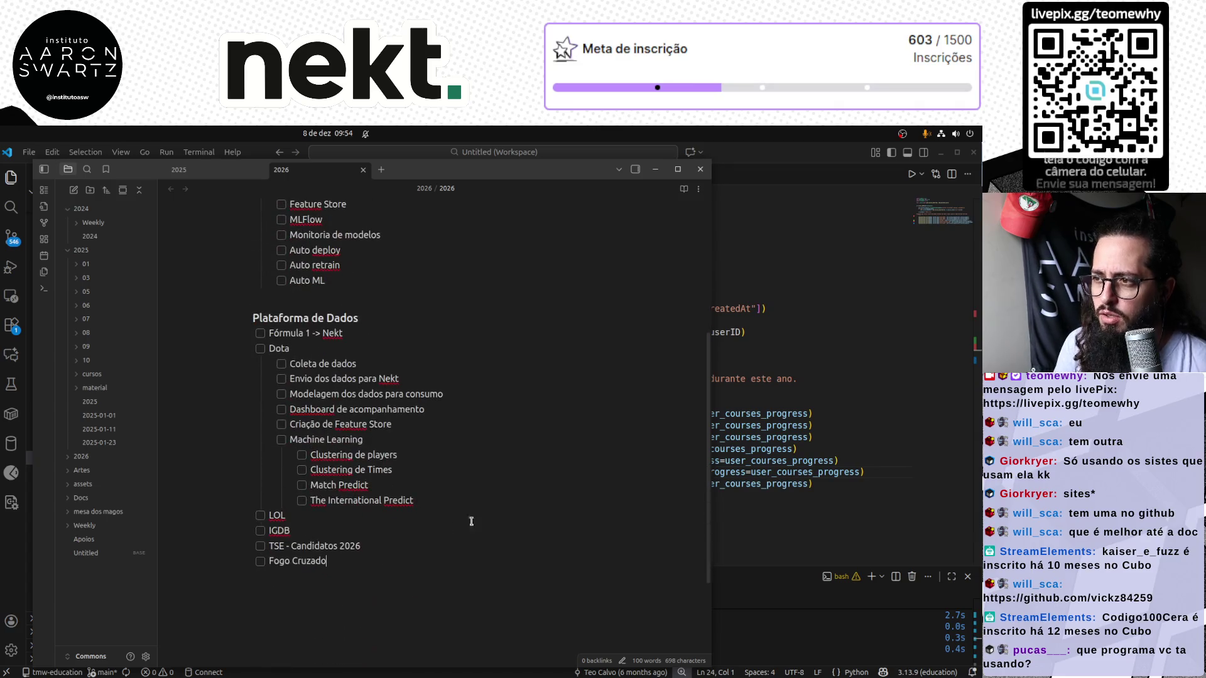
Correct 'Clustering de Players' in the Dota Machine Learning checklist, then switch to the 2025 note
{"action": "left_click_drag", "start_coordinate": [712, 510], "coordinate": [820, 503]}
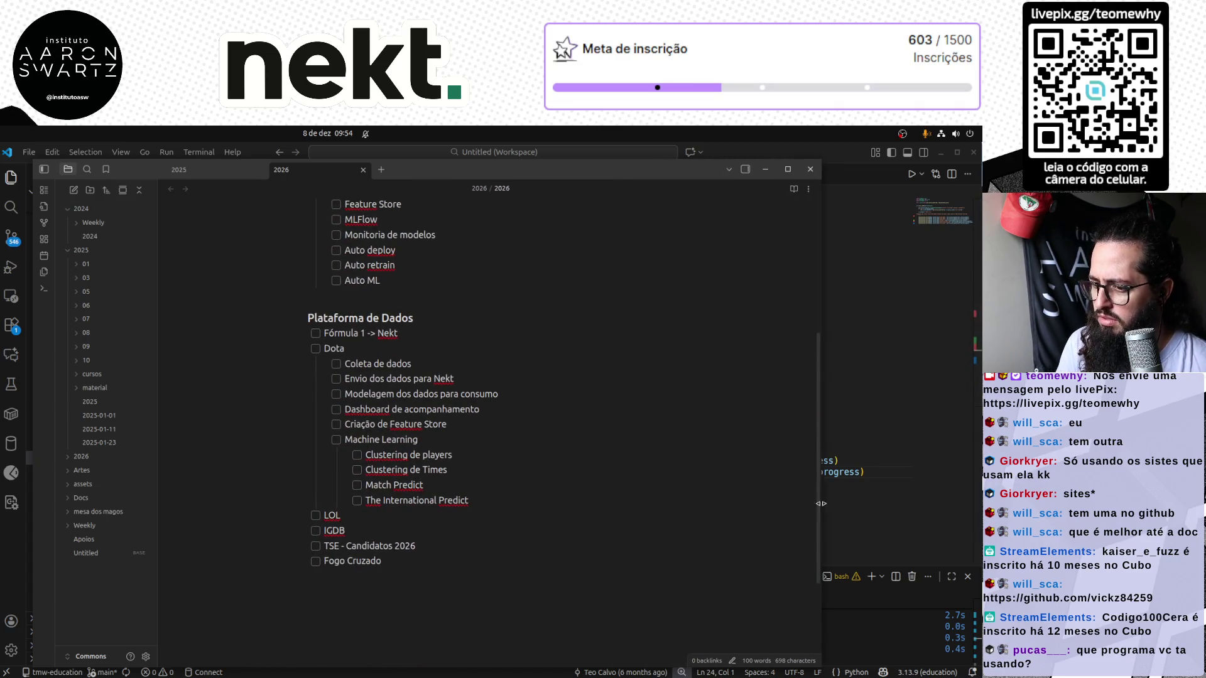
{"action": "scroll", "coordinate": [520, 540], "scroll_direction": "up", "scroll_amount": 1}
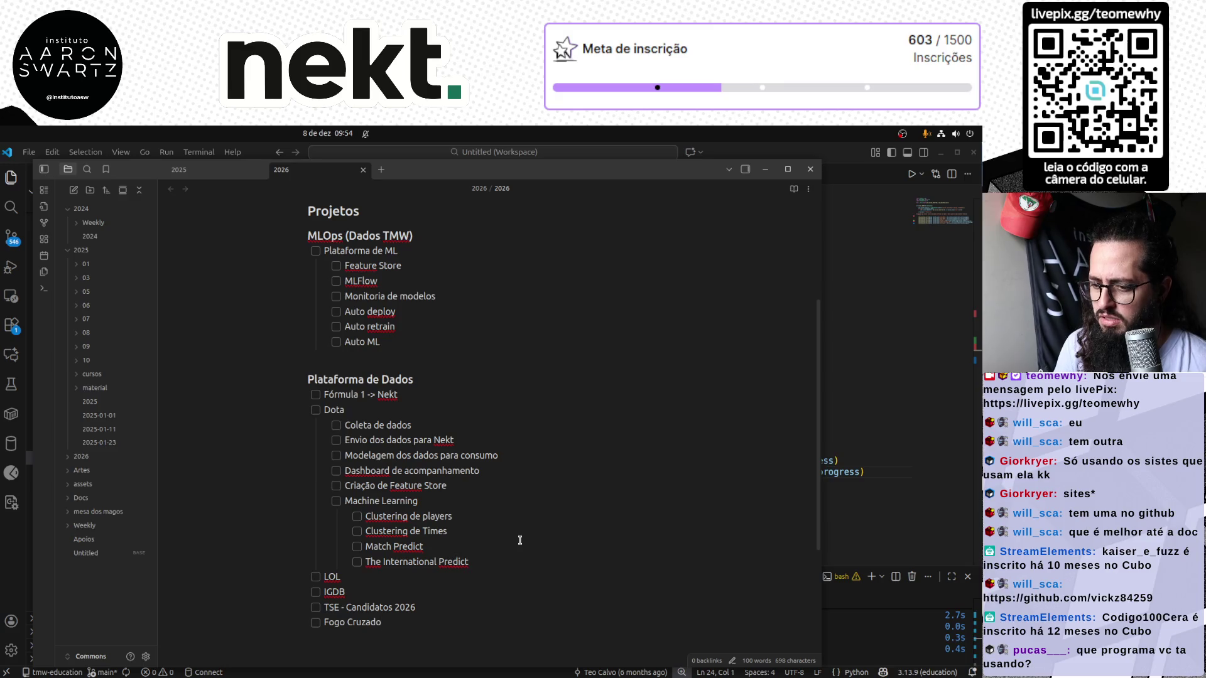
{"action": "scroll", "coordinate": [520, 541], "scroll_direction": "up", "scroll_amount": 1}
{"action": "scroll", "coordinate": [520, 540], "scroll_direction": "up", "scroll_amount": 2}
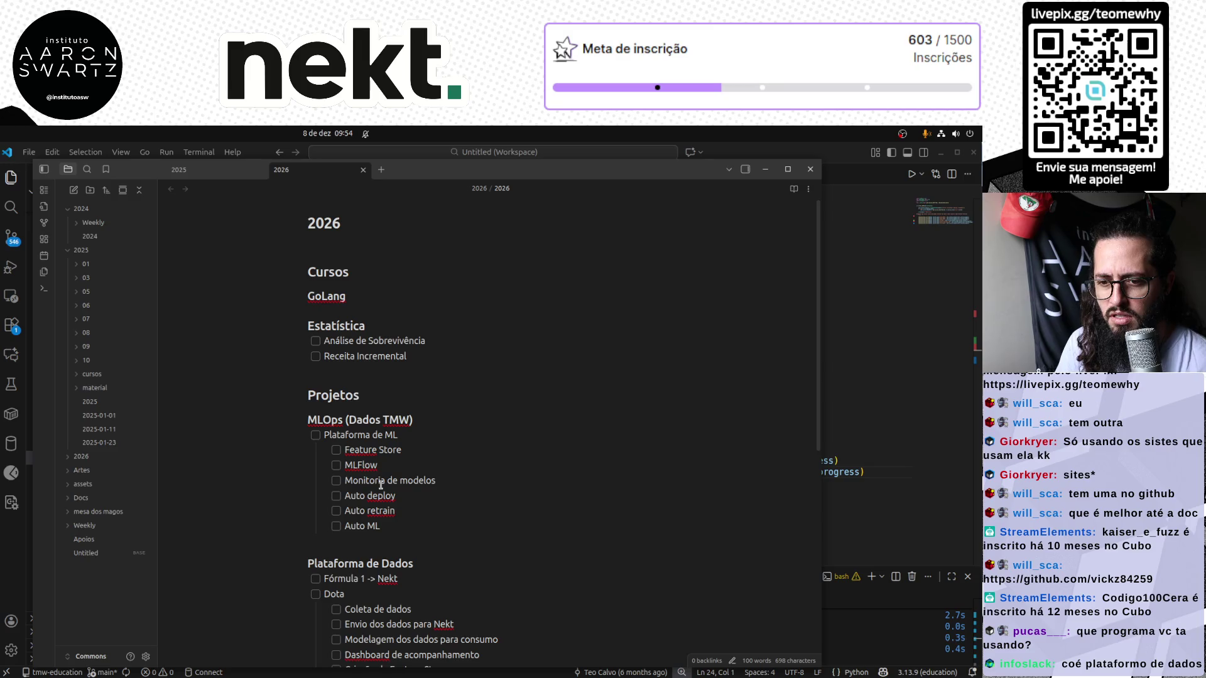
{"action": "scroll", "coordinate": [381, 484], "scroll_direction": "down", "scroll_amount": 4}
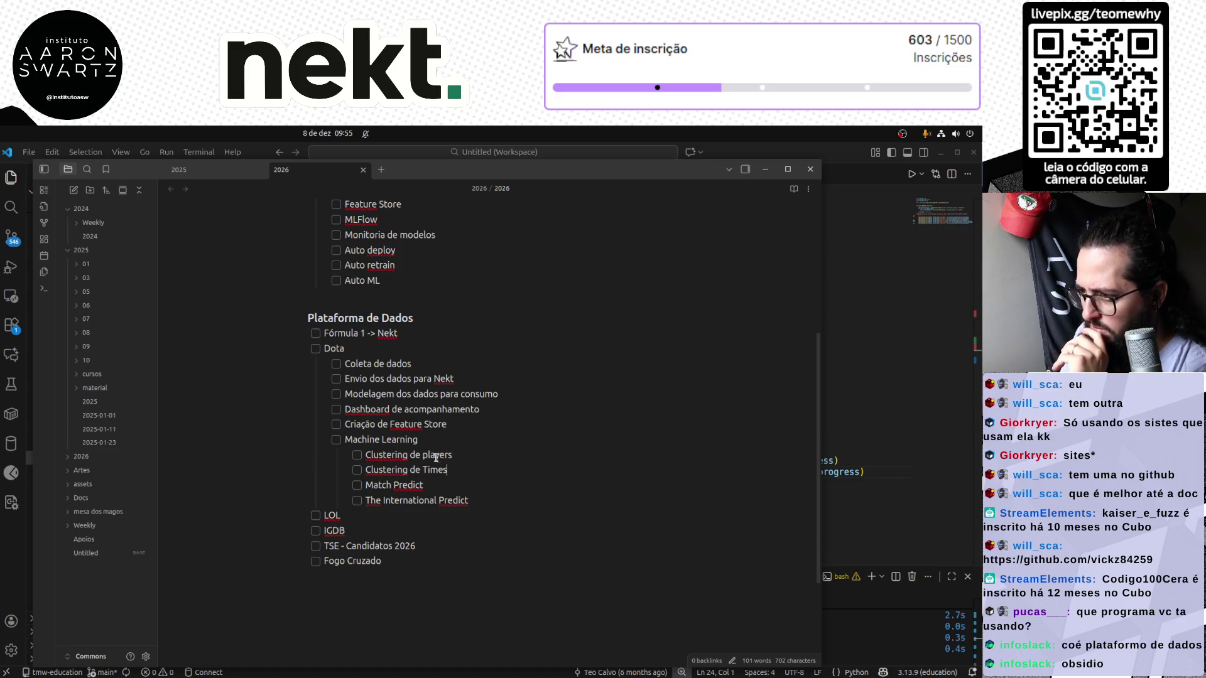
{"action": "key", "text": "BackSpace"}
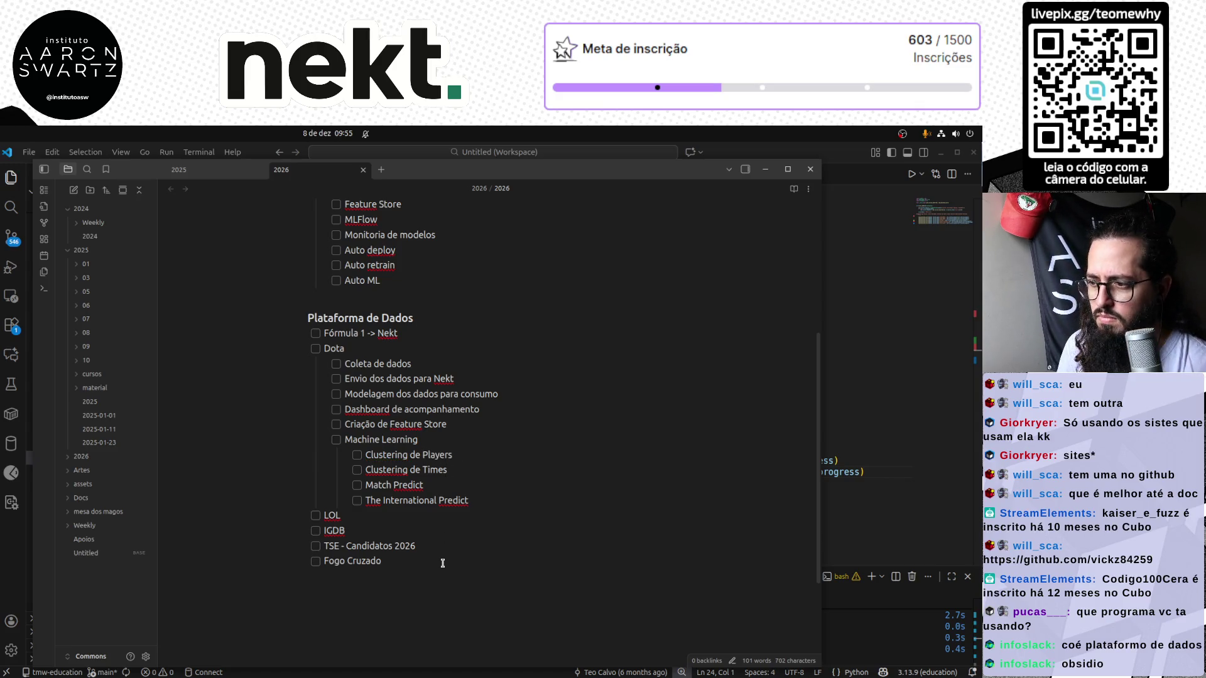
{"action": "scroll", "coordinate": [462, 519], "scroll_direction": "up", "scroll_amount": 5}
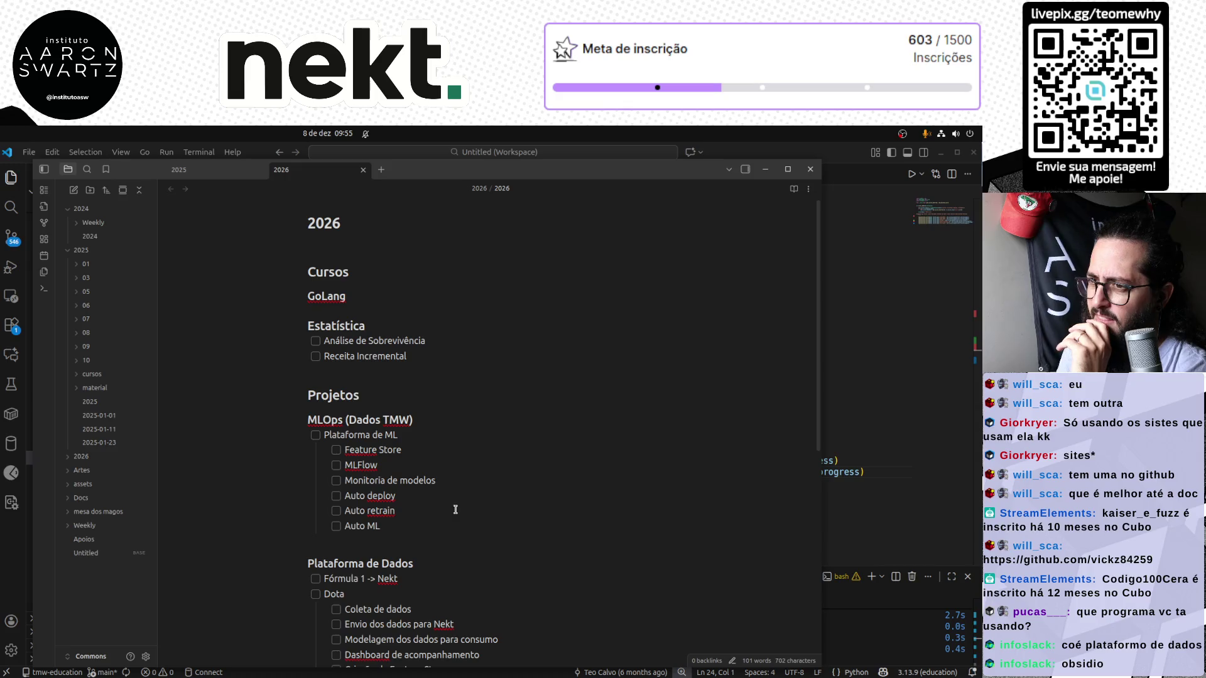
{"action": "left_click", "coordinate": [201, 170]}
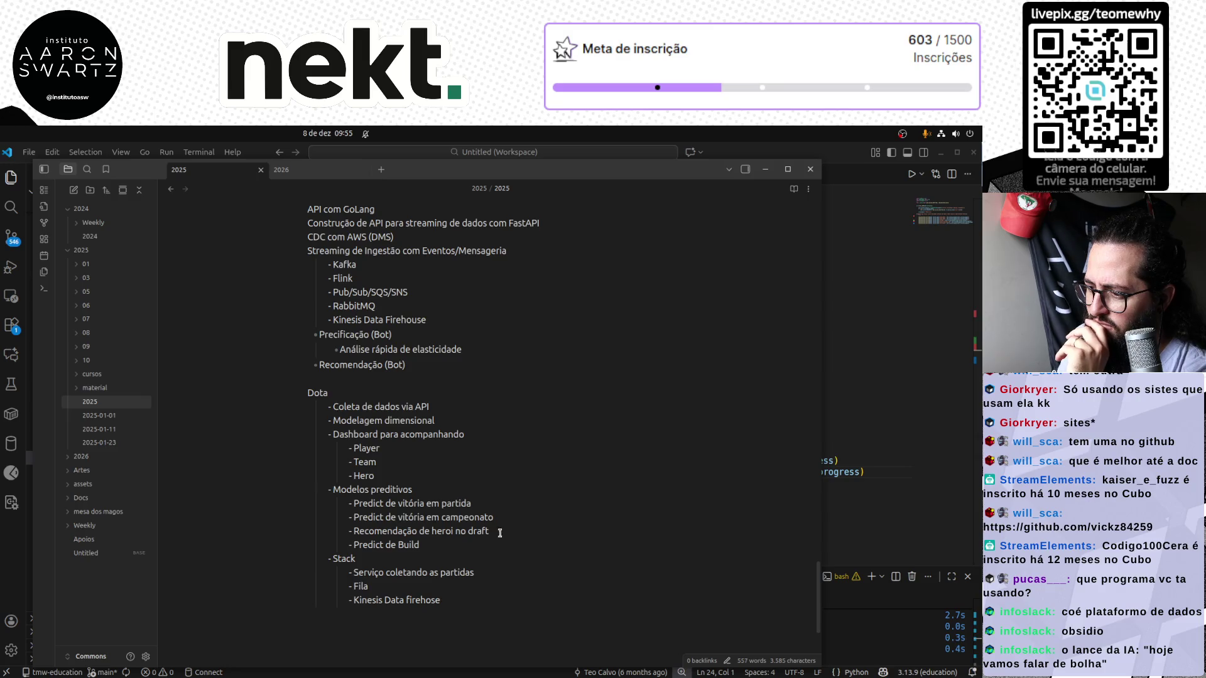
Review the 2025 Dota plan's Predict and Recomendação lines, then bring Chrome forward
{"action": "left_click_drag", "start_coordinate": [355, 572], "coordinate": [439, 574]}
{"action": "left_click", "coordinate": [440, 575]}
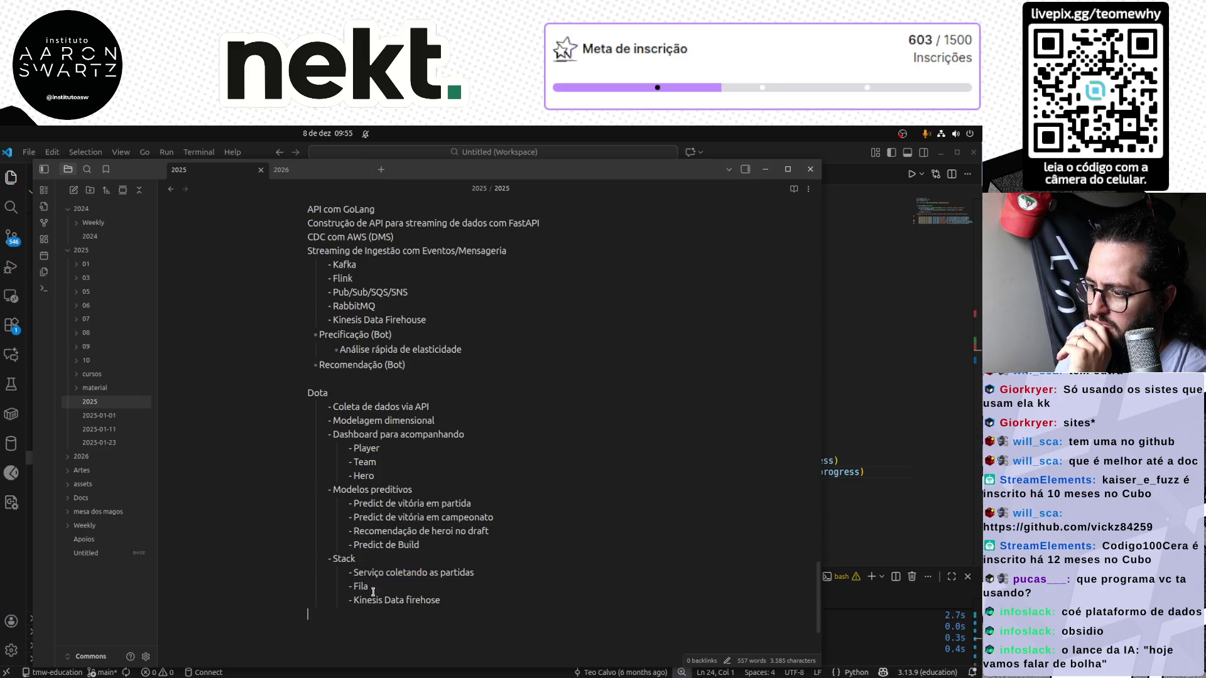
{"action": "left_click_drag", "start_coordinate": [353, 504], "coordinate": [459, 534]}
{"action": "left_click", "coordinate": [458, 533]}
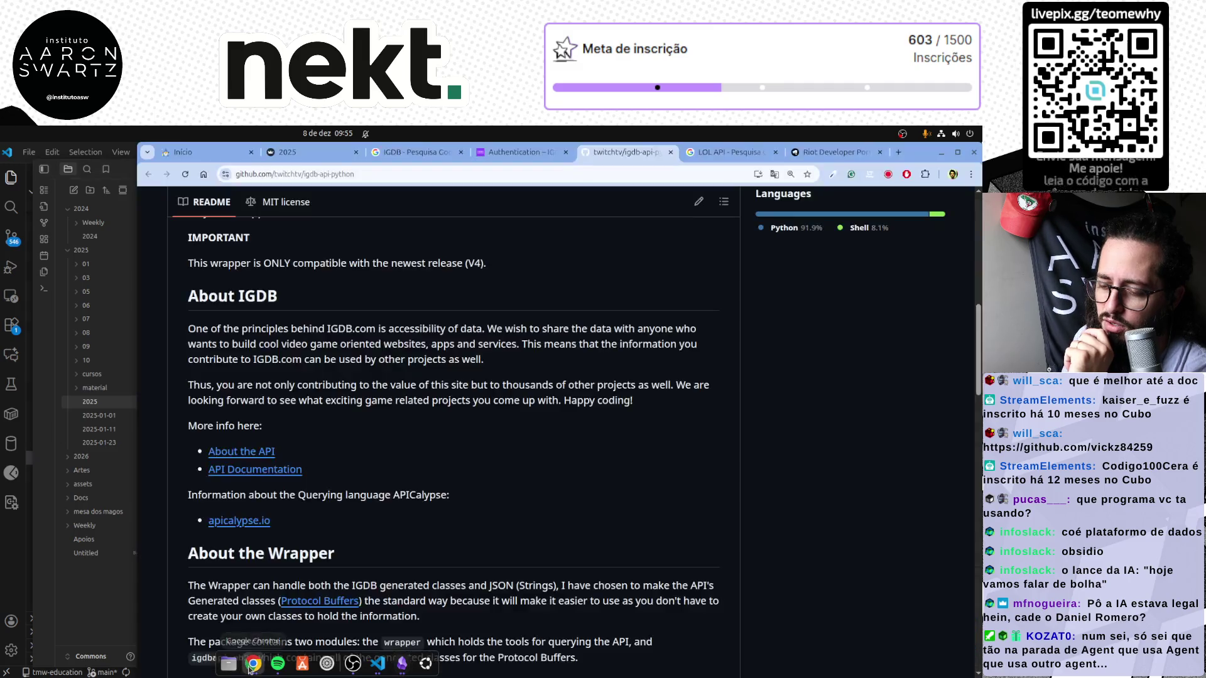
{"action": "left_click", "coordinate": [253, 663]}
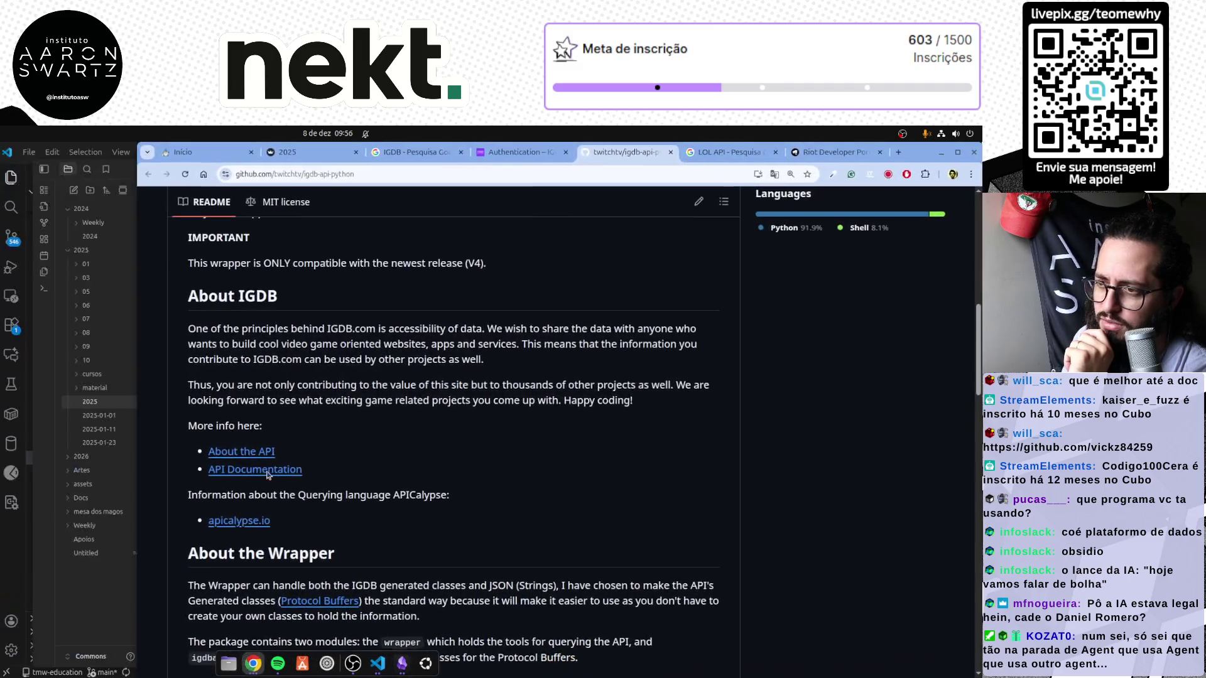
Search Google for 'minio' in a new tab, trimming the misspelled word from the query
{"action": "left_click", "coordinate": [898, 153]}
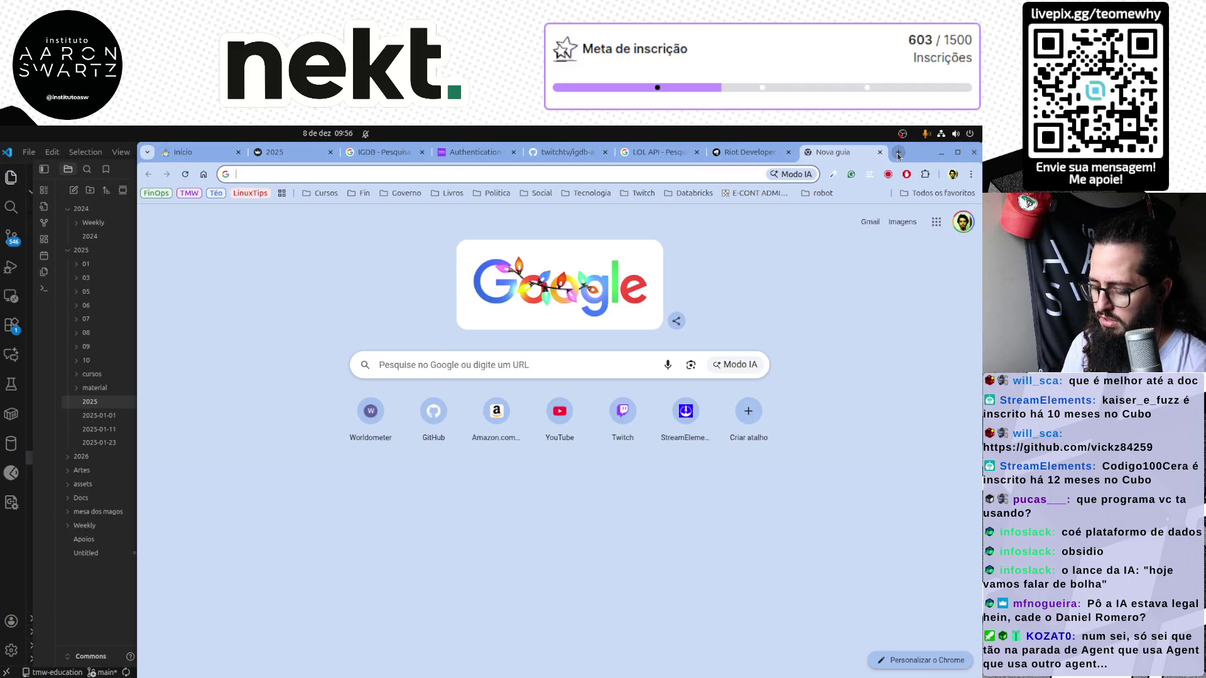
{"action": "type", "text": "minio decre"}
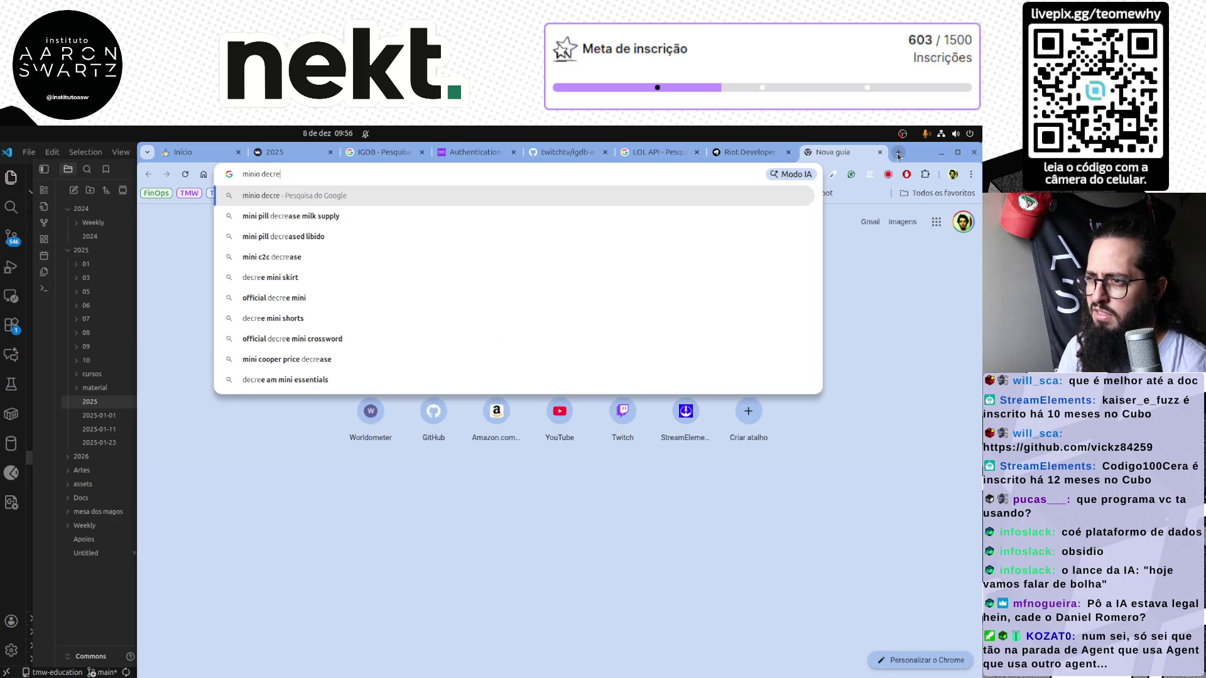
{"action": "type", "text": "pted"}
{"action": "key", "text": "Return"}
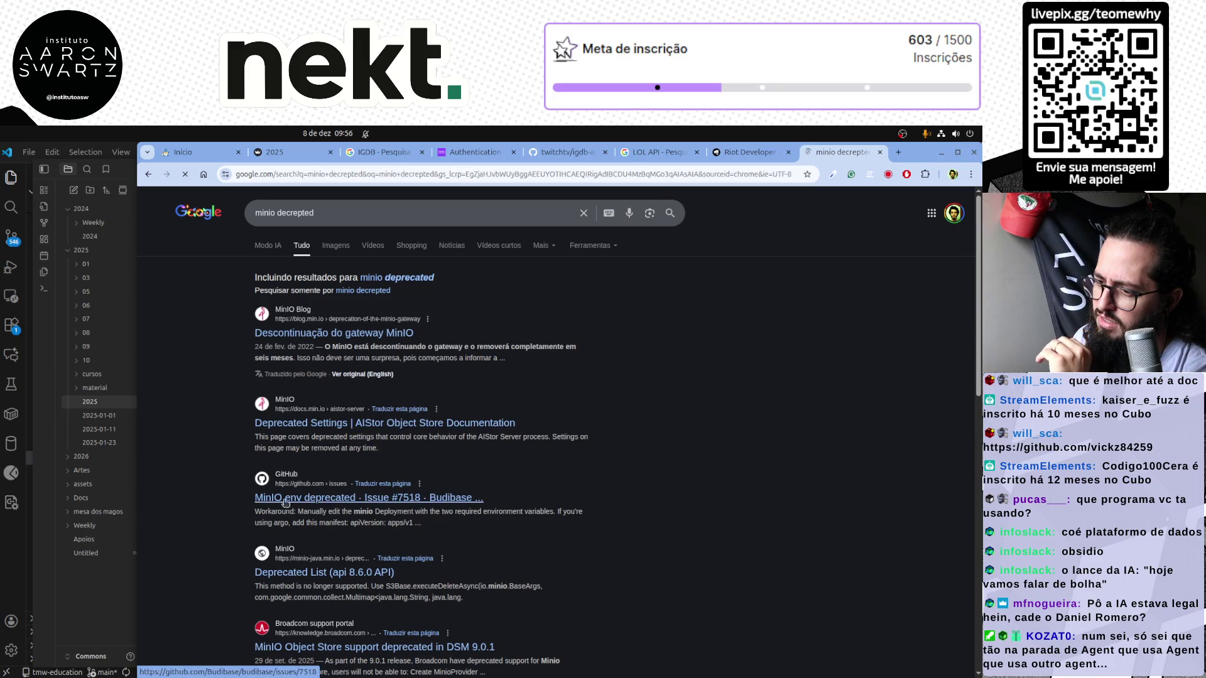
{"action": "scroll", "coordinate": [172, 542], "scroll_direction": "down", "scroll_amount": 1}
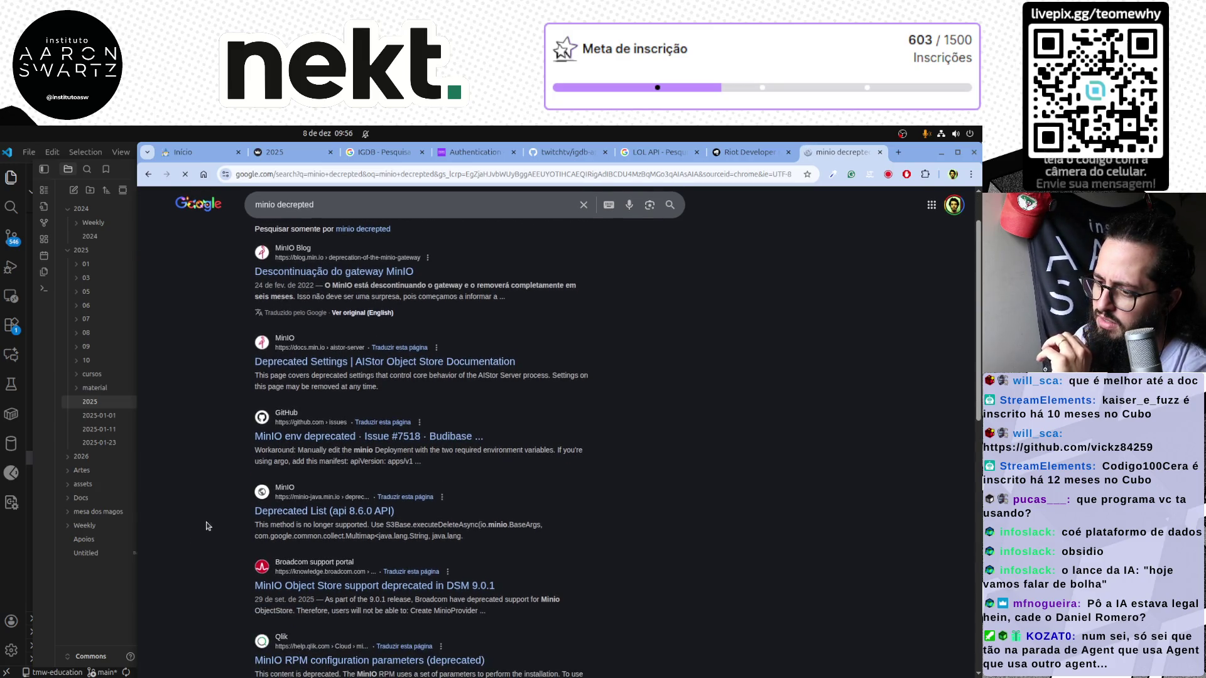
{"action": "scroll", "coordinate": [226, 470], "scroll_direction": "up", "scroll_amount": 1}
{"action": "double_click", "coordinate": [285, 214]}
{"action": "key", "text": "BackSpace"}
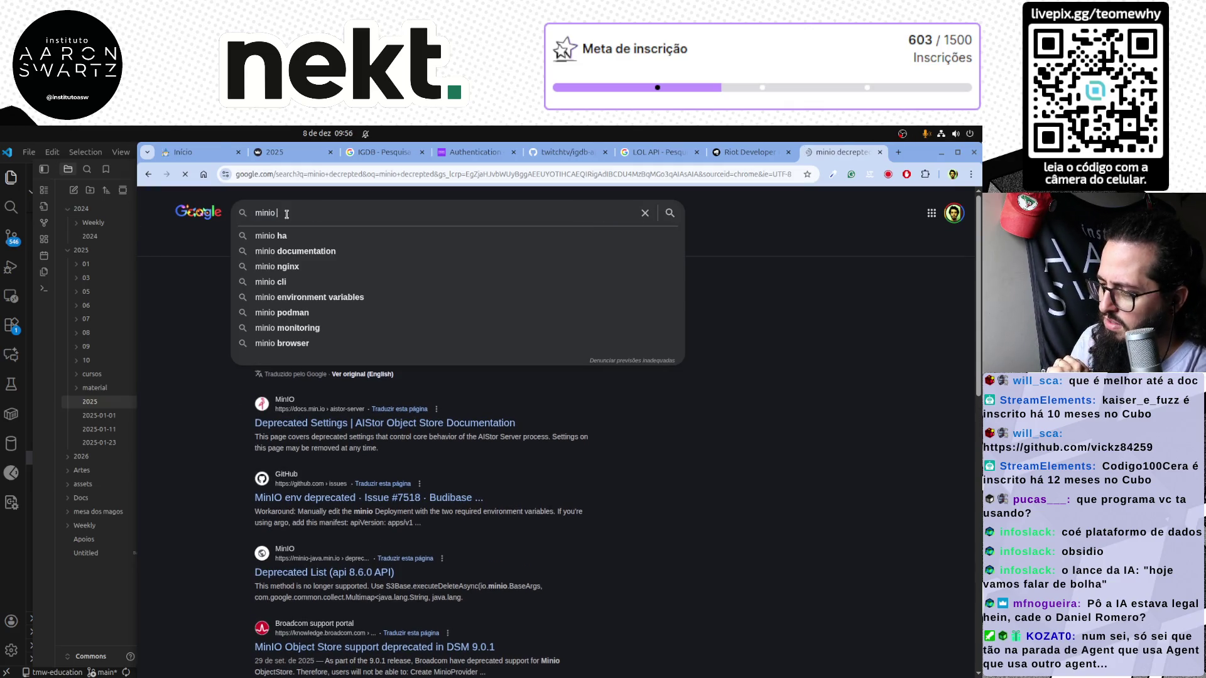
{"action": "key", "text": "Return"}
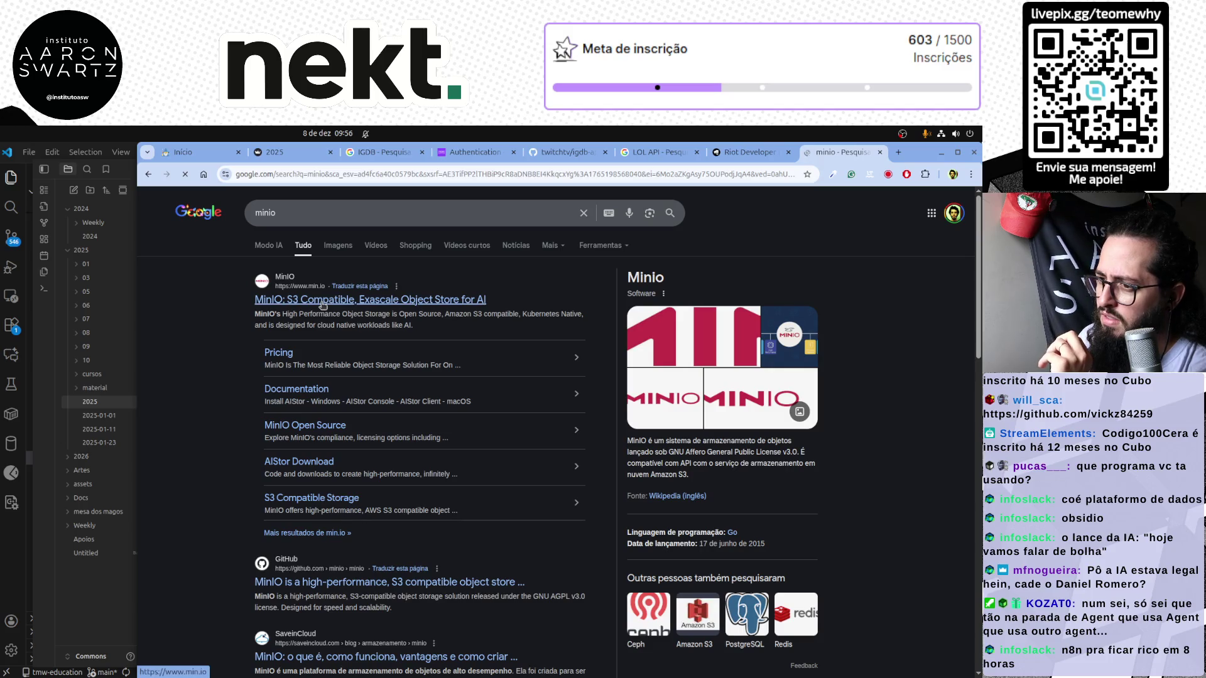
Open the MinIO site and GitHub repo in background tabs, browse min.io, return to the results
{"action": "middle_click", "coordinate": [323, 303]}
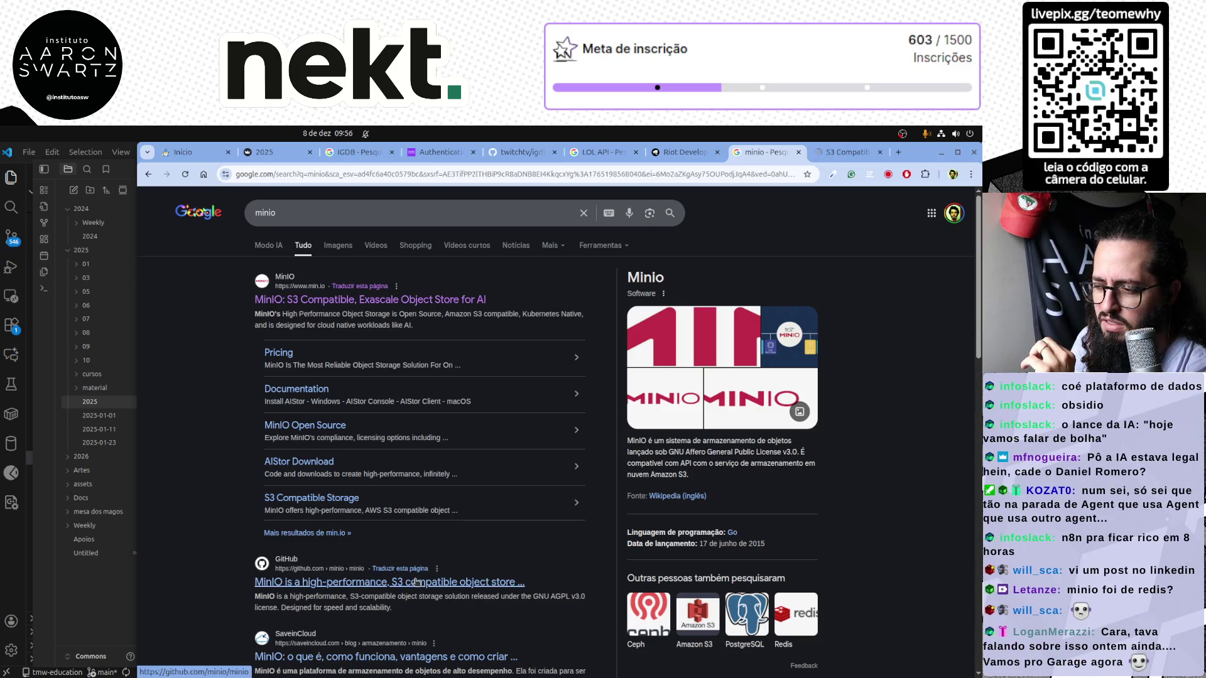
{"action": "middle_click", "coordinate": [408, 583]}
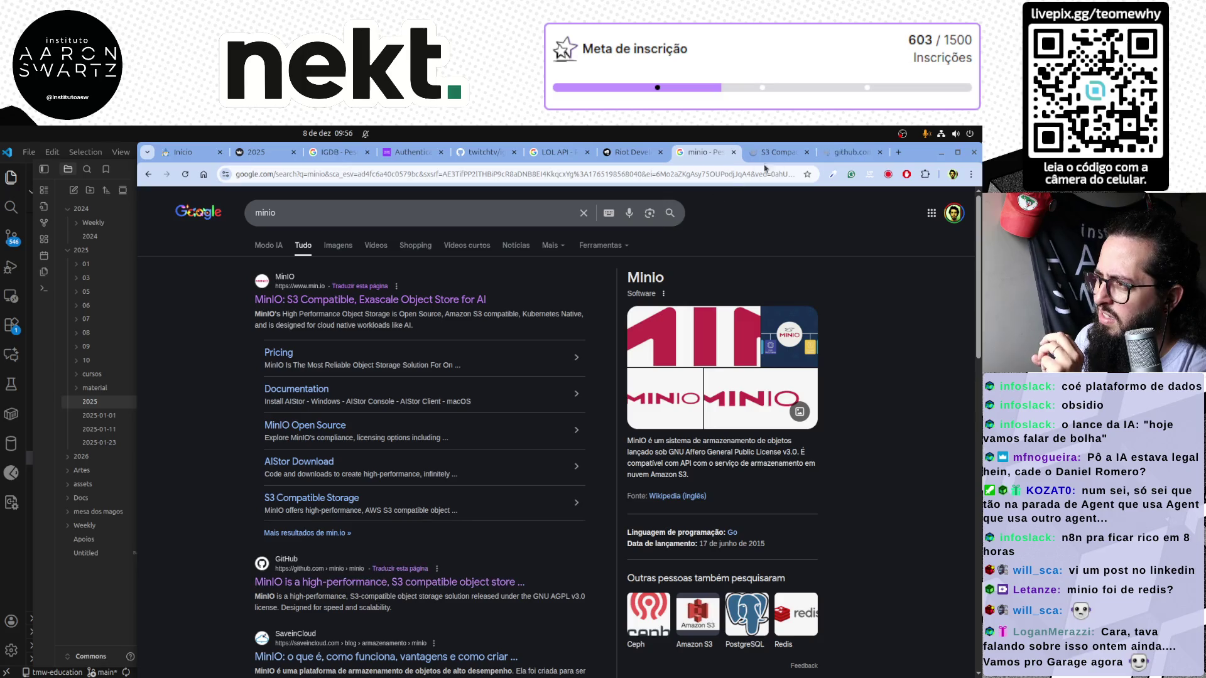
{"action": "left_click", "coordinate": [848, 152]}
{"action": "left_click", "coordinate": [788, 153]}
{"action": "mouse_move", "coordinate": [452, 236]}
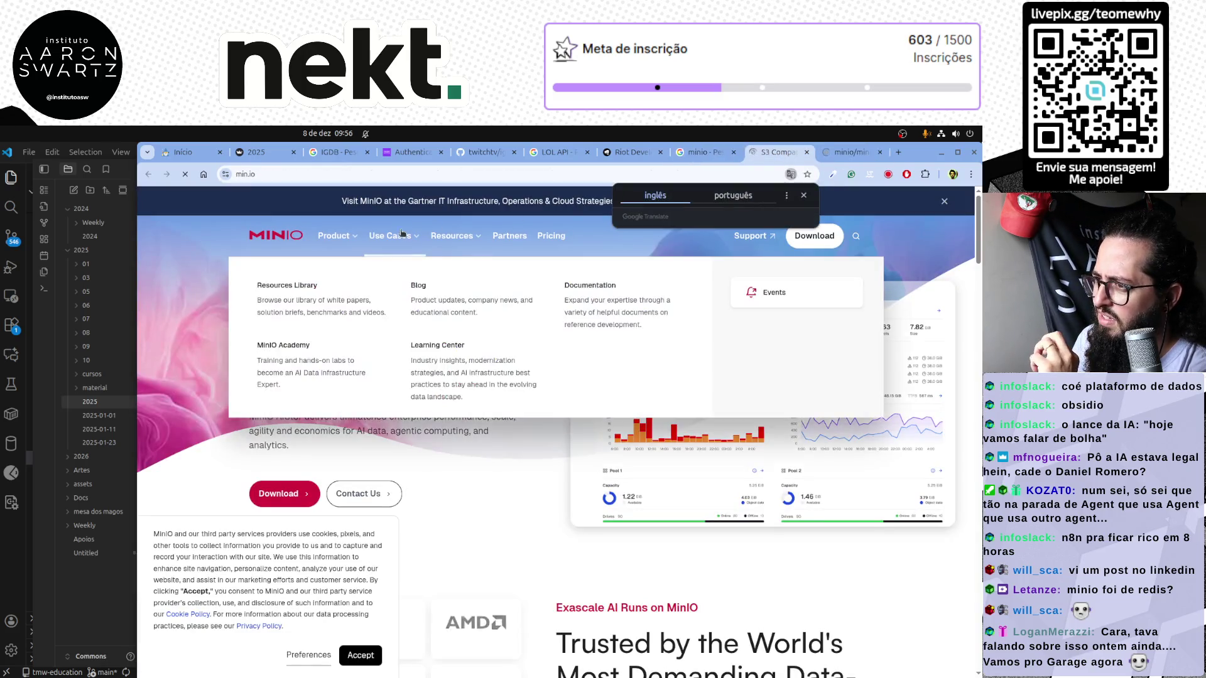
{"action": "scroll", "coordinate": [434, 452], "scroll_direction": "down", "scroll_amount": 3}
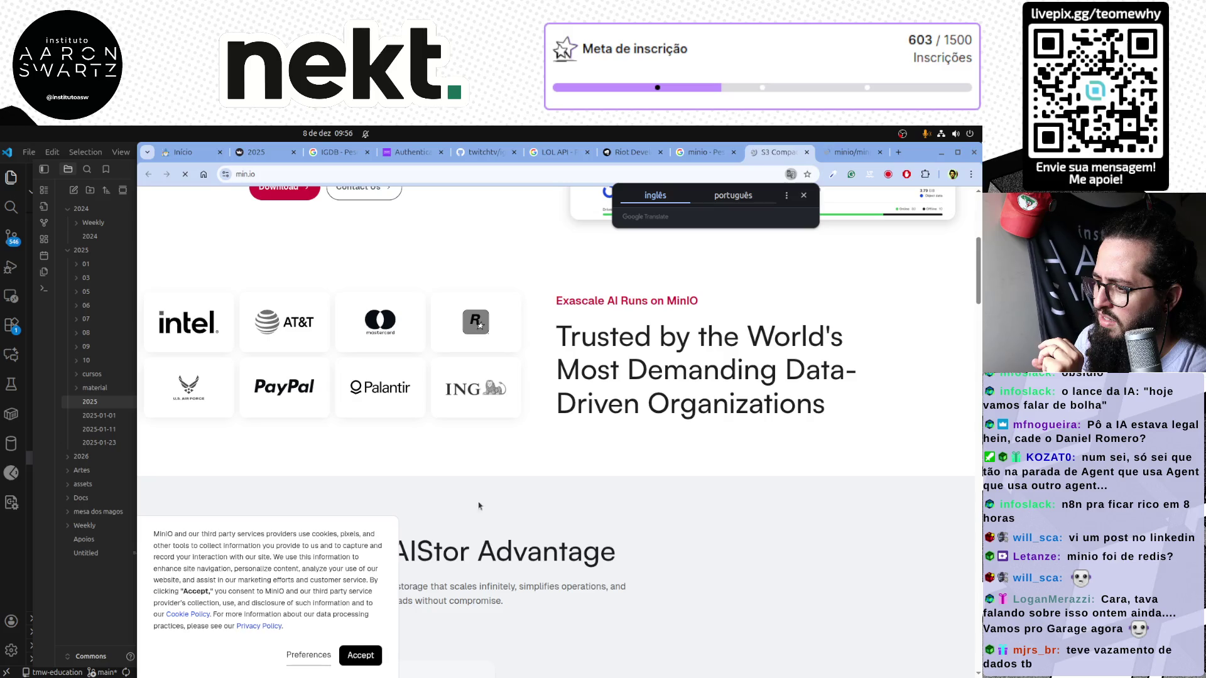
{"action": "left_click", "coordinate": [358, 657]}
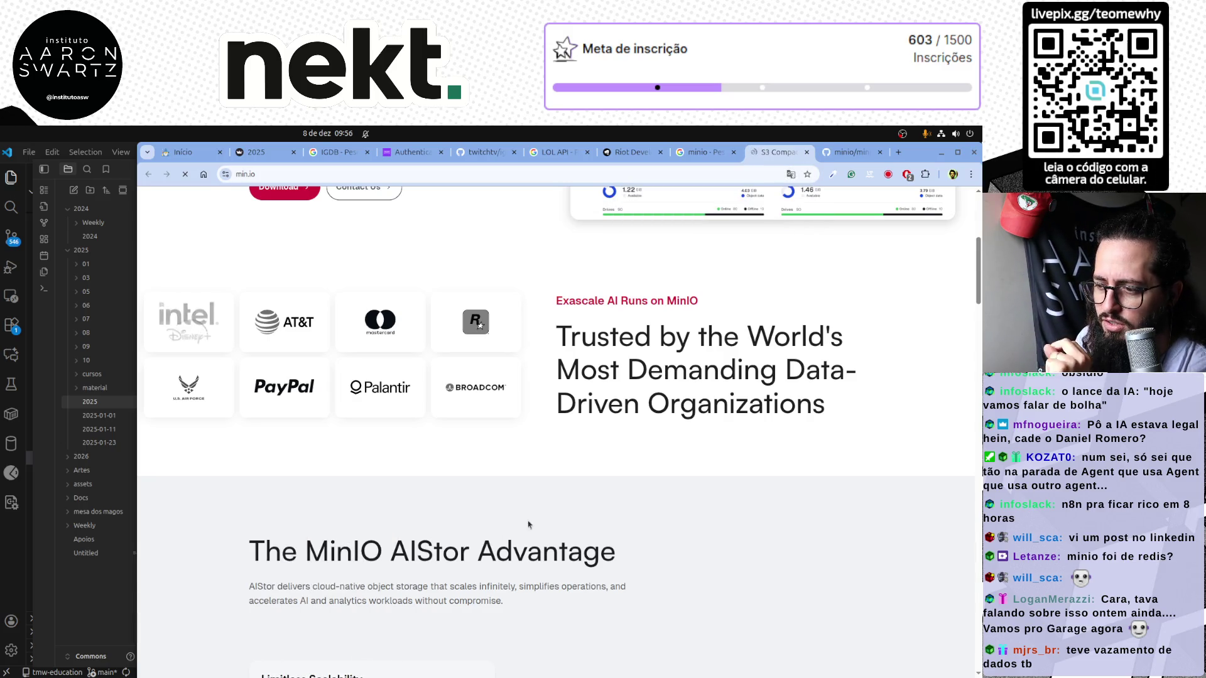
{"action": "scroll", "coordinate": [528, 525], "scroll_direction": "down", "scroll_amount": 3}
{"action": "scroll", "coordinate": [529, 521], "scroll_direction": "down", "scroll_amount": 2}
{"action": "scroll", "coordinate": [540, 518], "scroll_direction": "up", "scroll_amount": 5}
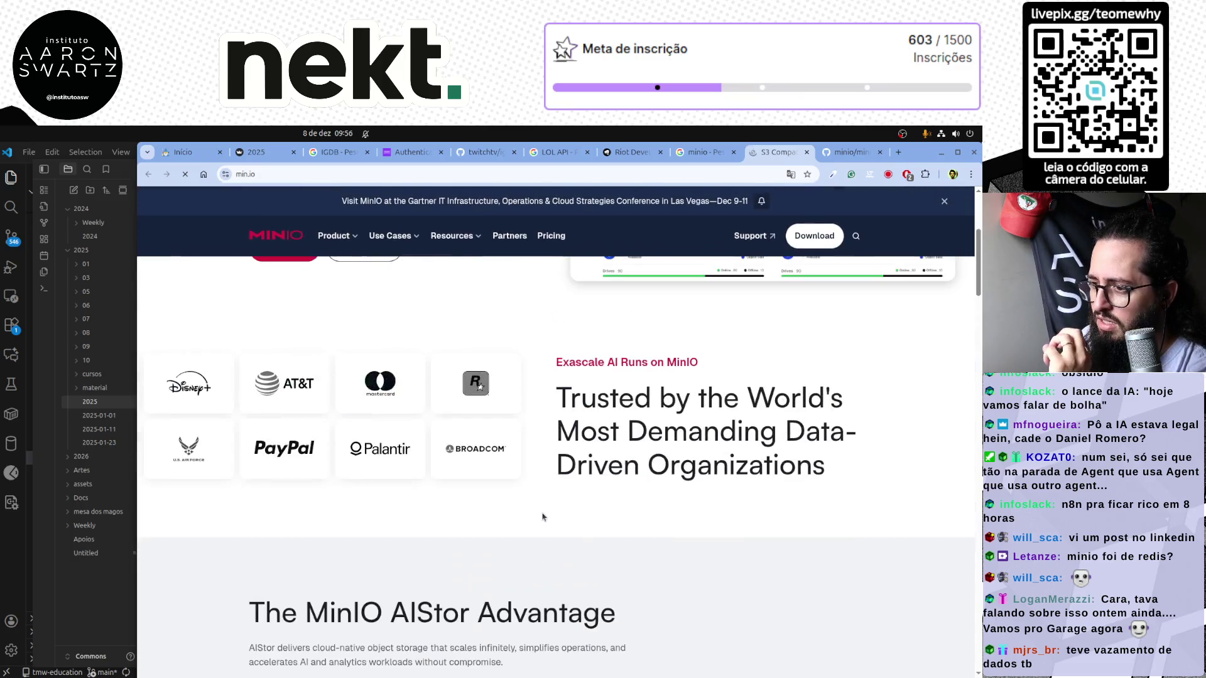
{"action": "scroll", "coordinate": [543, 516], "scroll_direction": "up", "scroll_amount": 3}
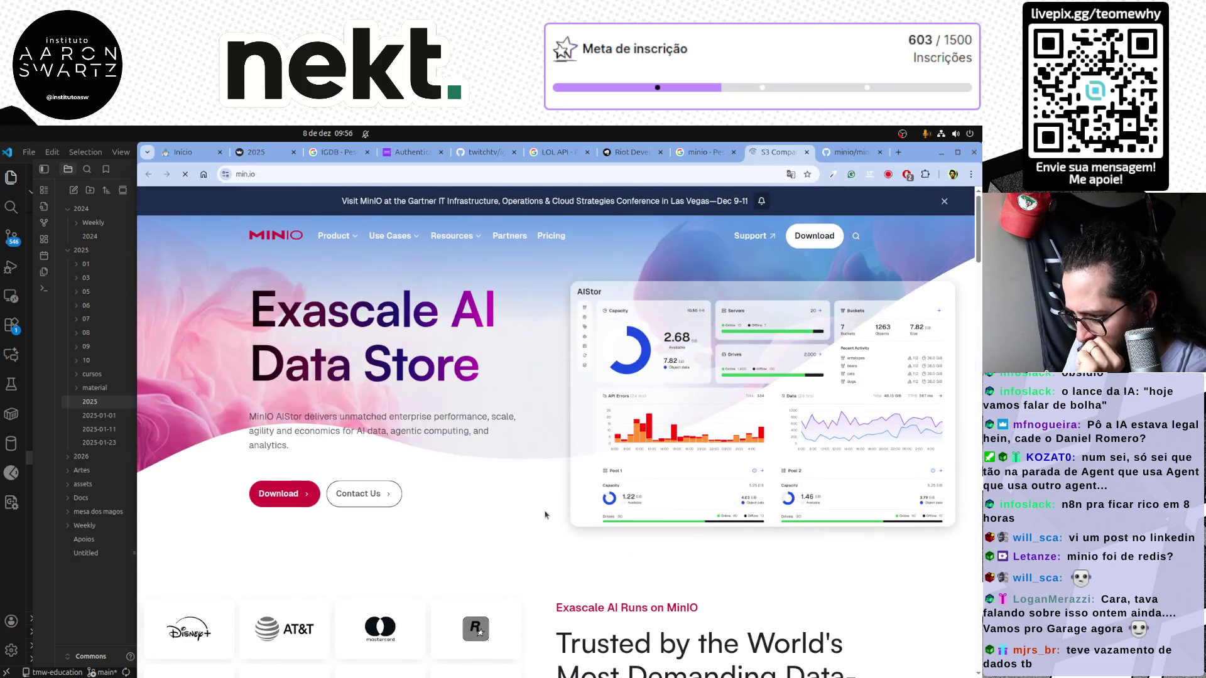
{"action": "scroll", "coordinate": [544, 515], "scroll_direction": "down", "scroll_amount": 2}
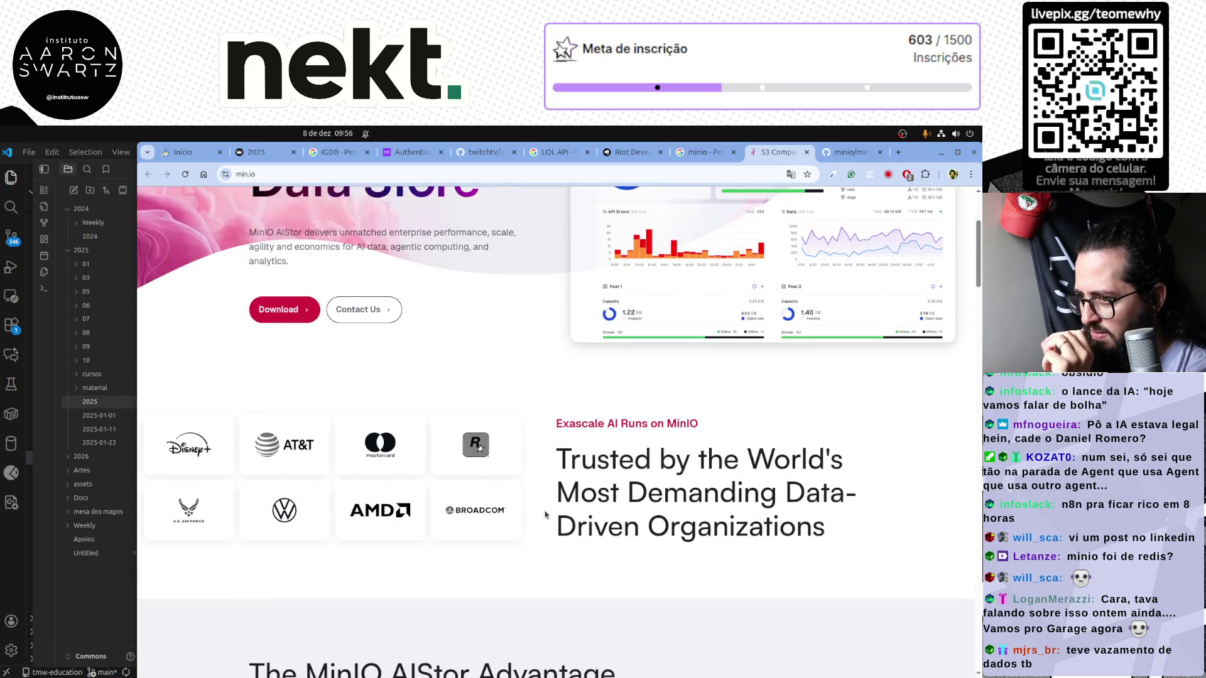
{"action": "scroll", "coordinate": [775, 444], "scroll_direction": "up", "scroll_amount": 2}
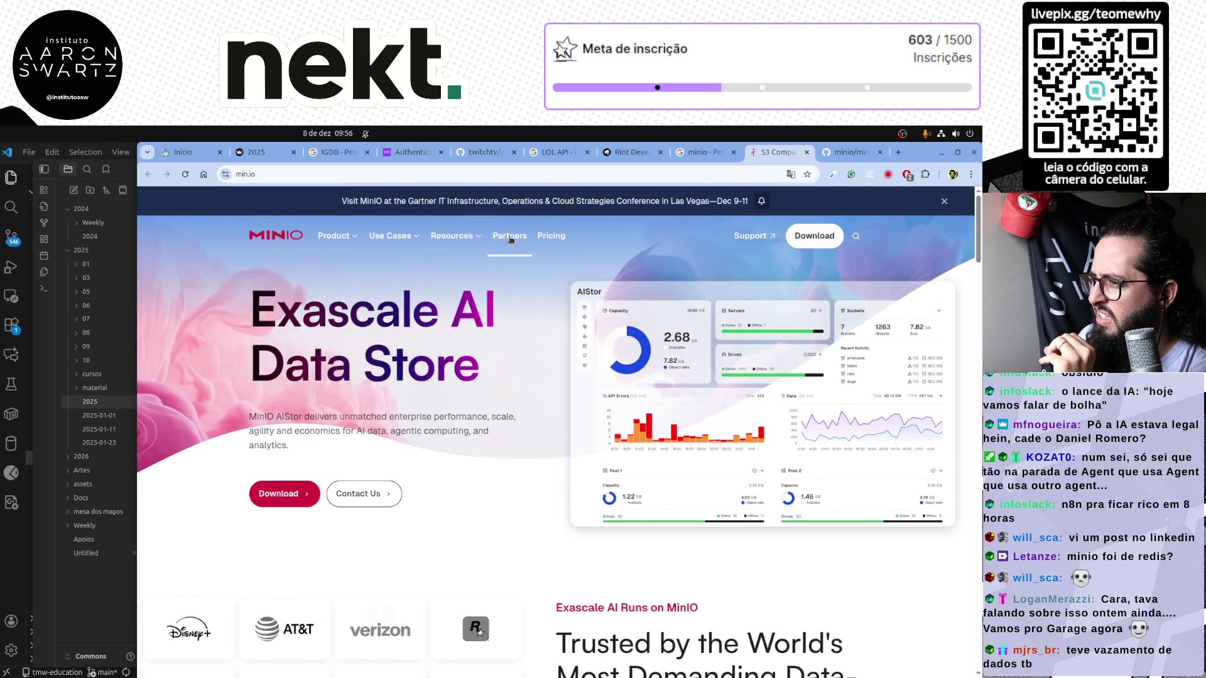
{"action": "mouse_move", "coordinate": [389, 235]}
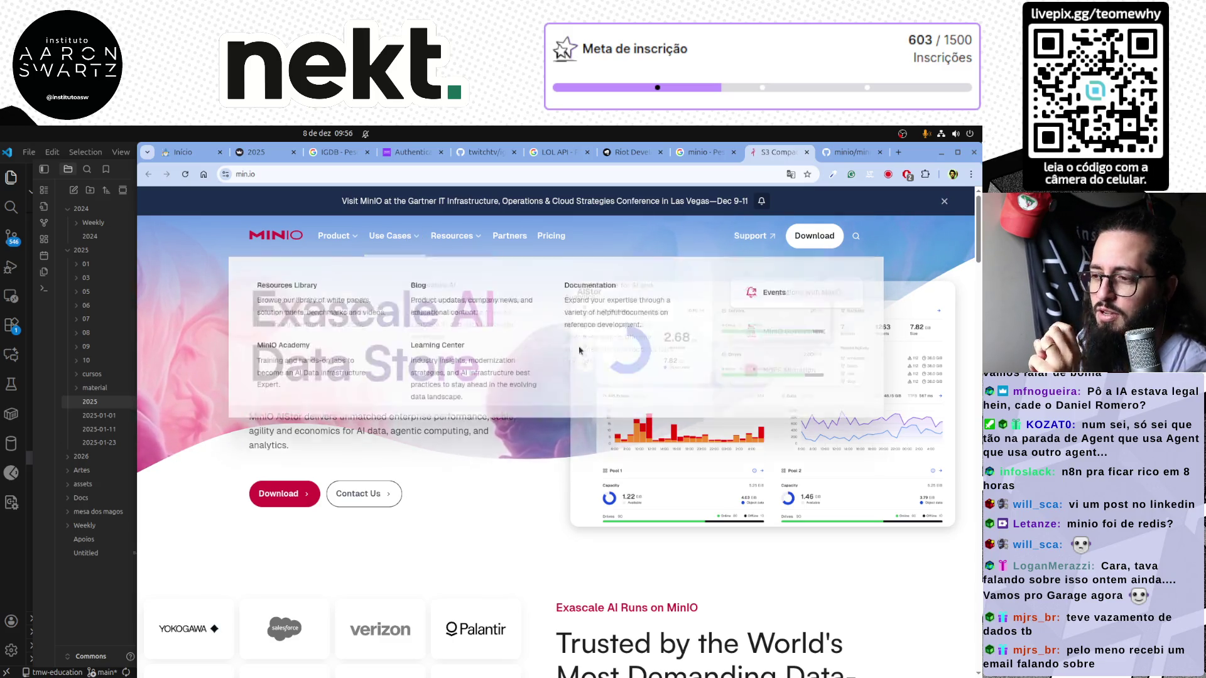
{"action": "scroll", "coordinate": [635, 391], "scroll_direction": "down", "scroll_amount": 5}
{"action": "scroll", "coordinate": [635, 390], "scroll_direction": "down", "scroll_amount": 3}
{"action": "scroll", "coordinate": [635, 391], "scroll_direction": "down", "scroll_amount": 4}
{"action": "scroll", "coordinate": [636, 390], "scroll_direction": "up", "scroll_amount": 2}
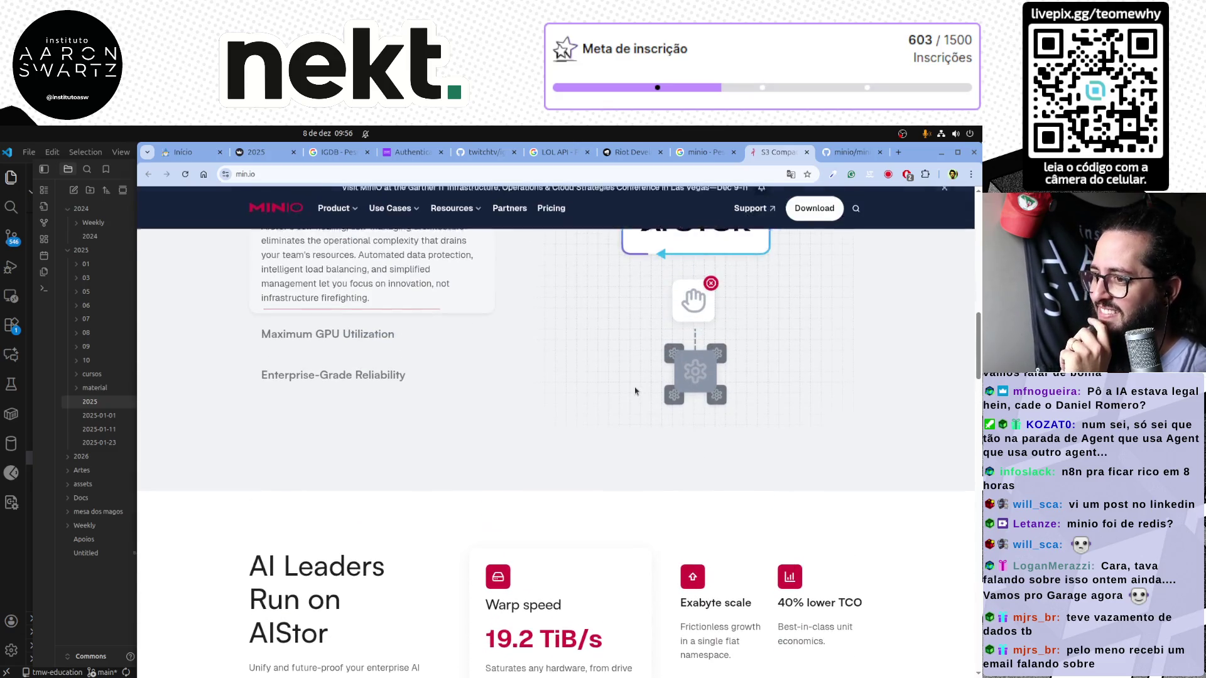
{"action": "left_click", "coordinate": [345, 341]}
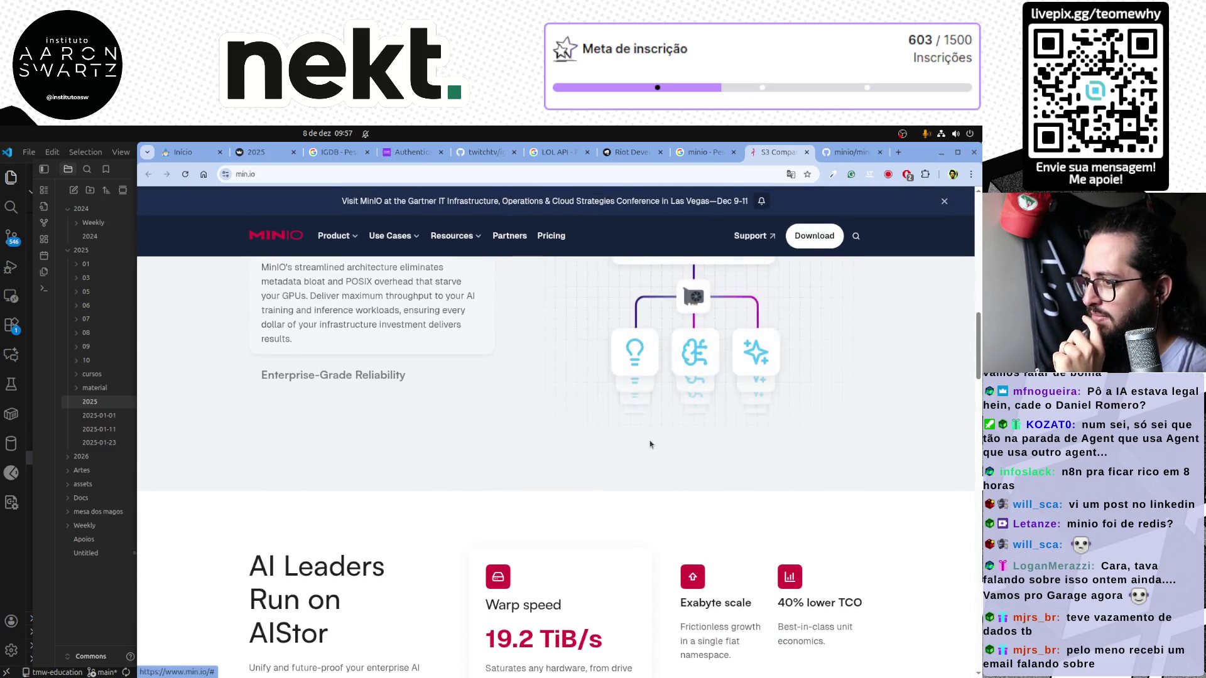
{"action": "scroll", "coordinate": [529, 489], "scroll_direction": "up", "scroll_amount": 3}
{"action": "scroll", "coordinate": [530, 489], "scroll_direction": "up", "scroll_amount": 1}
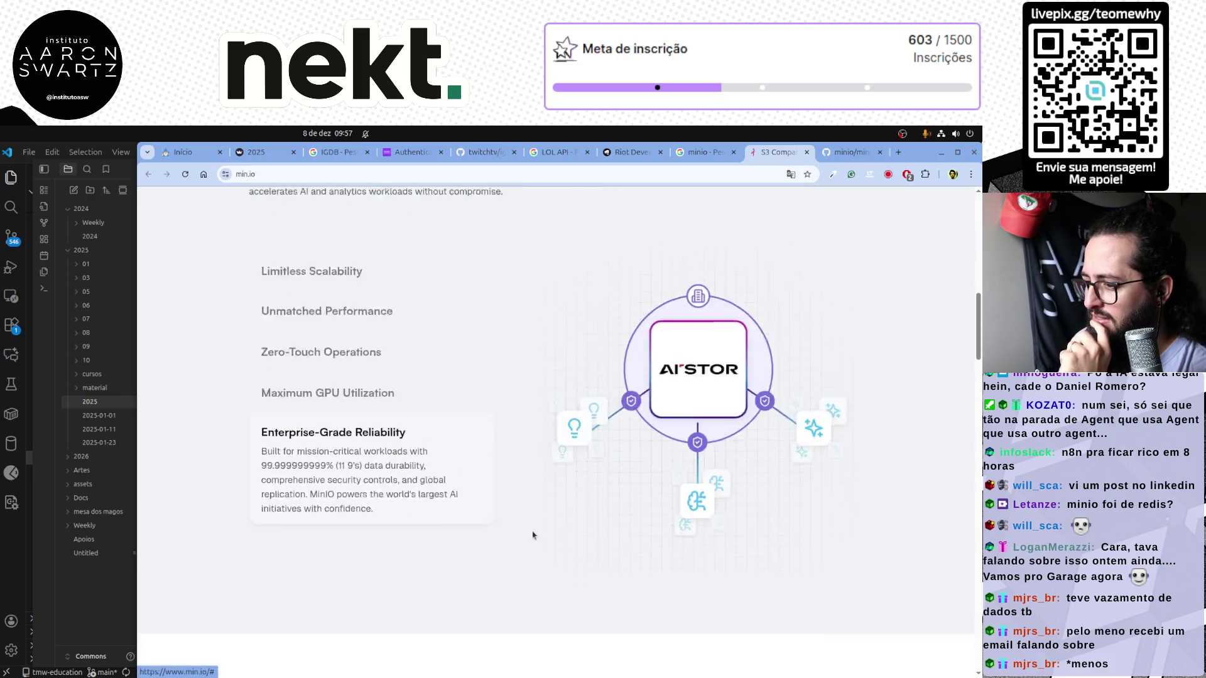
{"action": "scroll", "coordinate": [579, 524], "scroll_direction": "up", "scroll_amount": 2}
{"action": "left_click", "coordinate": [702, 152]}
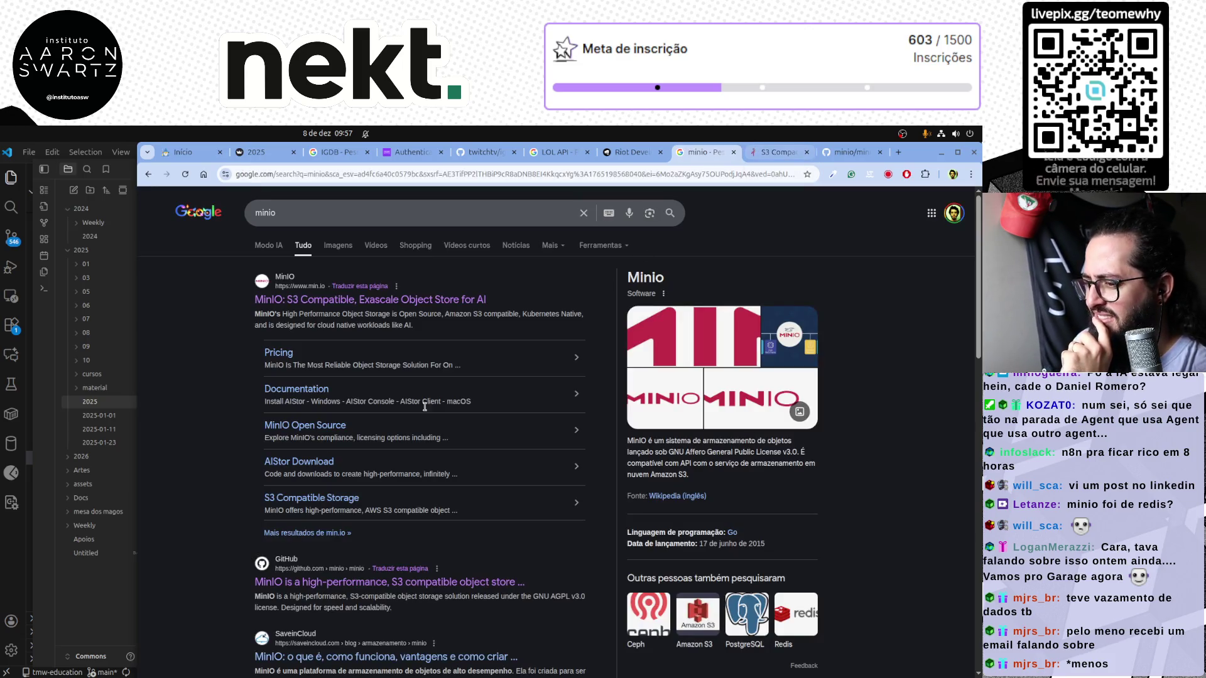
{"action": "scroll", "coordinate": [241, 497], "scroll_direction": "down", "scroll_amount": 2}
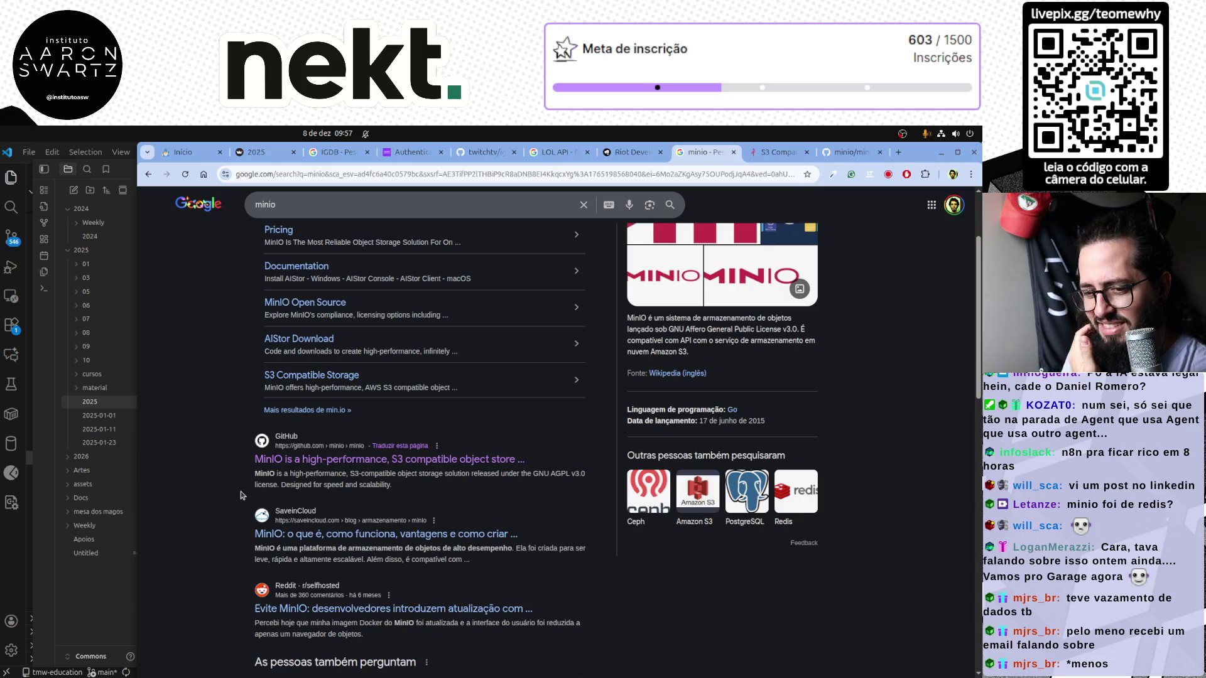
{"action": "scroll", "coordinate": [240, 496], "scroll_direction": "down", "scroll_amount": 2}
Expand the 'Para que serve o Minio?' answer, then switch to the 2025 materials page
{"action": "left_click", "coordinate": [317, 564]}
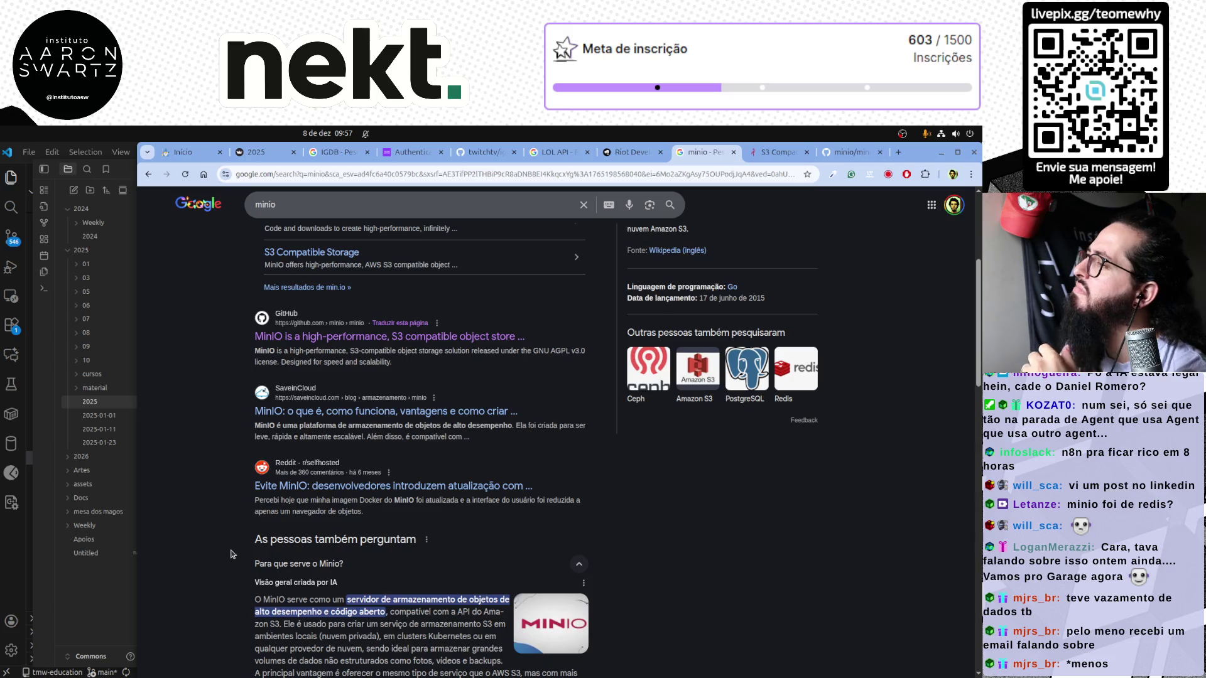
{"action": "left_click", "coordinate": [255, 154]}
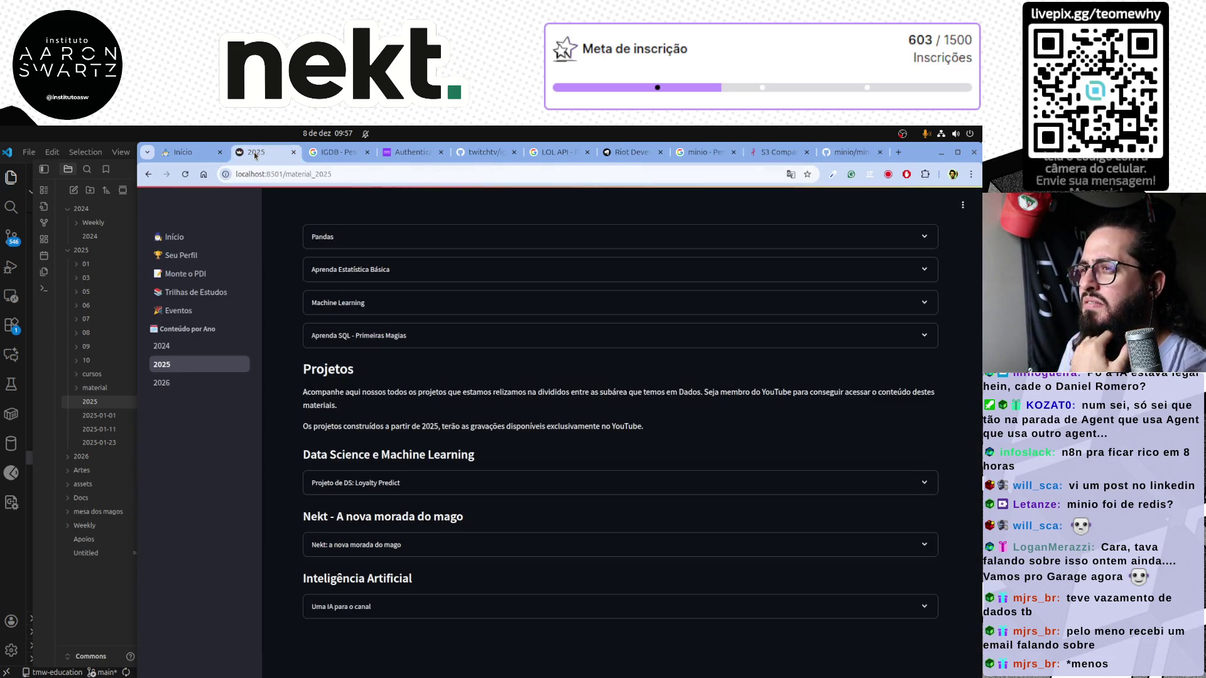
Revisit the IGDB Authentication docs tab, then bring the Obsidian notes window forward
{"action": "key", "text": "ctrl+Tab"}
{"action": "key", "text": "ctrl+Tab"}
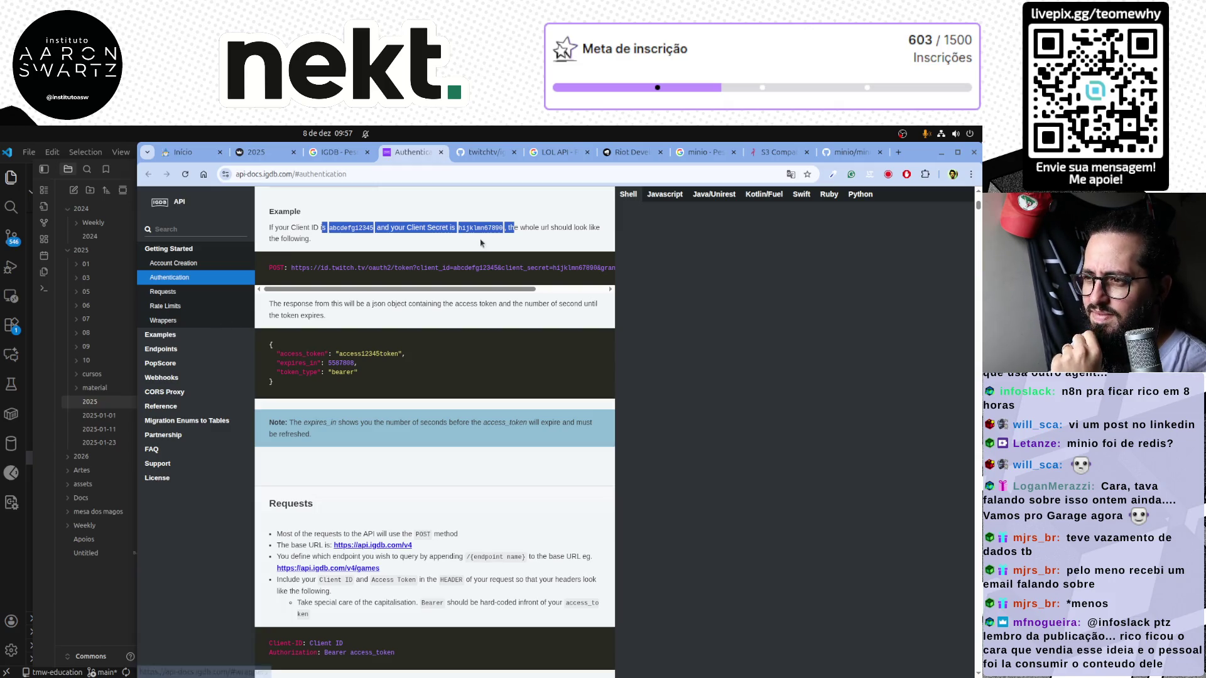
{"action": "scroll", "coordinate": [382, 248], "scroll_direction": "up", "scroll_amount": 3}
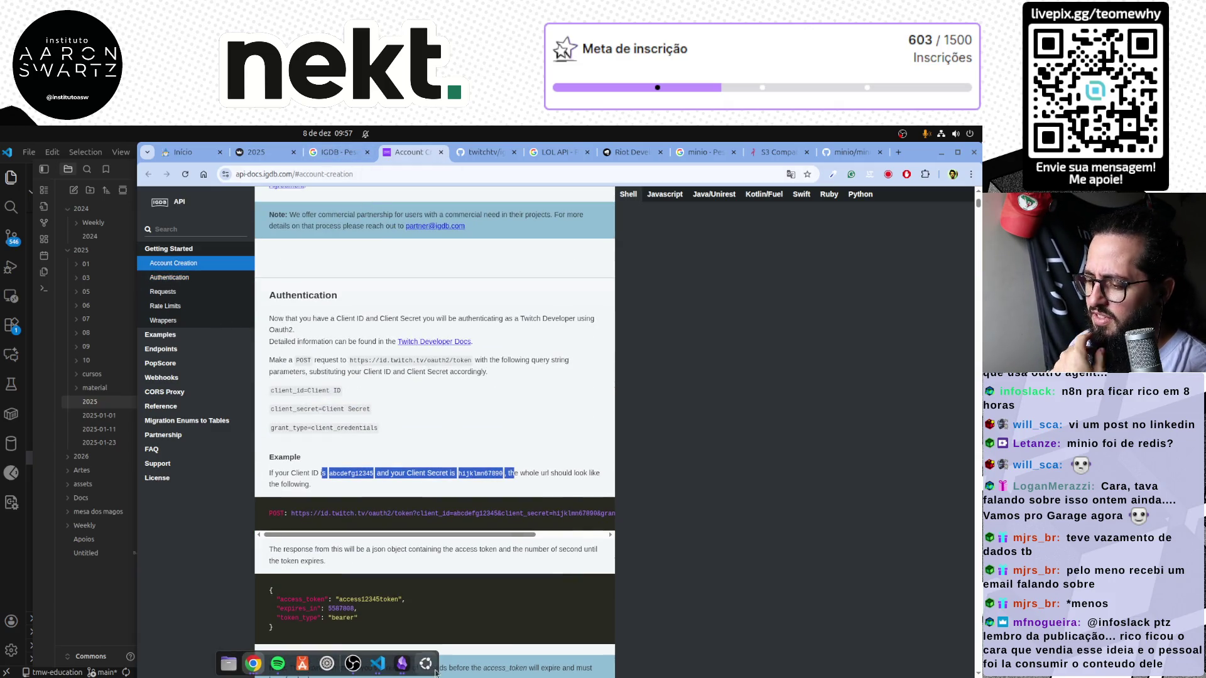
{"action": "left_click", "coordinate": [83, 596]}
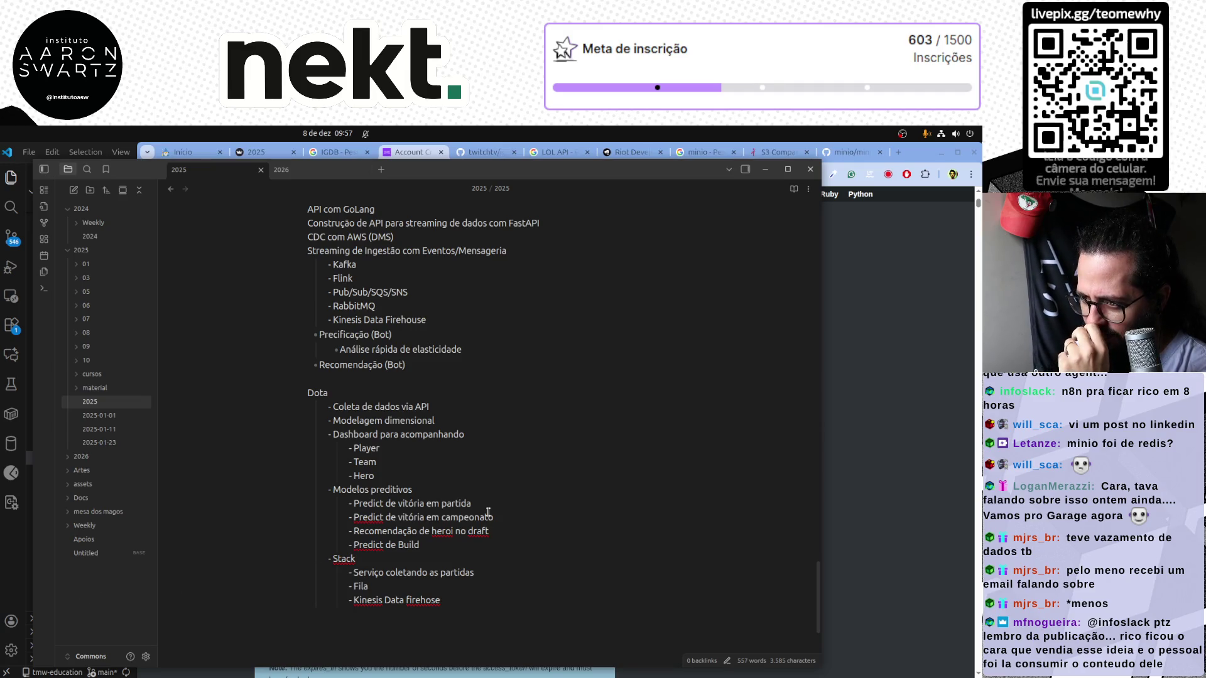
{"action": "scroll", "coordinate": [488, 512], "scroll_direction": "up", "scroll_amount": 3}
Switch to the 2026 note and review its MLOps checklist block
{"action": "left_click", "coordinate": [329, 178]}
{"action": "scroll", "coordinate": [511, 487], "scroll_direction": "down", "scroll_amount": 1}
{"action": "scroll", "coordinate": [510, 486], "scroll_direction": "down", "scroll_amount": 2}
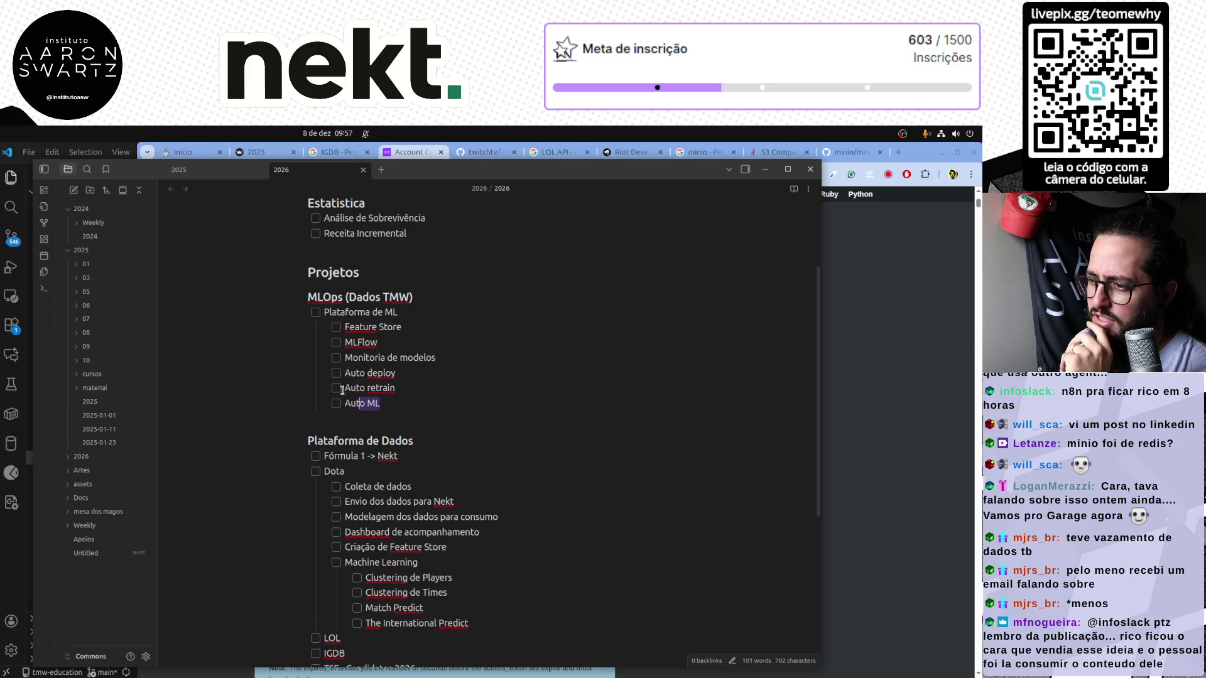
{"action": "left_click_drag", "start_coordinate": [382, 403], "coordinate": [308, 297]}
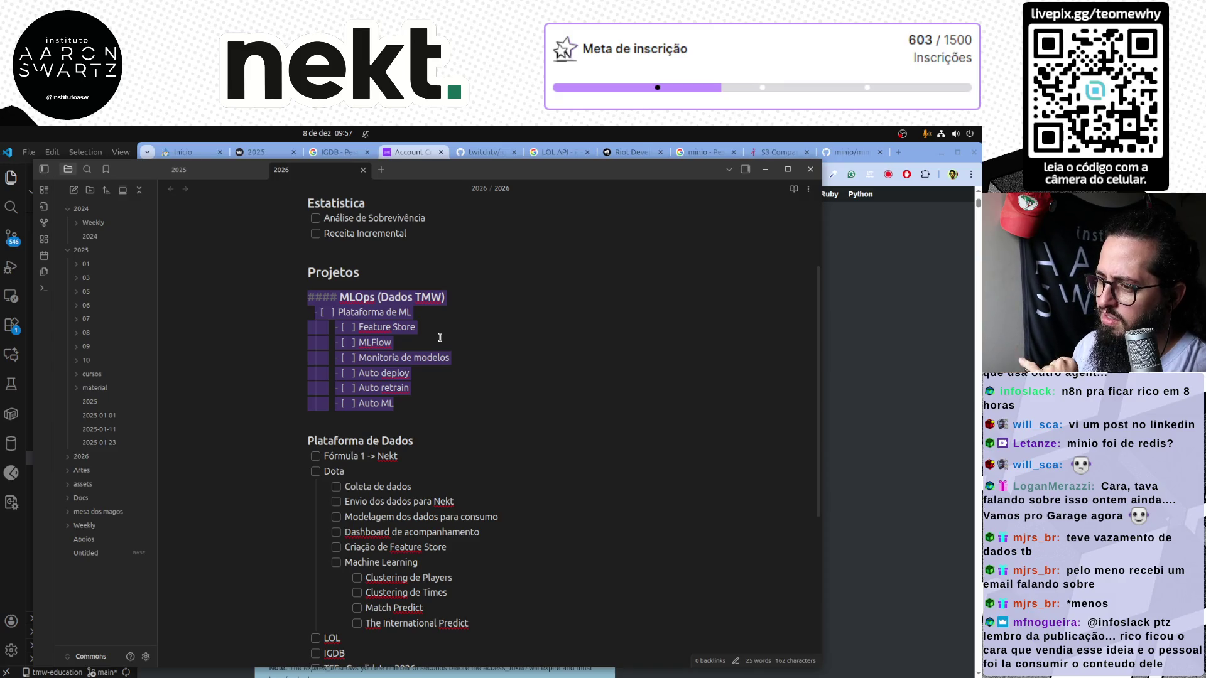
{"action": "key", "text": "ctrl+e"}
{"action": "double_click", "coordinate": [361, 358]}
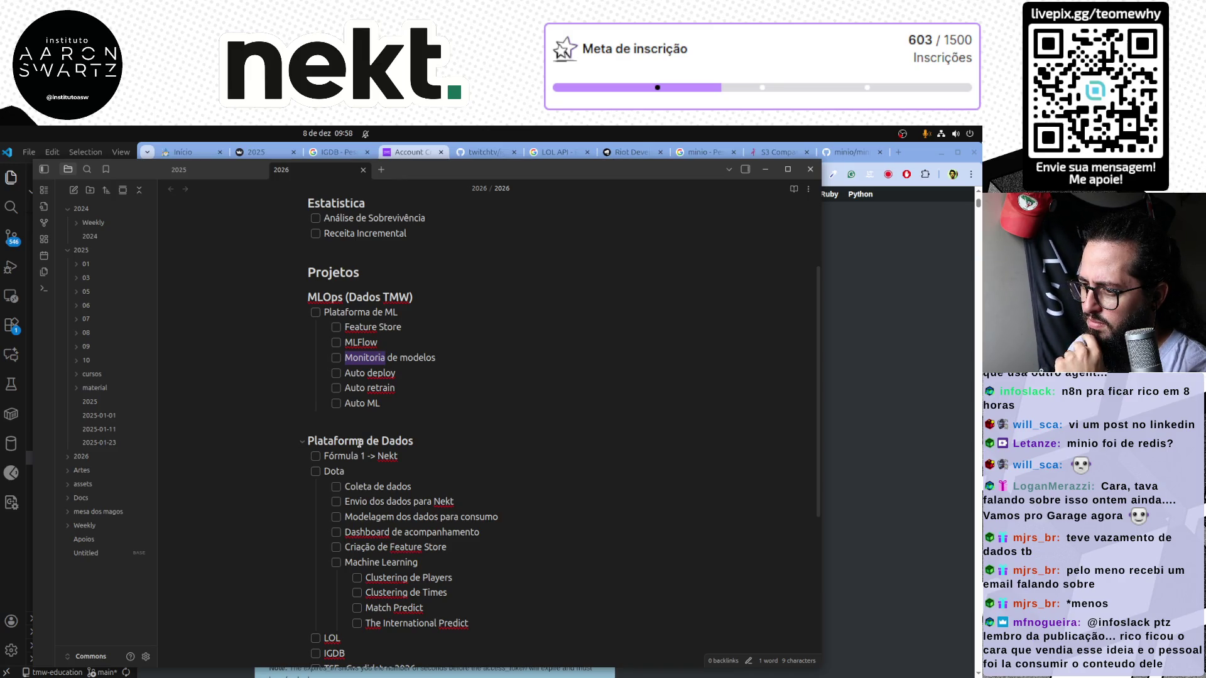
{"action": "scroll", "coordinate": [359, 547], "scroll_direction": "down", "scroll_amount": 3}
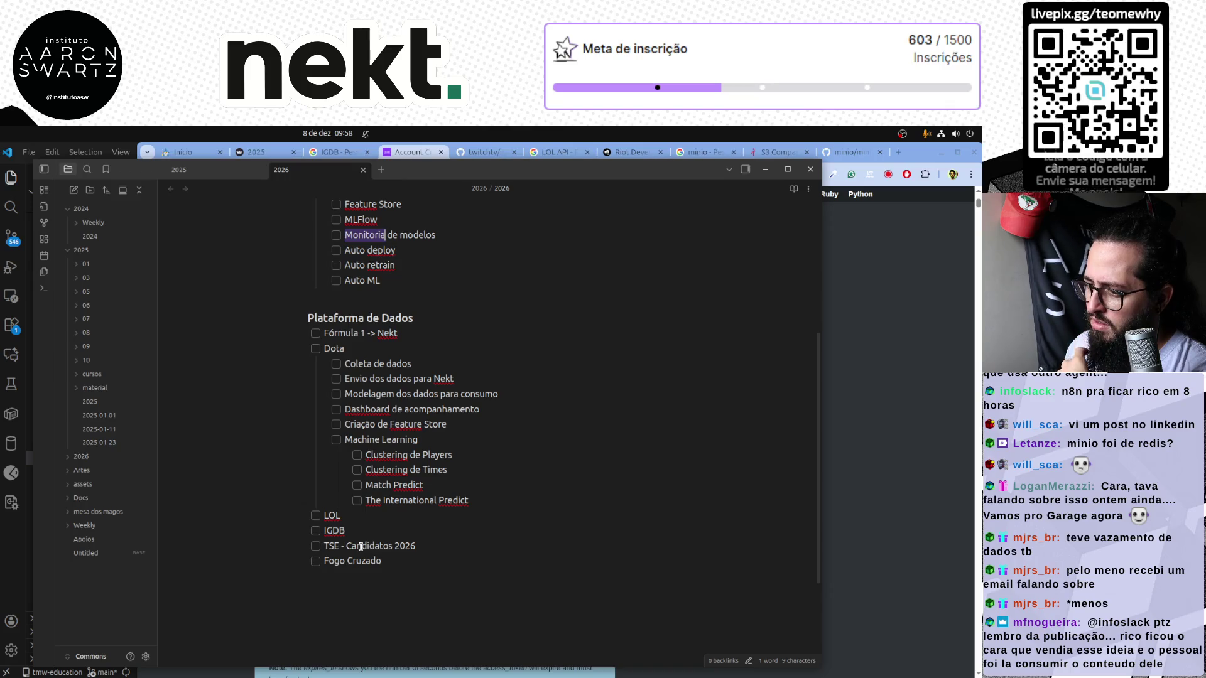
{"action": "scroll", "coordinate": [412, 552], "scroll_direction": "up", "scroll_amount": 5}
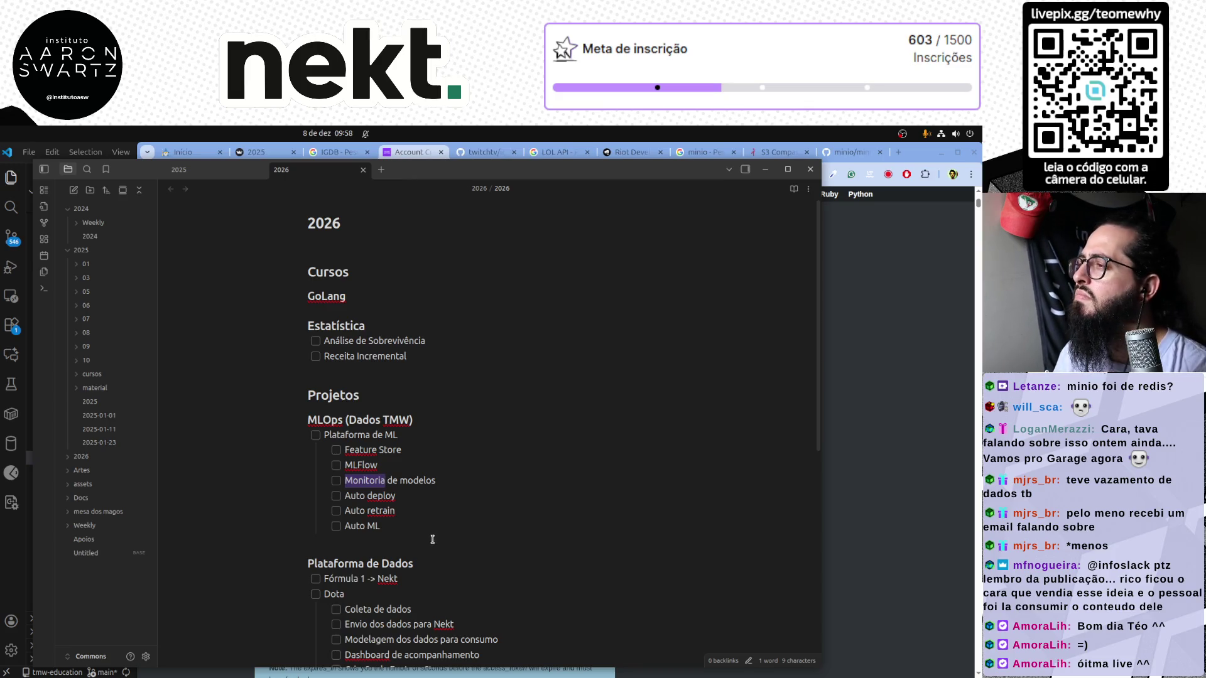
Page the GNOME calendar to February 2026 and check the events for days 2 through 6
{"action": "left_click", "coordinate": [327, 133]}
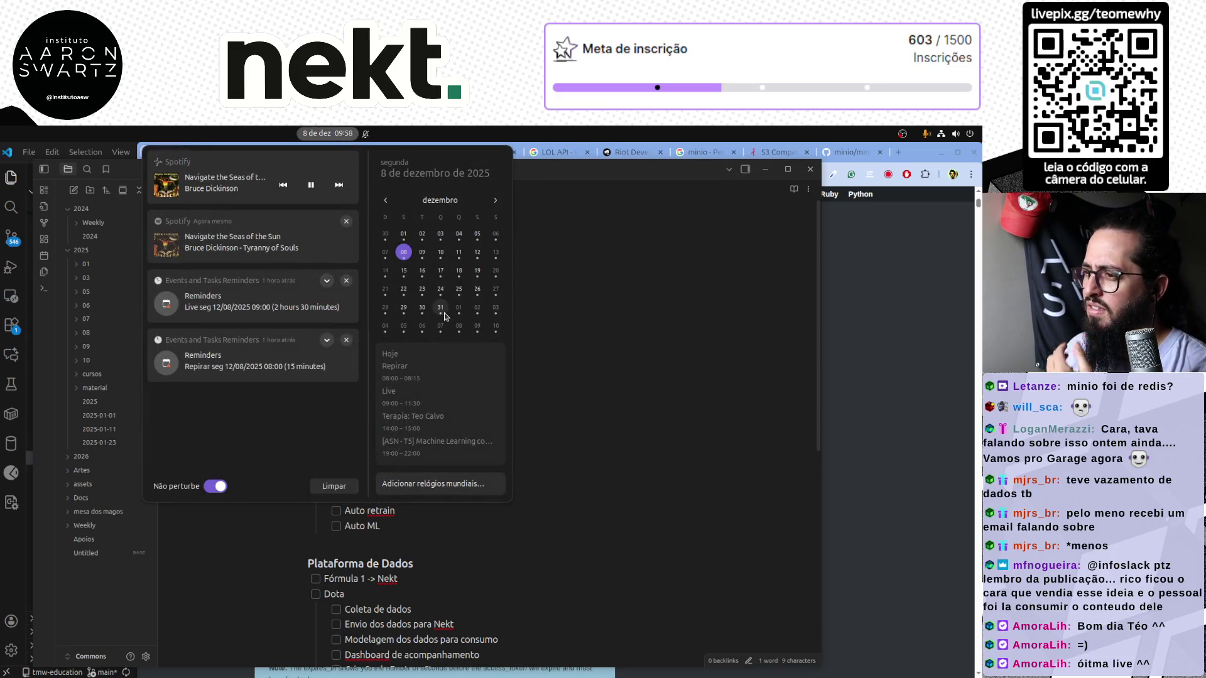
{"action": "left_click", "coordinate": [495, 201]}
{"action": "left_click", "coordinate": [495, 200]}
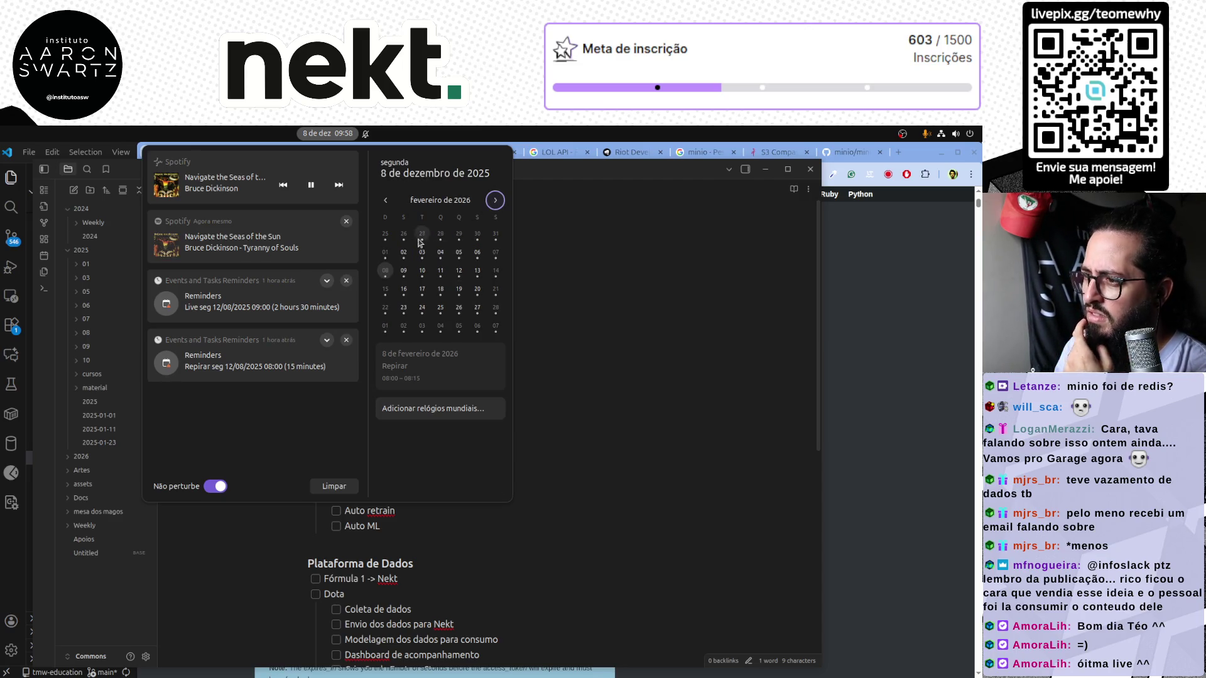
{"action": "left_click", "coordinate": [404, 253]}
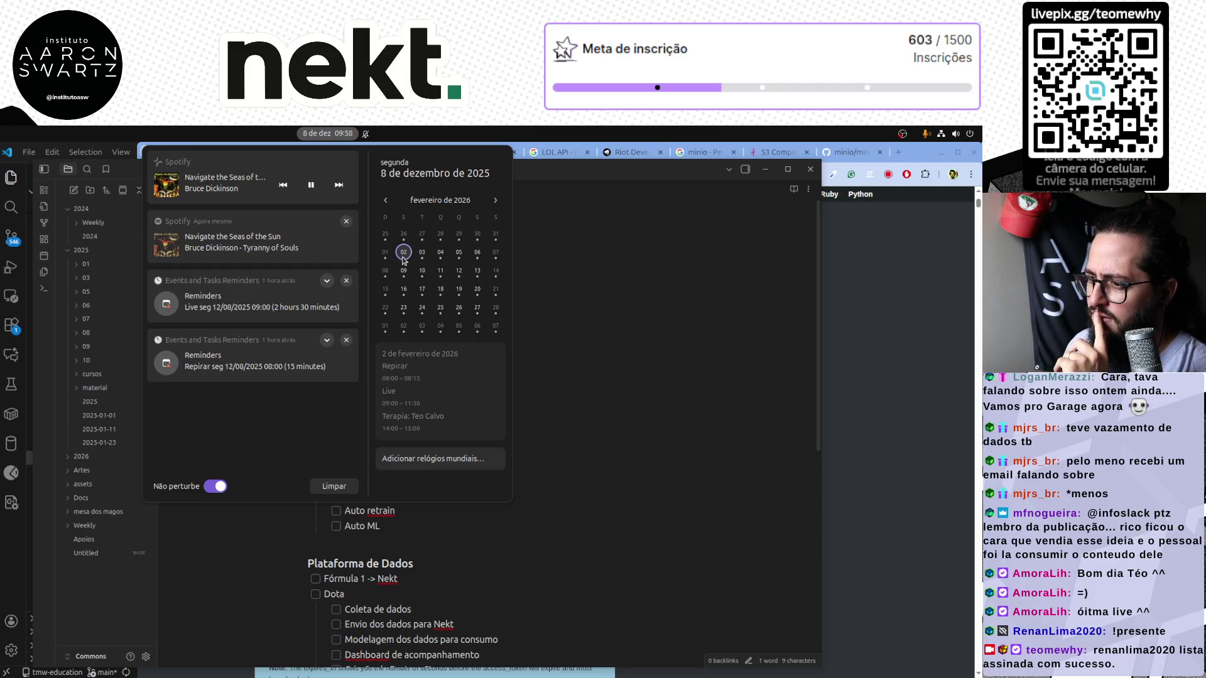
{"action": "left_click", "coordinate": [426, 254]}
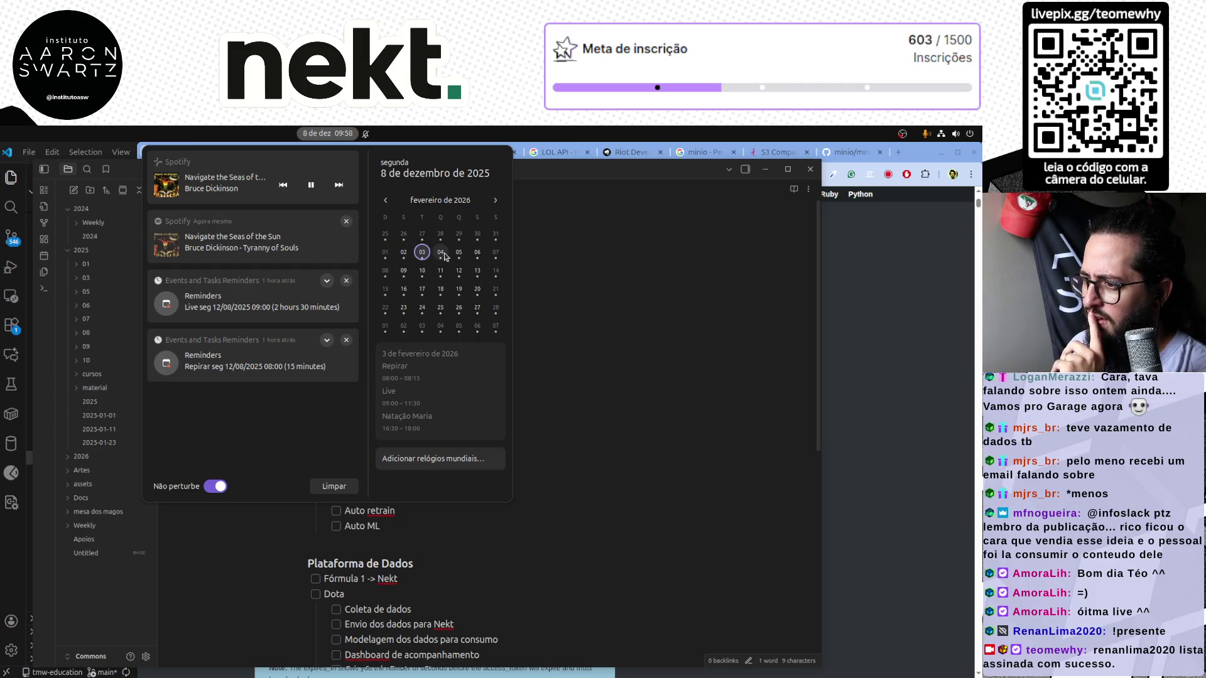
{"action": "left_click", "coordinate": [442, 253]}
{"action": "left_click", "coordinate": [462, 256]}
{"action": "left_click", "coordinate": [477, 253]}
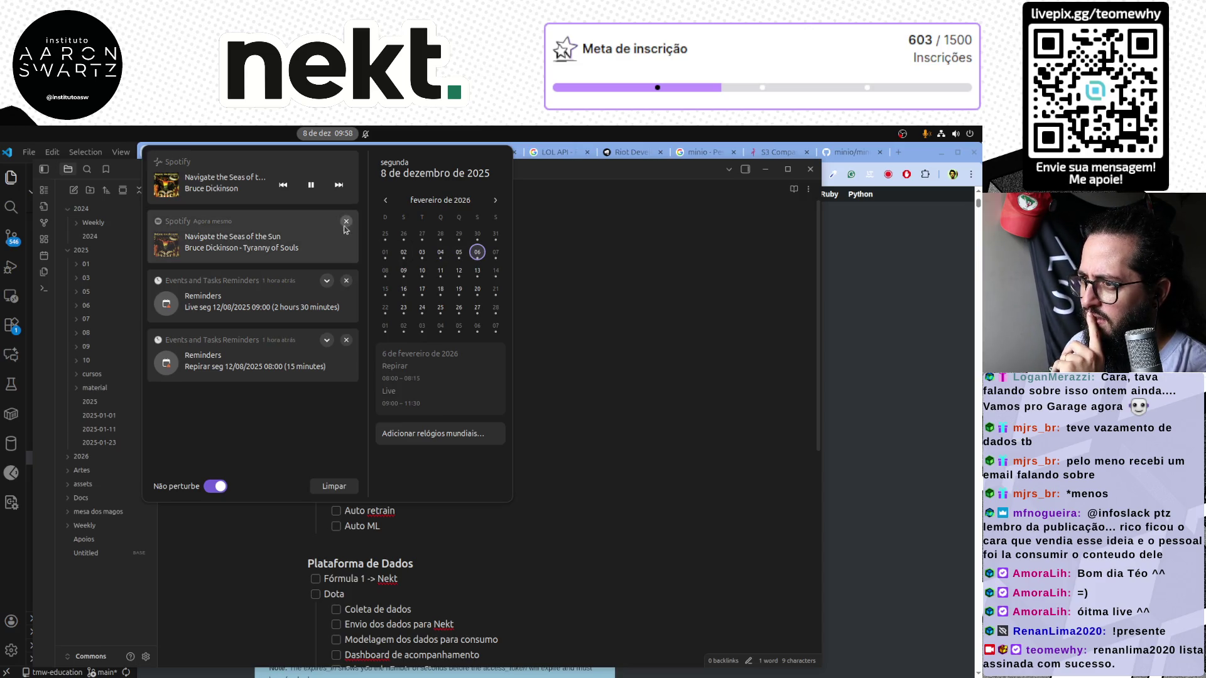
Clear the reminder notifications, compare 2 and 6 February, and close the panel
{"action": "left_click", "coordinate": [334, 487]}
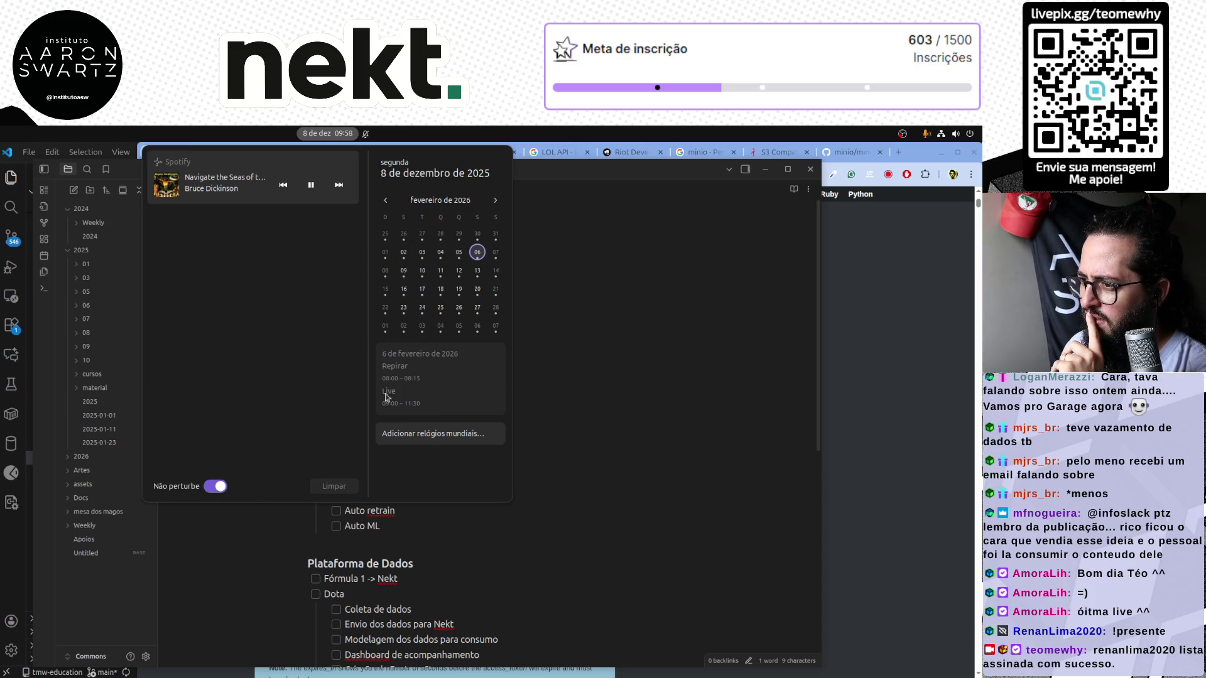
{"action": "left_click", "coordinate": [405, 253]}
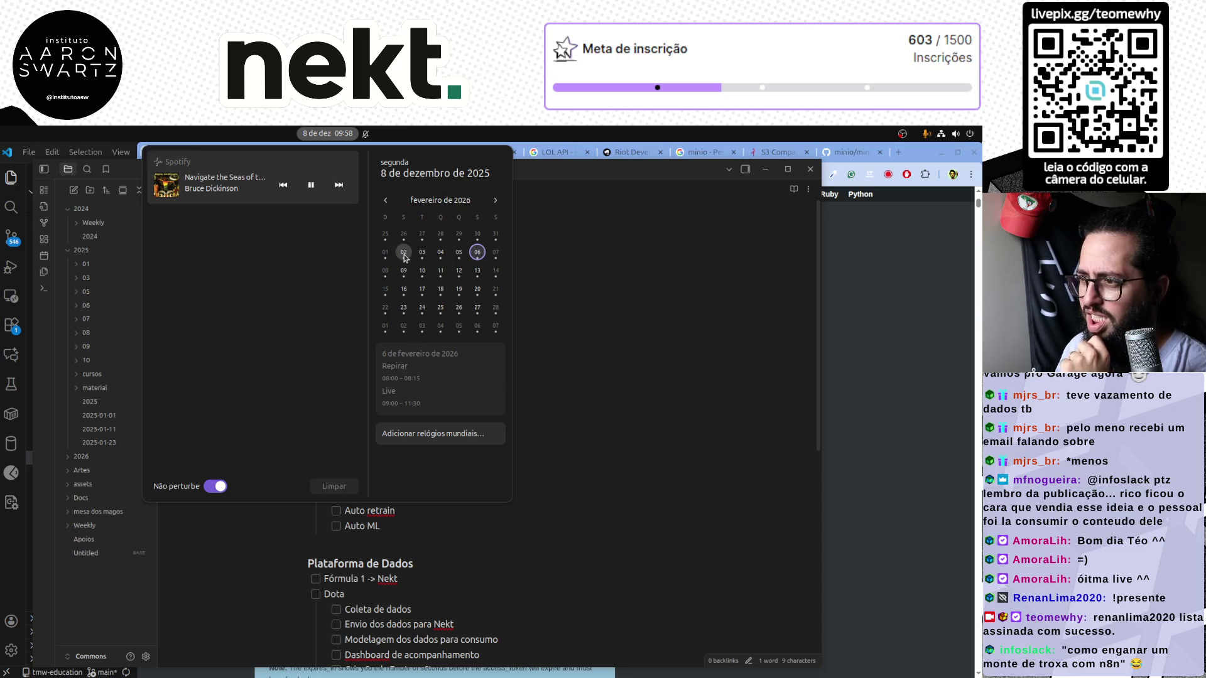
{"action": "left_click", "coordinate": [478, 253]}
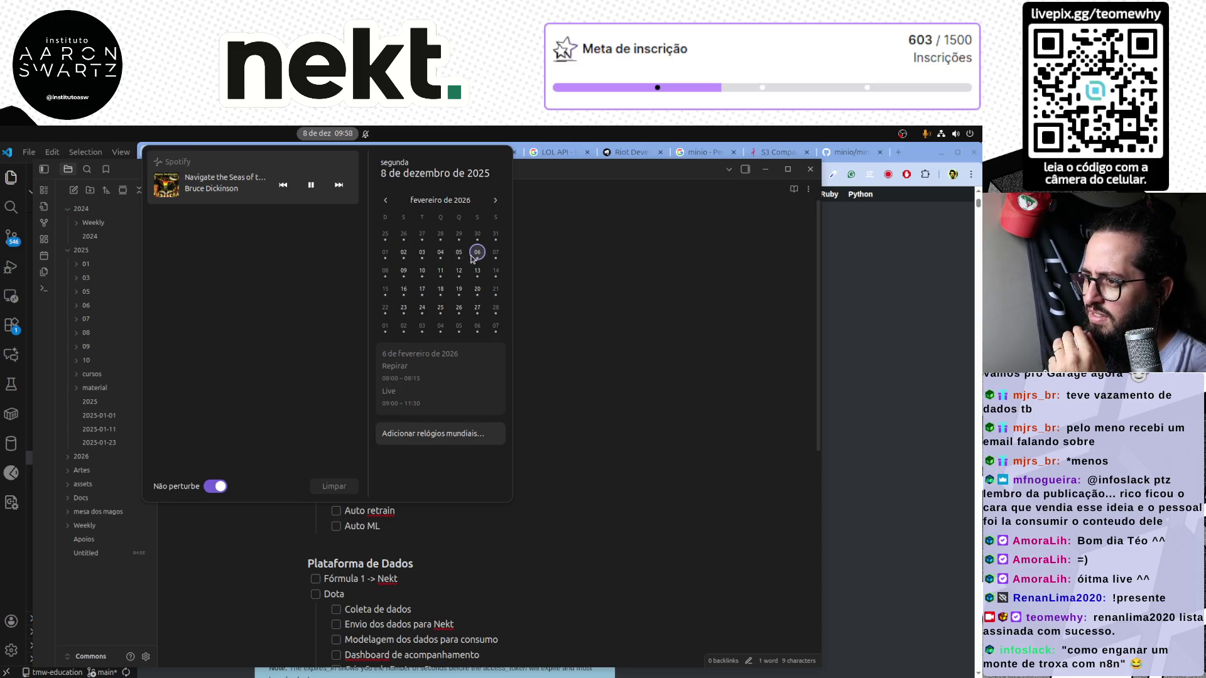
{"action": "left_click", "coordinate": [404, 253]}
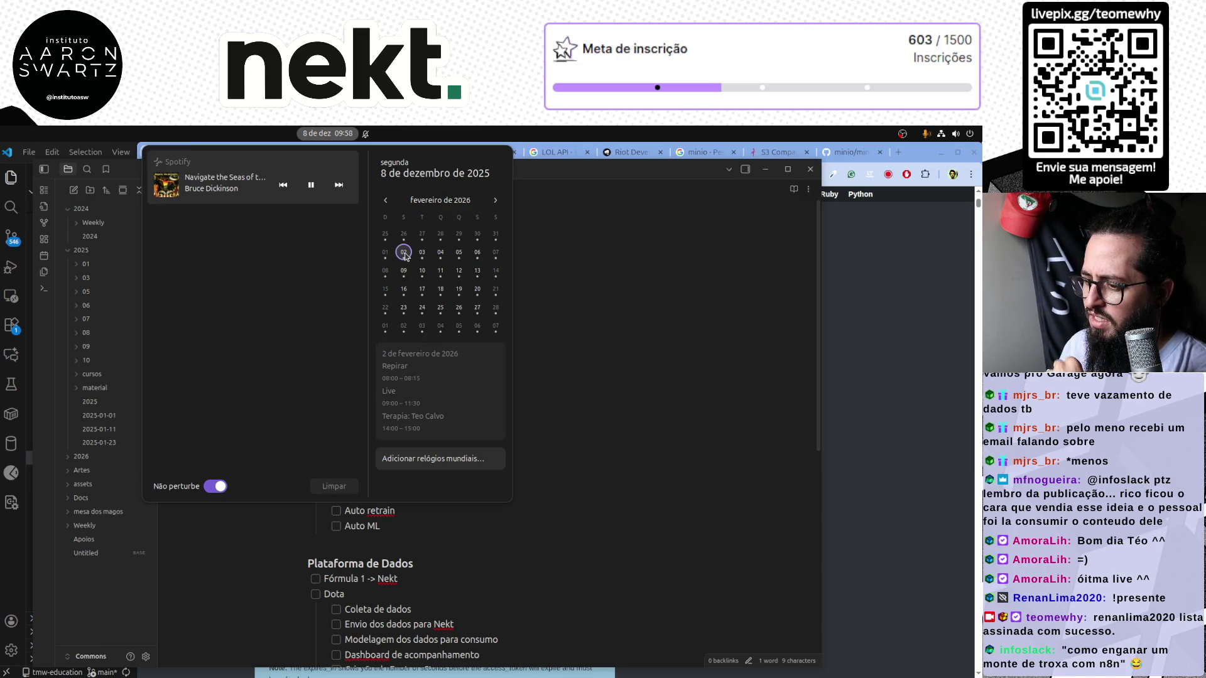
{"action": "left_click", "coordinate": [393, 537]}
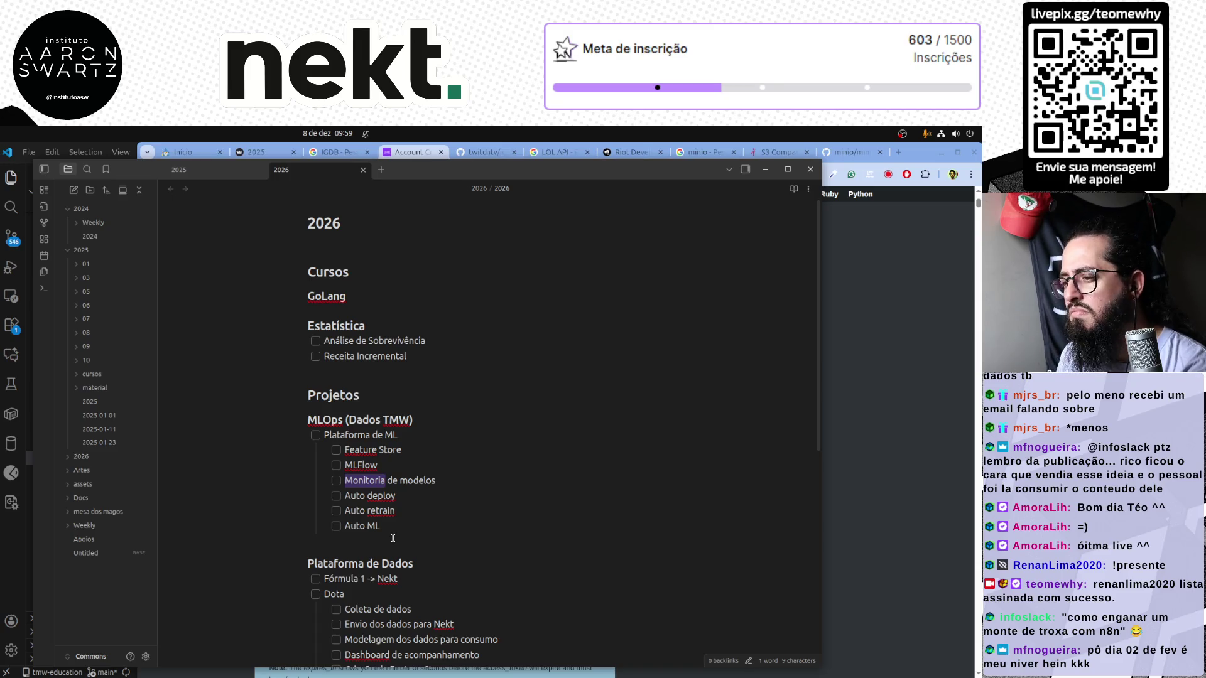
Glance at the clock and quick settings, then start a Formula 1 2026 search in a new Chrome tab
{"action": "key", "text": "alt+Tab"}
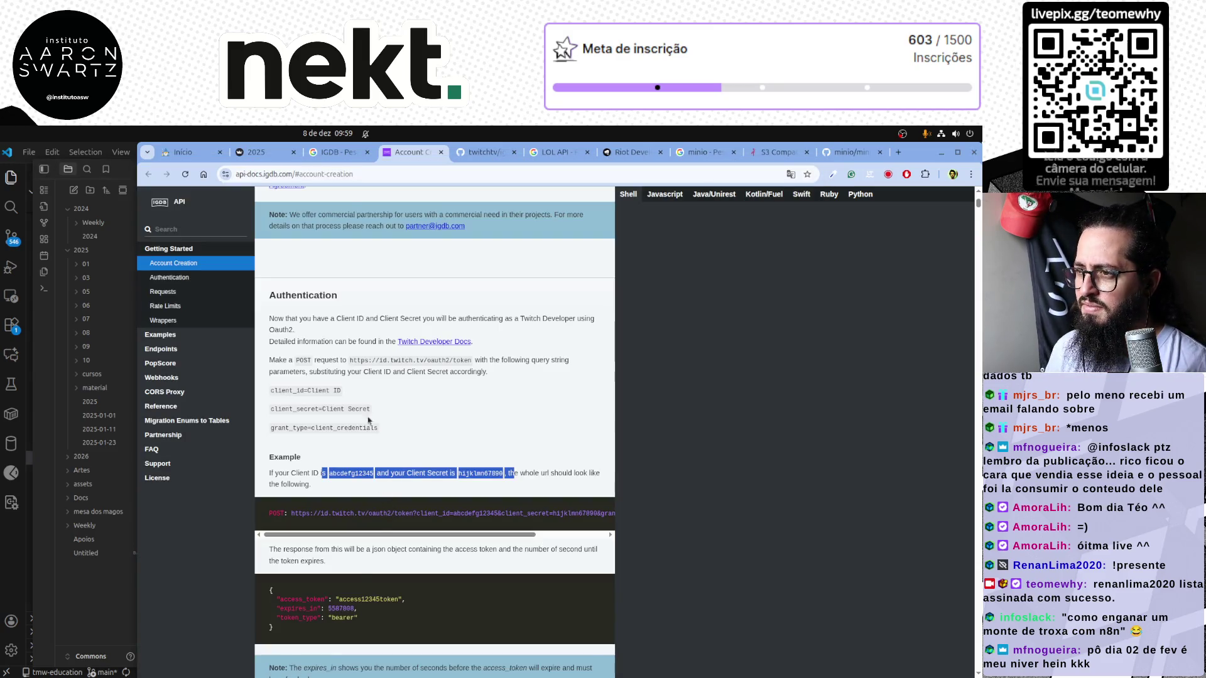
{"action": "key", "text": "alt+Tab"}
{"action": "left_click", "coordinate": [335, 134]}
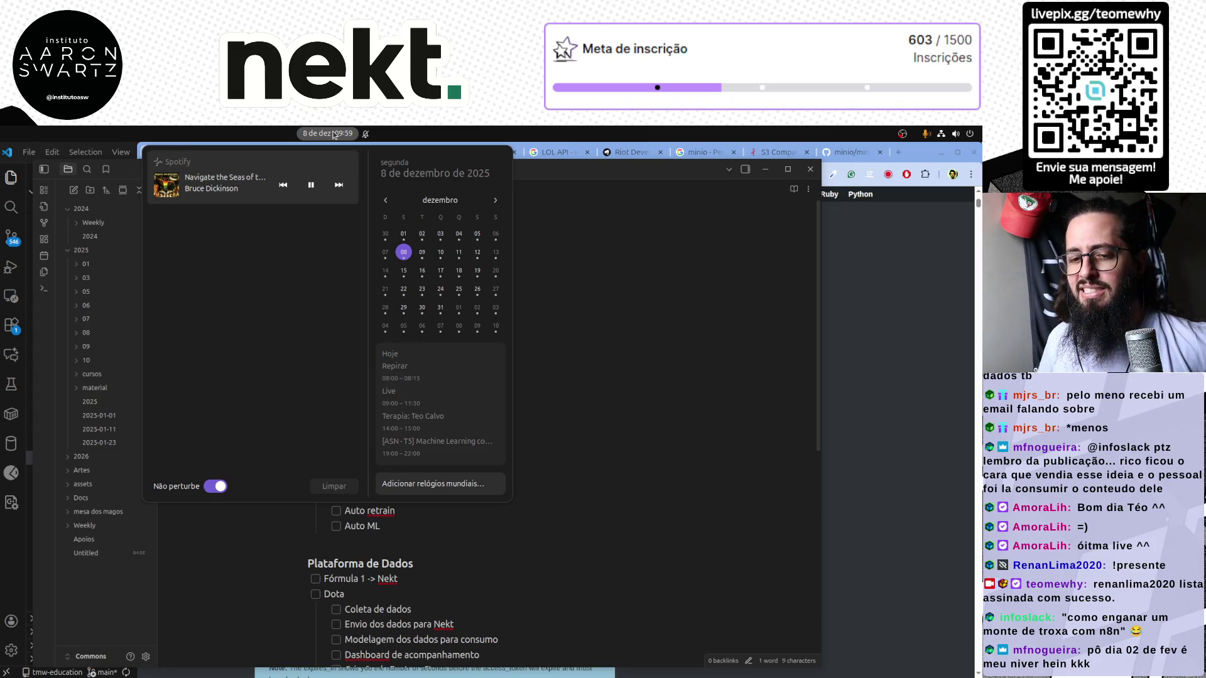
{"action": "left_click", "coordinate": [920, 133]}
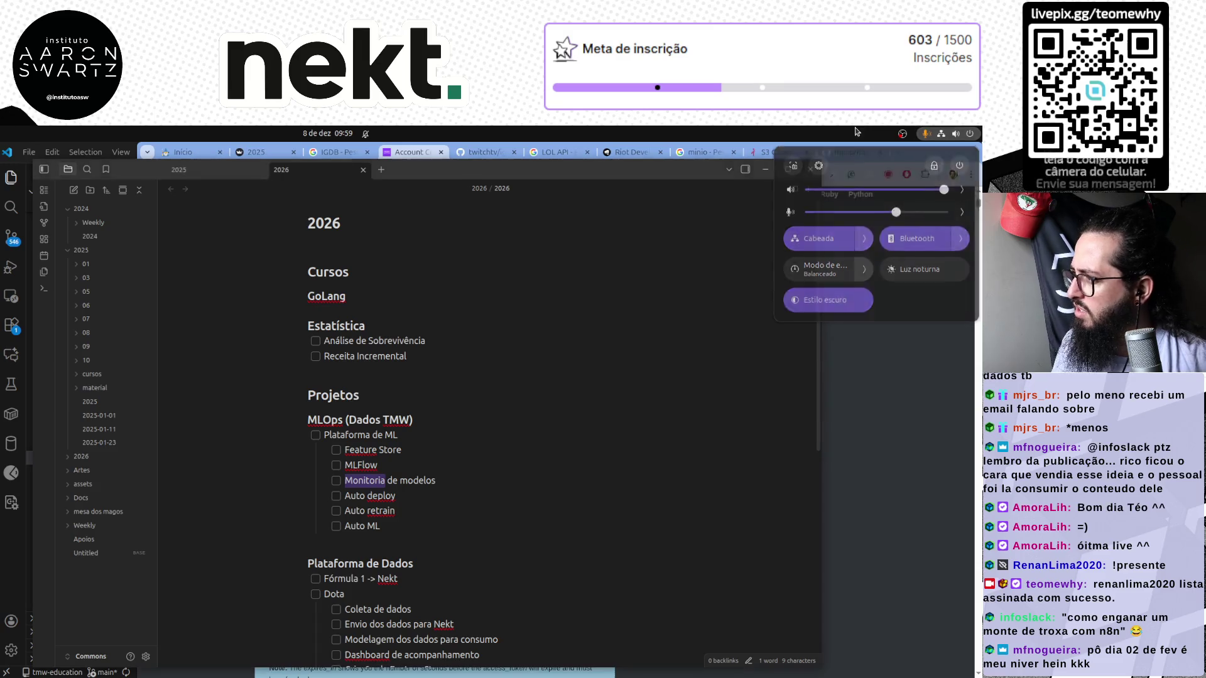
{"action": "left_click", "coordinate": [895, 153]}
{"action": "type", "text": "formula 1 20"}
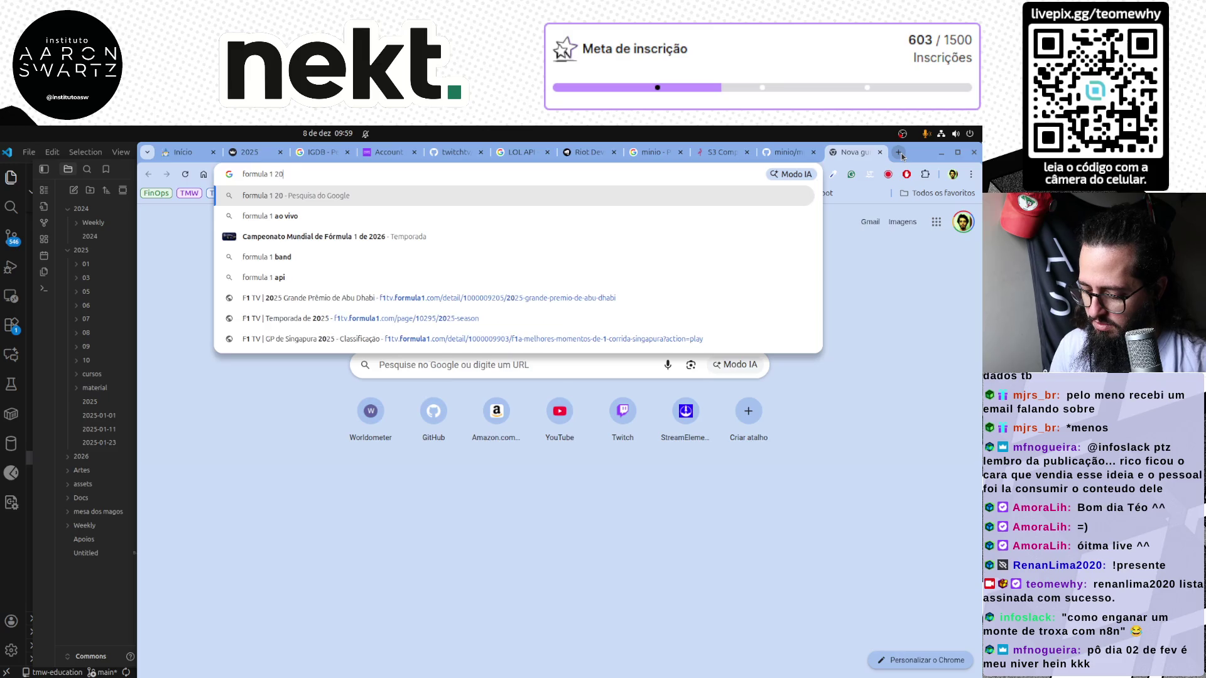
{"action": "type", "text": "26"}
Run the Formula 1 2026 search, open the ESPN calendar article, and show the desktop calendar
{"action": "key", "text": "Return"}
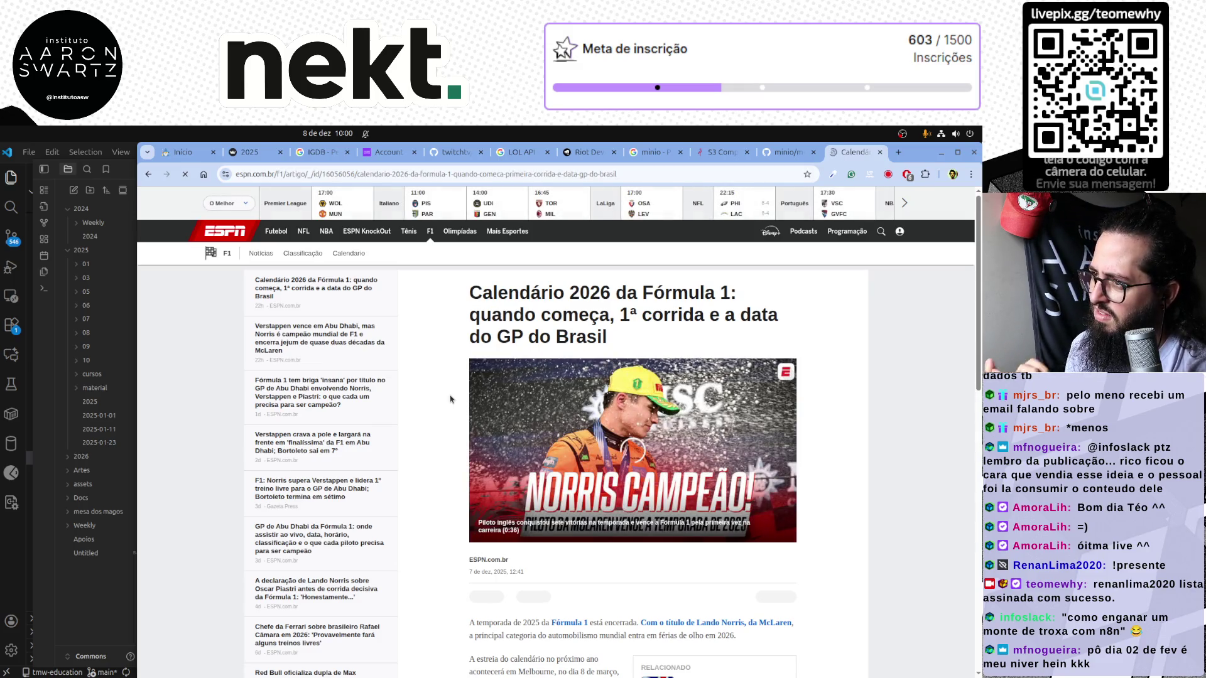
{"action": "scroll", "coordinate": [451, 399], "scroll_direction": "down", "scroll_amount": 3}
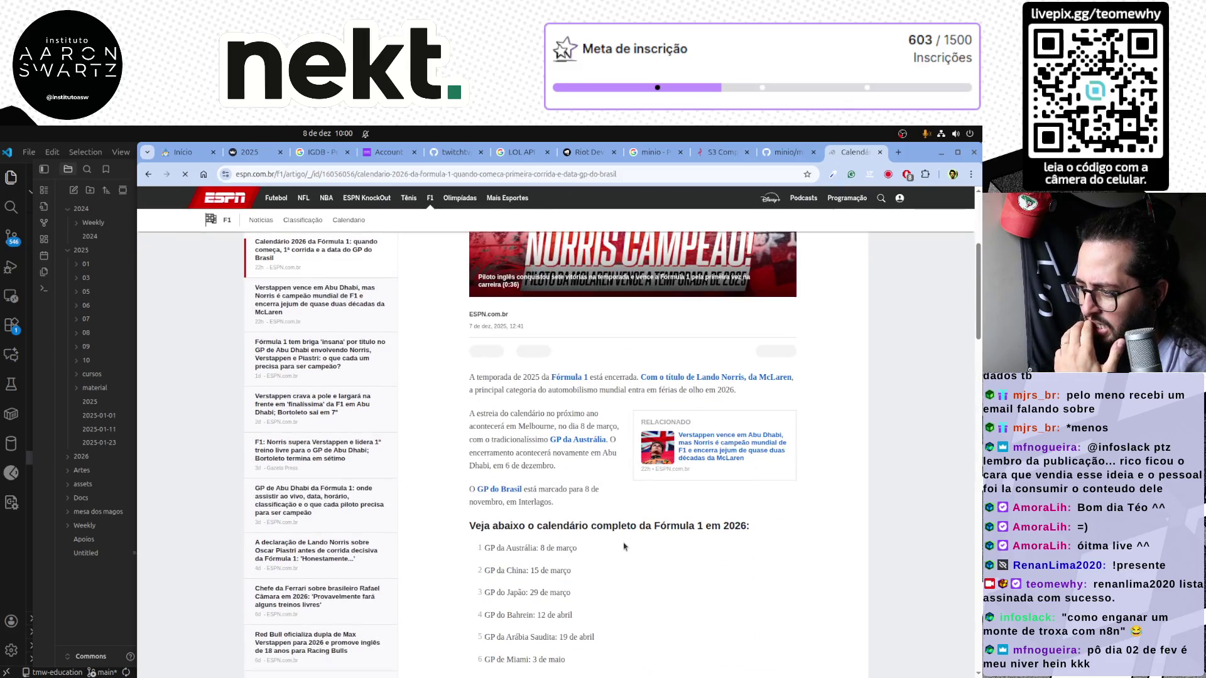
{"action": "left_click", "coordinate": [321, 133]}
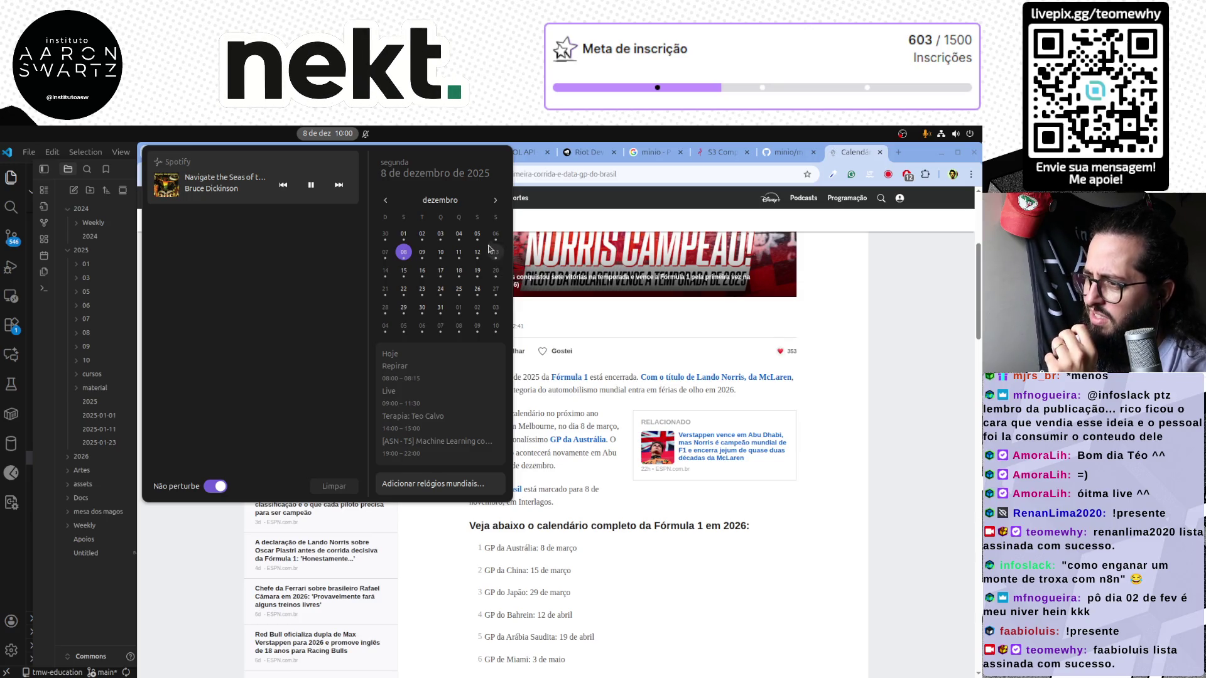
Check 2 and 23 February 2026 in the calendar, close it, and switch to VS Code
{"action": "left_click", "coordinate": [494, 201]}
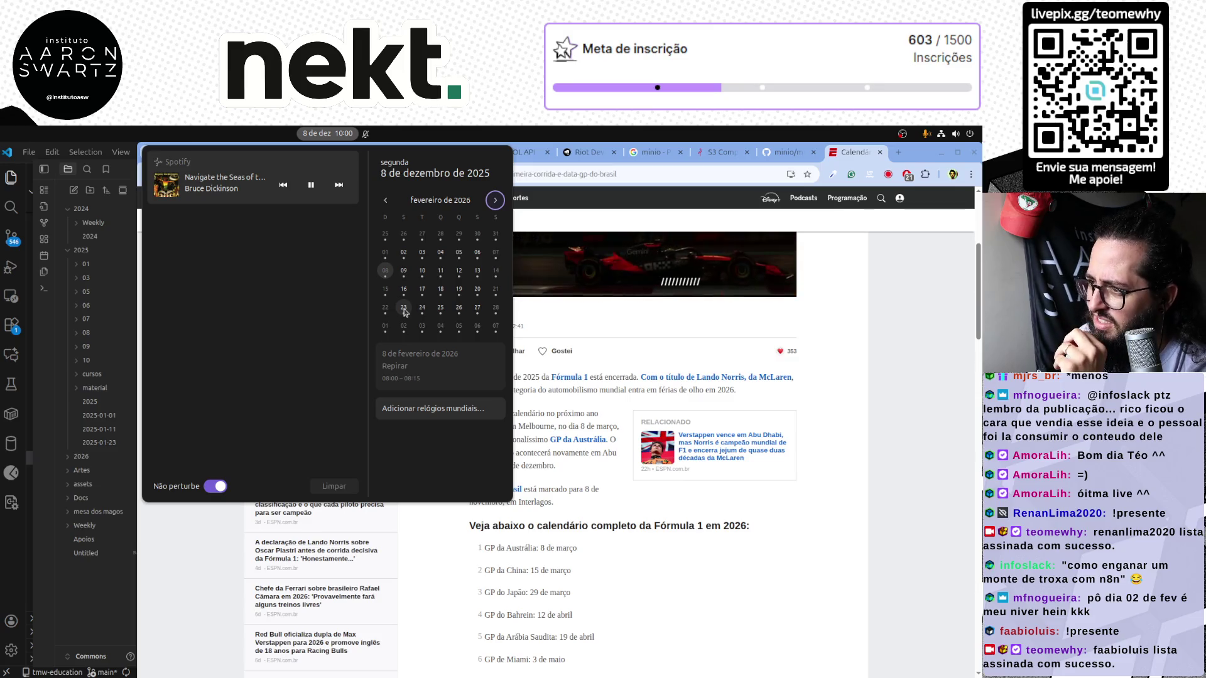
{"action": "left_click", "coordinate": [403, 255]}
{"action": "left_click", "coordinate": [405, 315]}
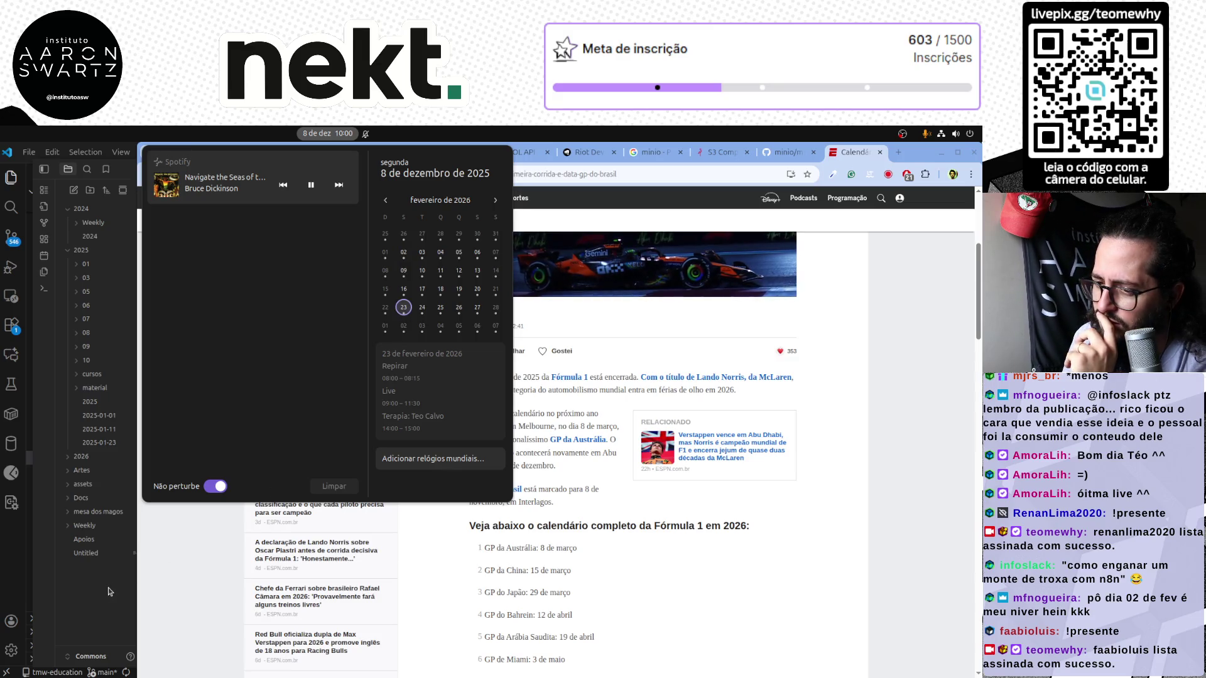
{"action": "left_click", "coordinate": [140, 578]}
{"action": "left_click", "coordinate": [14, 544]}
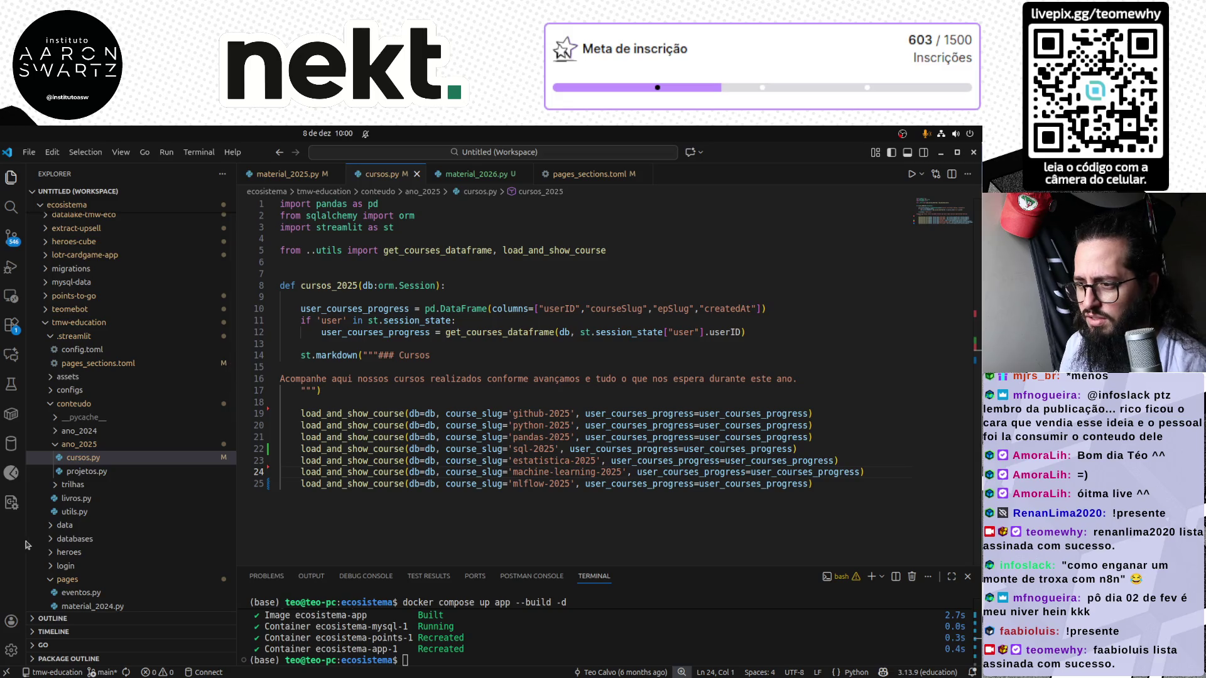
Date MLOps (Dados TMW) 02/02/2026 and Fórmula 1 -> Nekt 23/02/2026 in the 2026 note, adding a dash after Dota
{"action": "key", "text": "alt+Tab"}
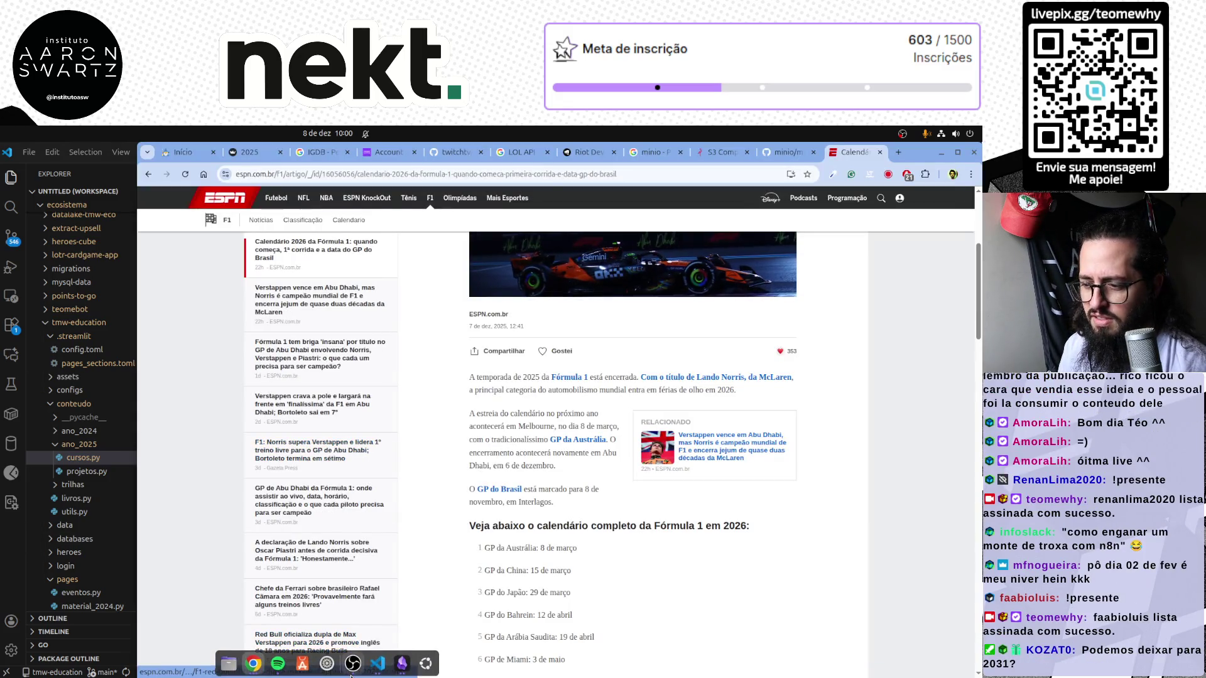
{"action": "left_click", "coordinate": [401, 663]}
{"action": "left_click", "coordinate": [449, 421]}
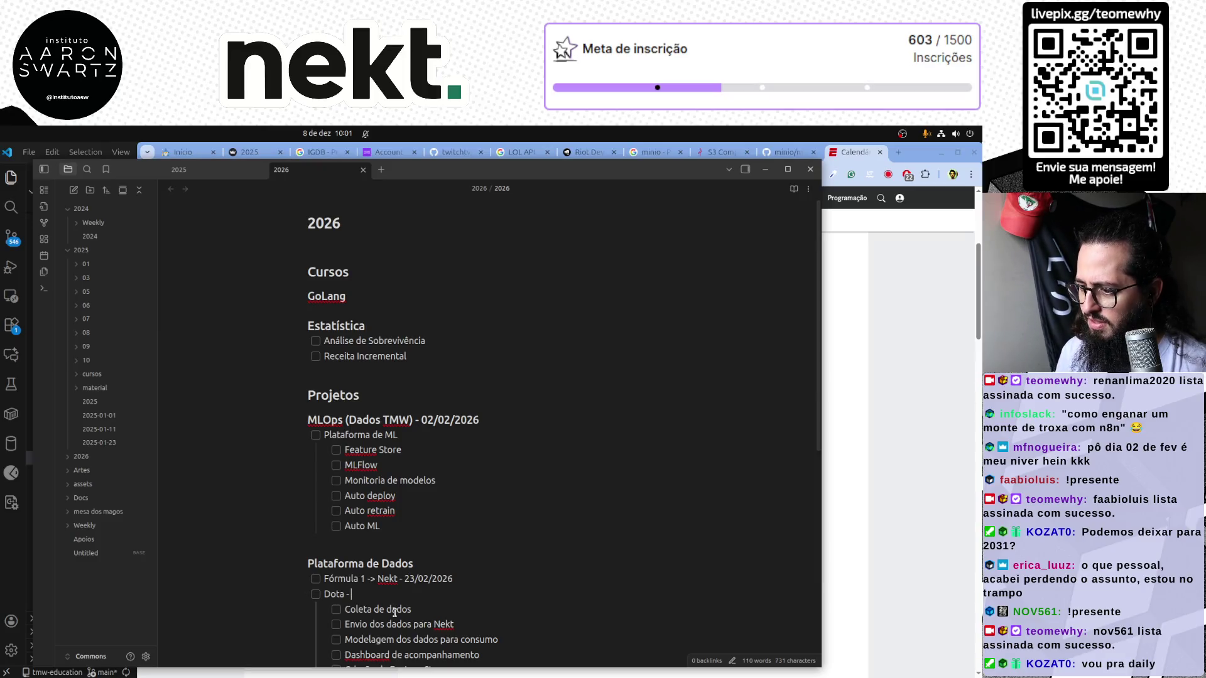
{"action": "scroll", "coordinate": [413, 607], "scroll_direction": "down", "scroll_amount": 3}
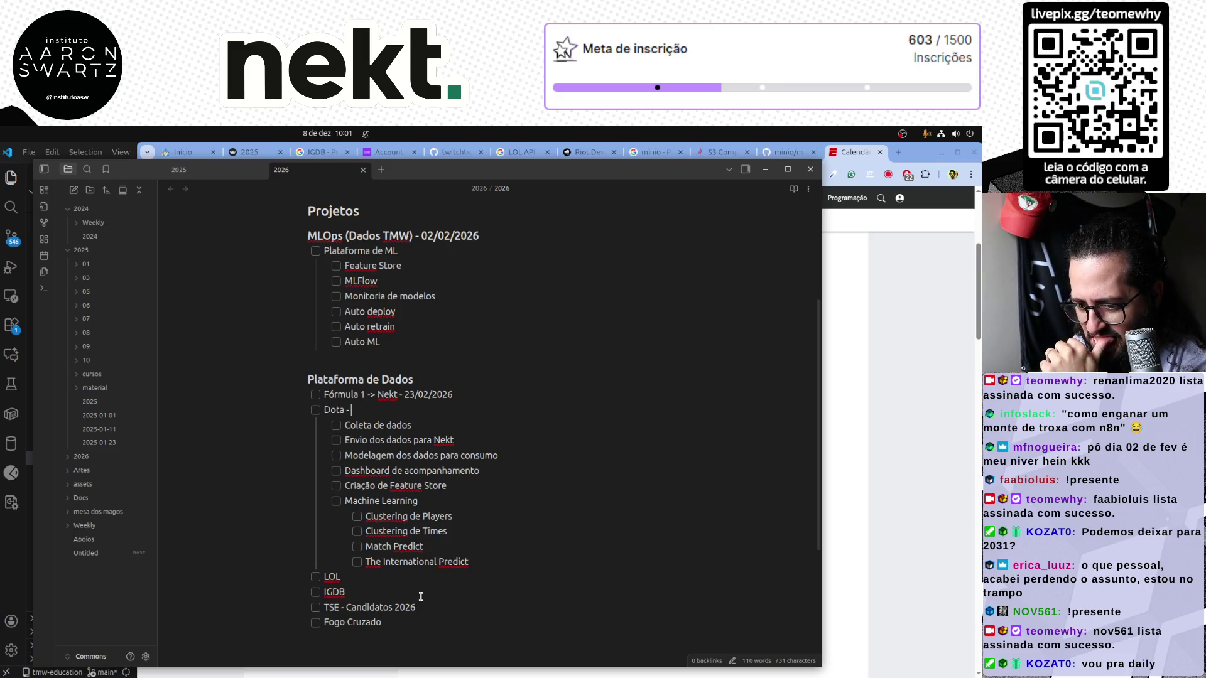
{"action": "left_click", "coordinate": [333, 134]}
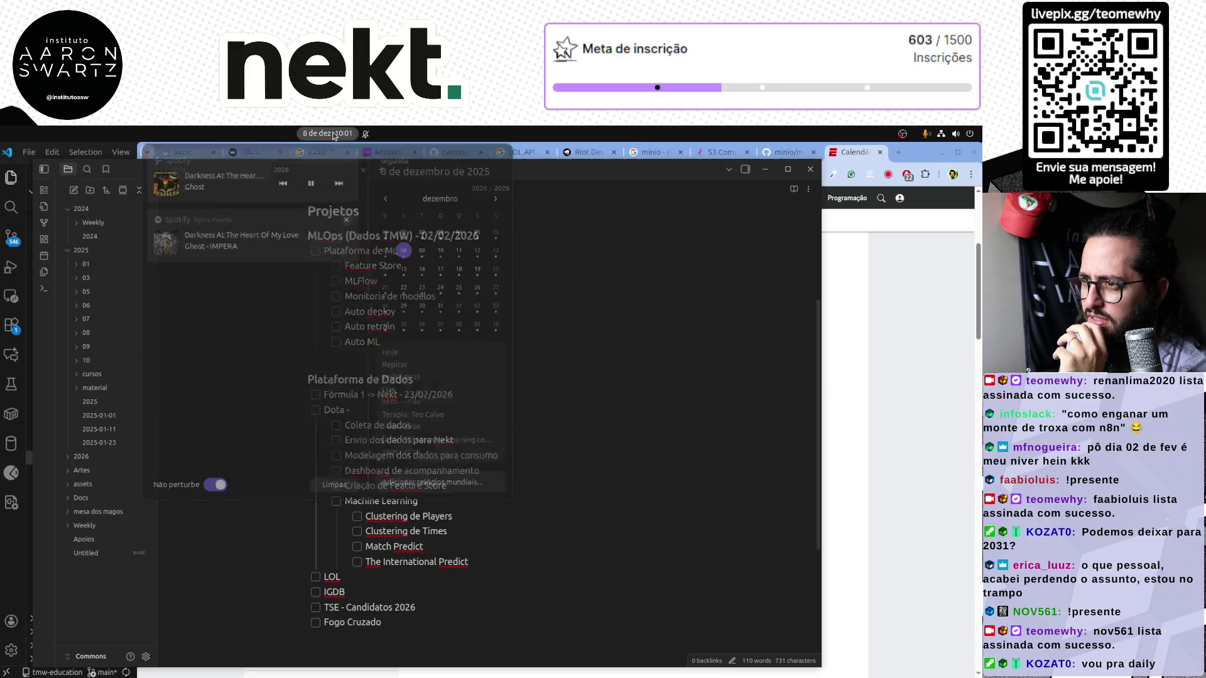
Page the GNOME calendar ahead to March 2026, close it, and start a new browser tab
{"action": "left_click", "coordinate": [495, 200]}
{"action": "left_click", "coordinate": [495, 200]}
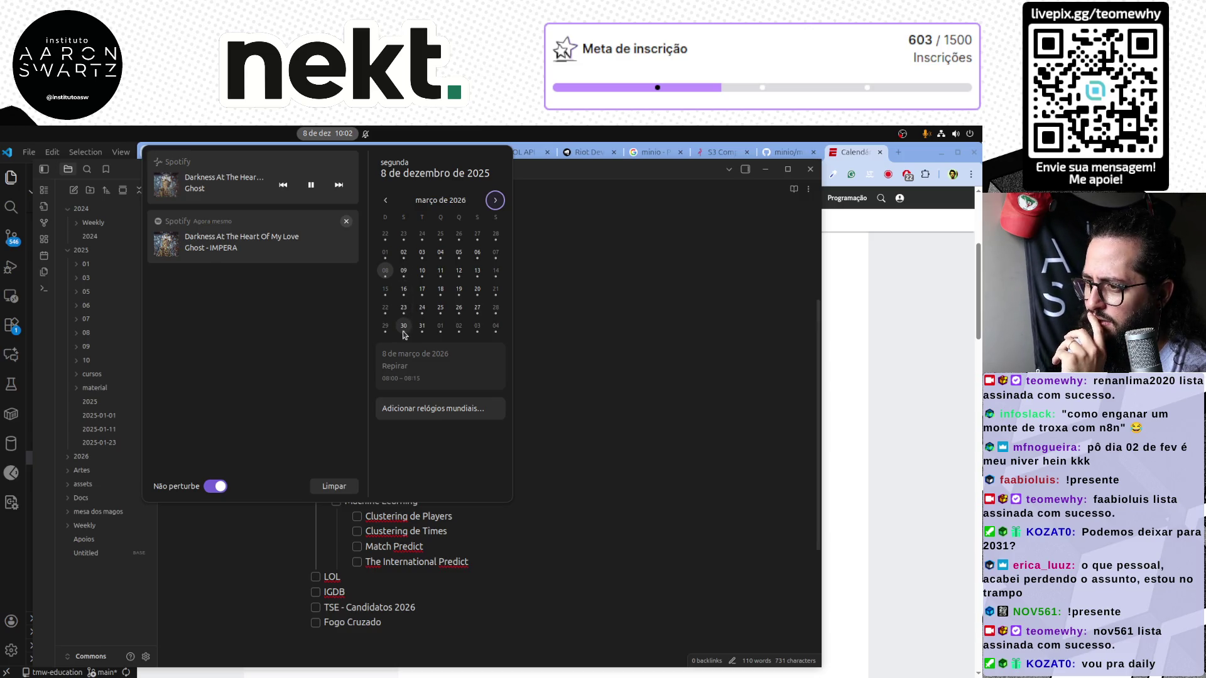
{"action": "key", "text": "Escape"}
{"action": "key", "text": "alt+Tab"}
{"action": "key", "text": "ctrl+t"}
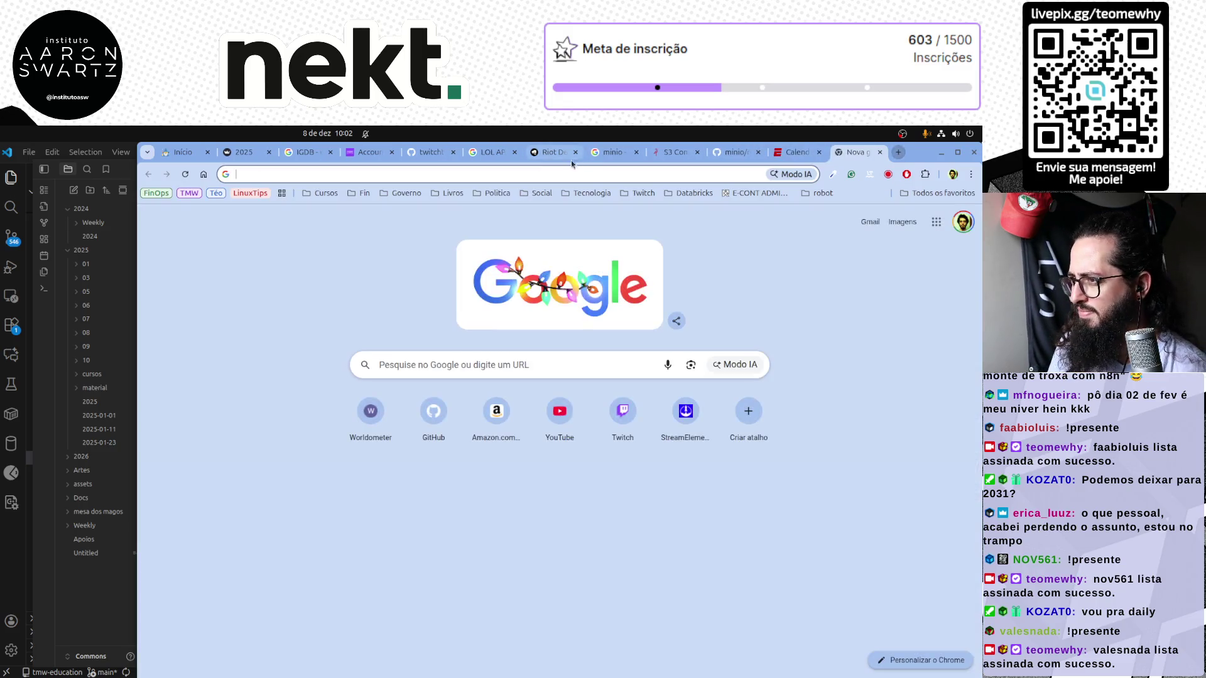
Search 'candidaturas tse 2026' and open three TSE results in background tabs, landing on Calendário eleitoral
{"action": "left_click", "coordinate": [566, 174]}
{"action": "type", "text": "candidaturas tse 2026"}
{"action": "key", "text": "Return"}
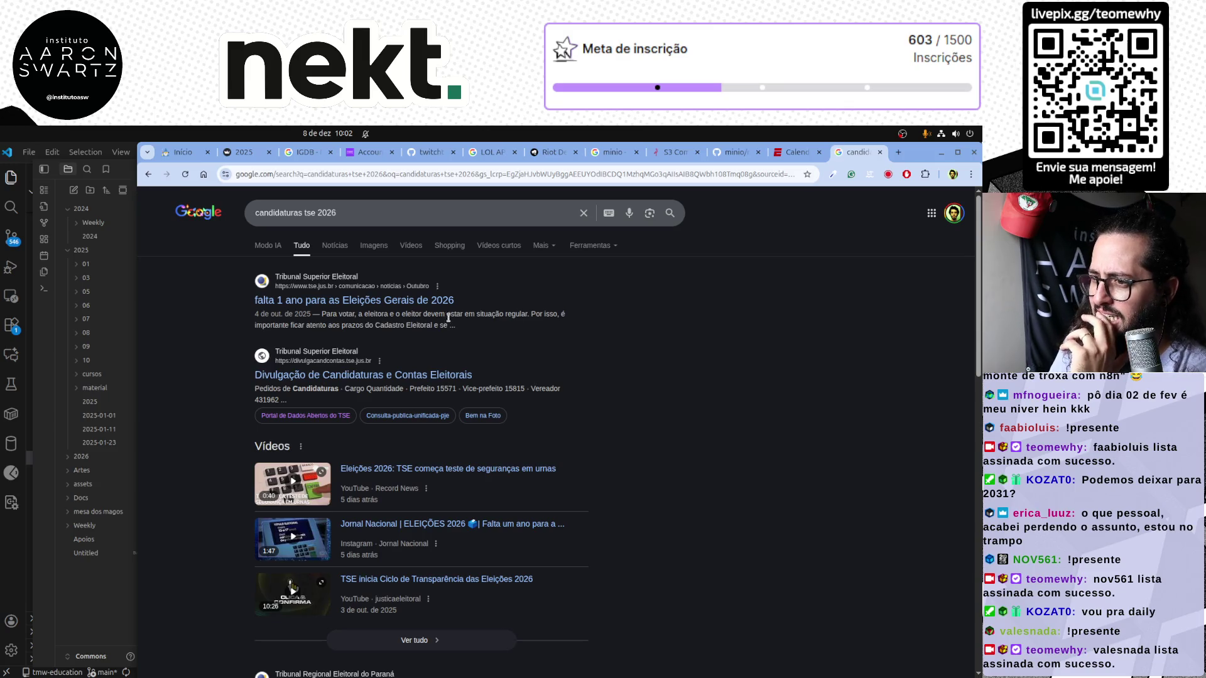
{"action": "middle_click", "coordinate": [417, 300]}
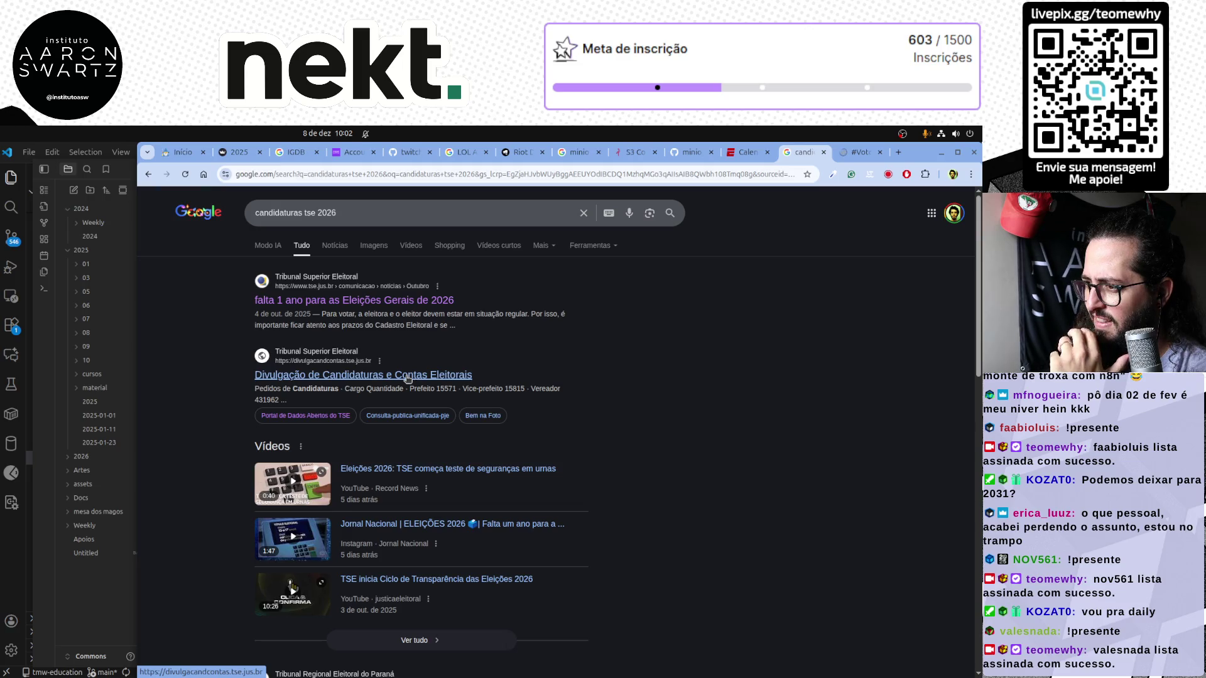
{"action": "middle_click", "coordinate": [407, 375]}
{"action": "scroll", "coordinate": [628, 368], "scroll_direction": "down", "scroll_amount": 1}
{"action": "scroll", "coordinate": [630, 368], "scroll_direction": "down", "scroll_amount": 4}
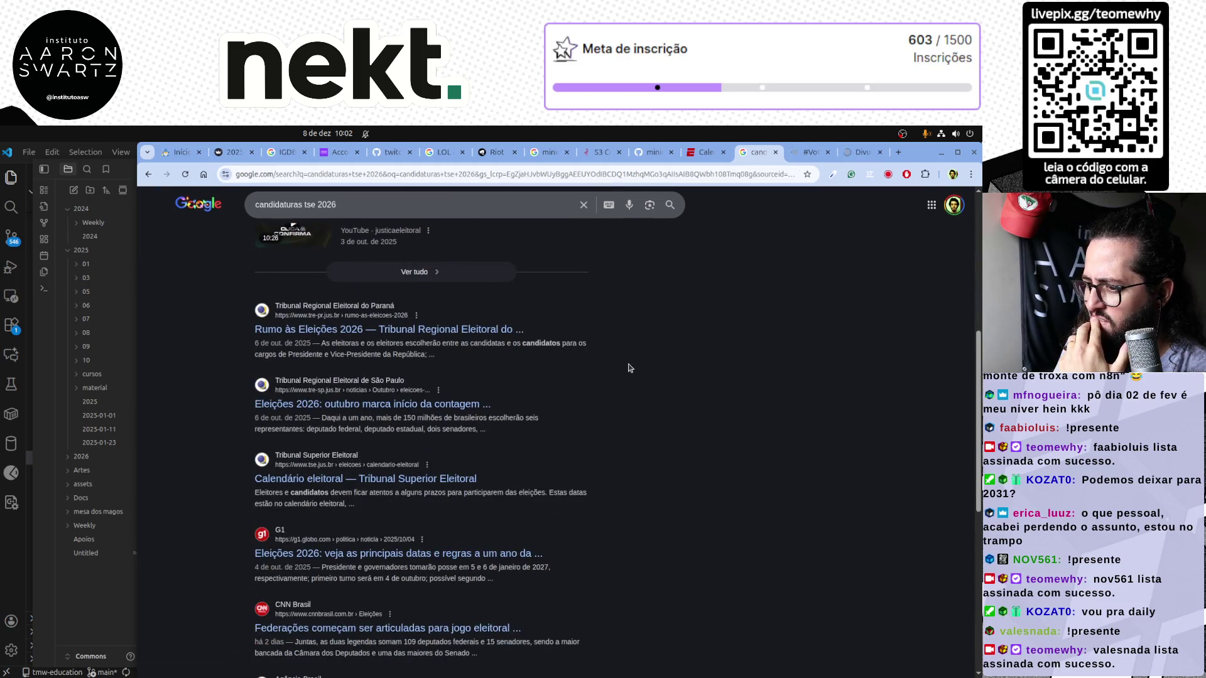
{"action": "middle_click", "coordinate": [376, 479]}
{"action": "left_click", "coordinate": [788, 161]}
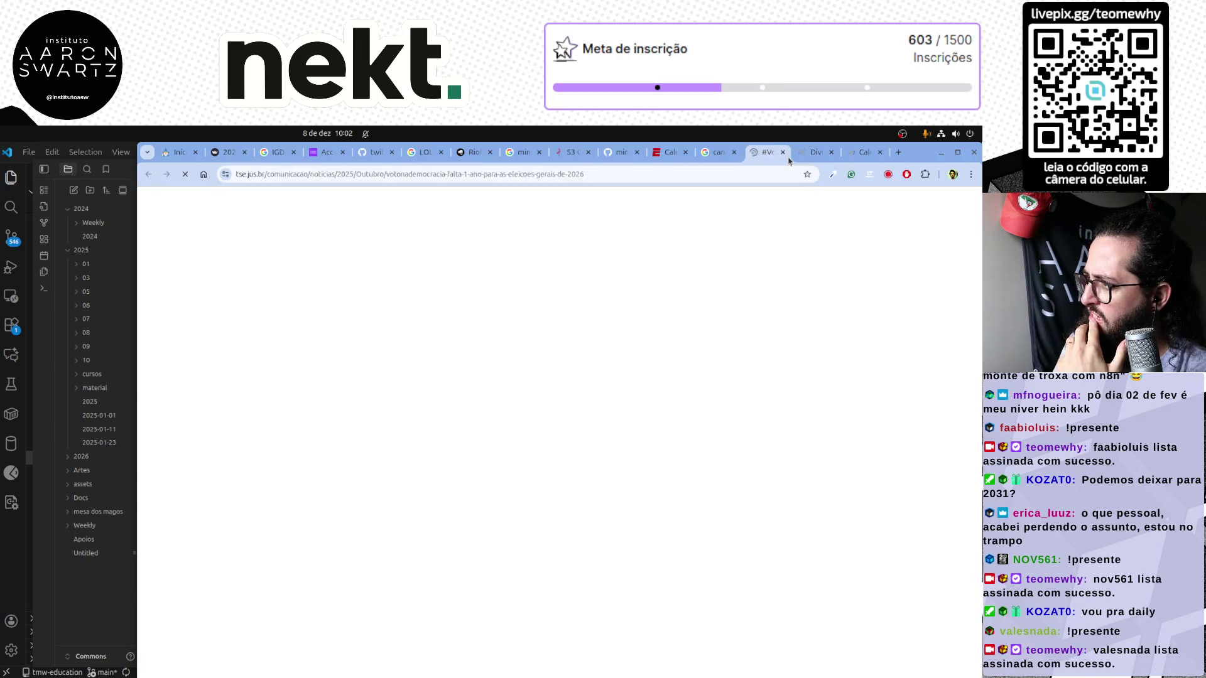
{"action": "left_click", "coordinate": [863, 152]}
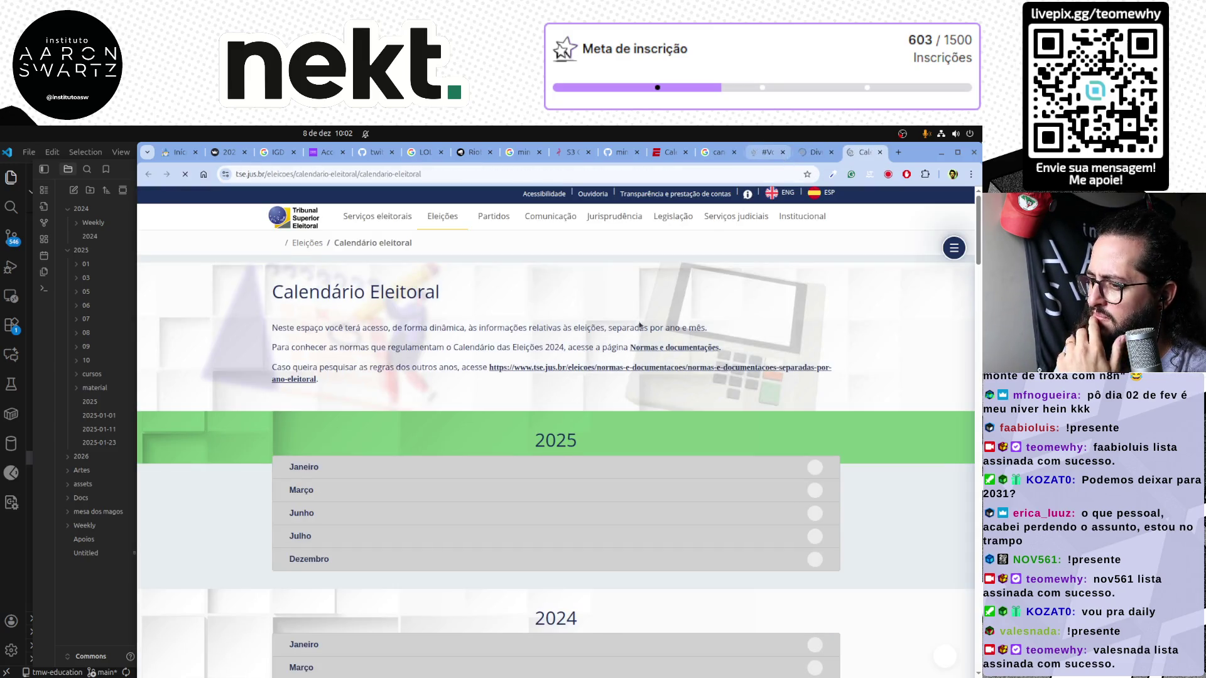
{"action": "scroll", "coordinate": [538, 385], "scroll_direction": "down", "scroll_amount": 3}
{"action": "scroll", "coordinate": [538, 386], "scroll_direction": "up", "scroll_amount": 3}
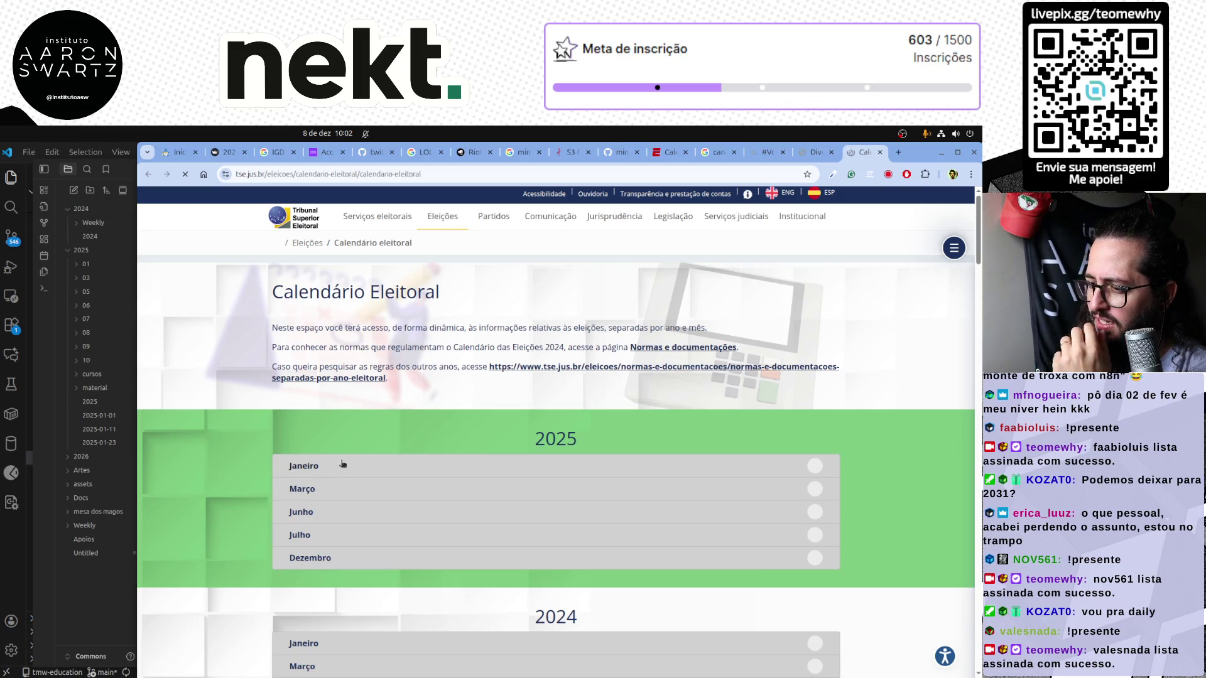
Read the Calendário Eleitoral intro, accept the cookie notice, and expand then collapse the Janeiro 2025 dates
{"action": "left_click_drag", "start_coordinate": [273, 320], "coordinate": [569, 325]}
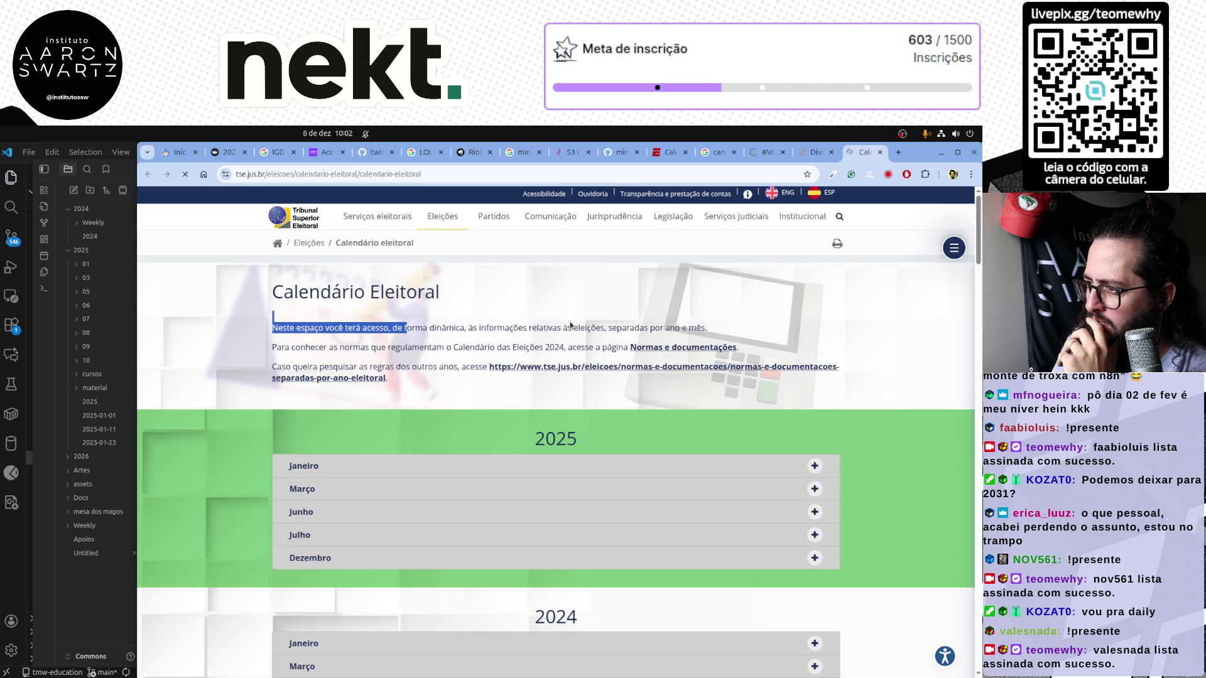
{"action": "left_click_drag", "start_coordinate": [488, 347], "coordinate": [564, 347]}
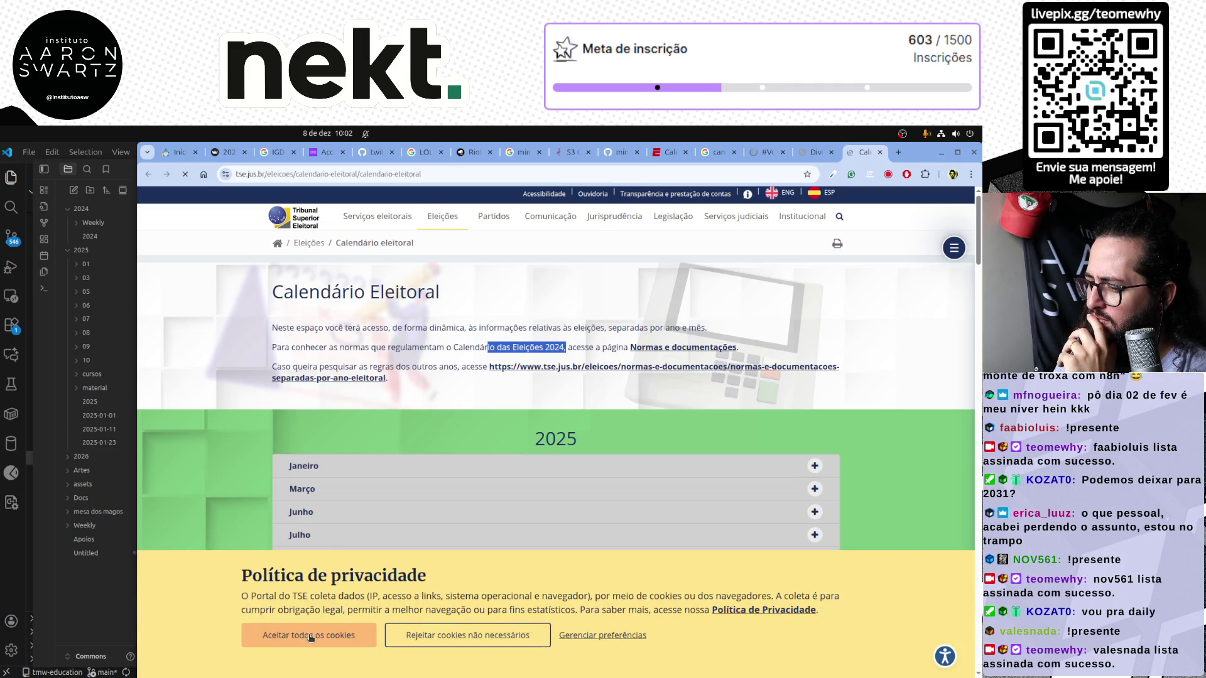
{"action": "left_click", "coordinate": [311, 638]}
{"action": "mouse_move", "coordinate": [442, 216]}
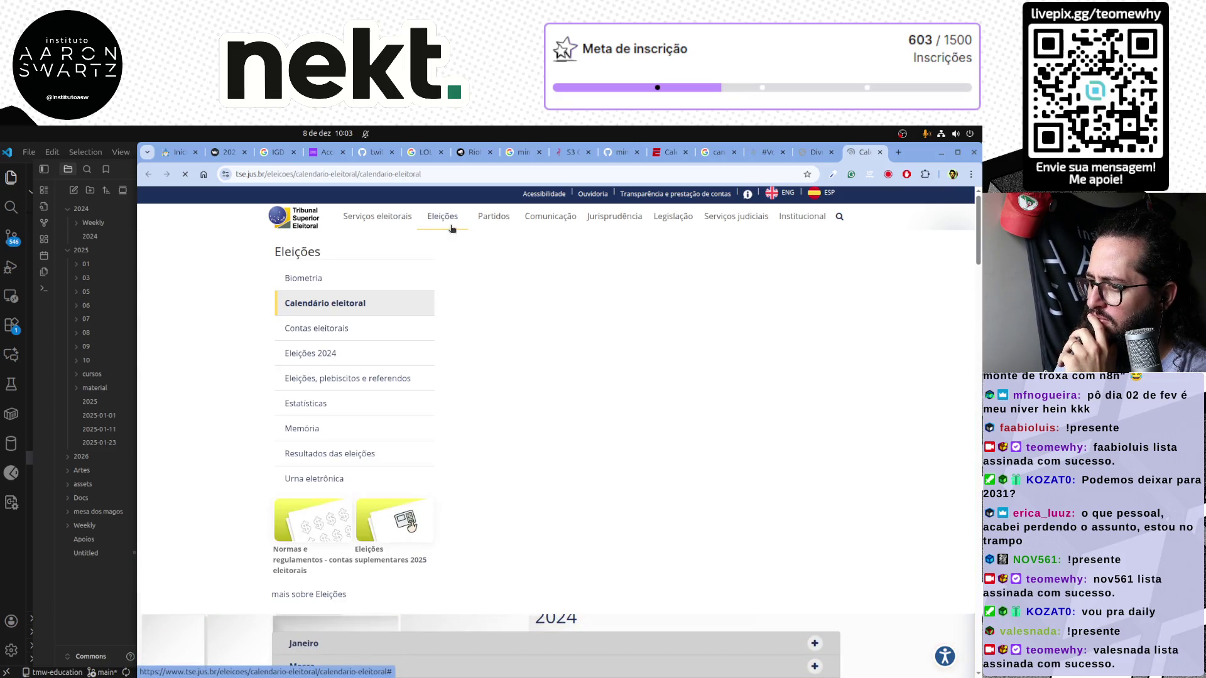
{"action": "left_click", "coordinate": [371, 309]}
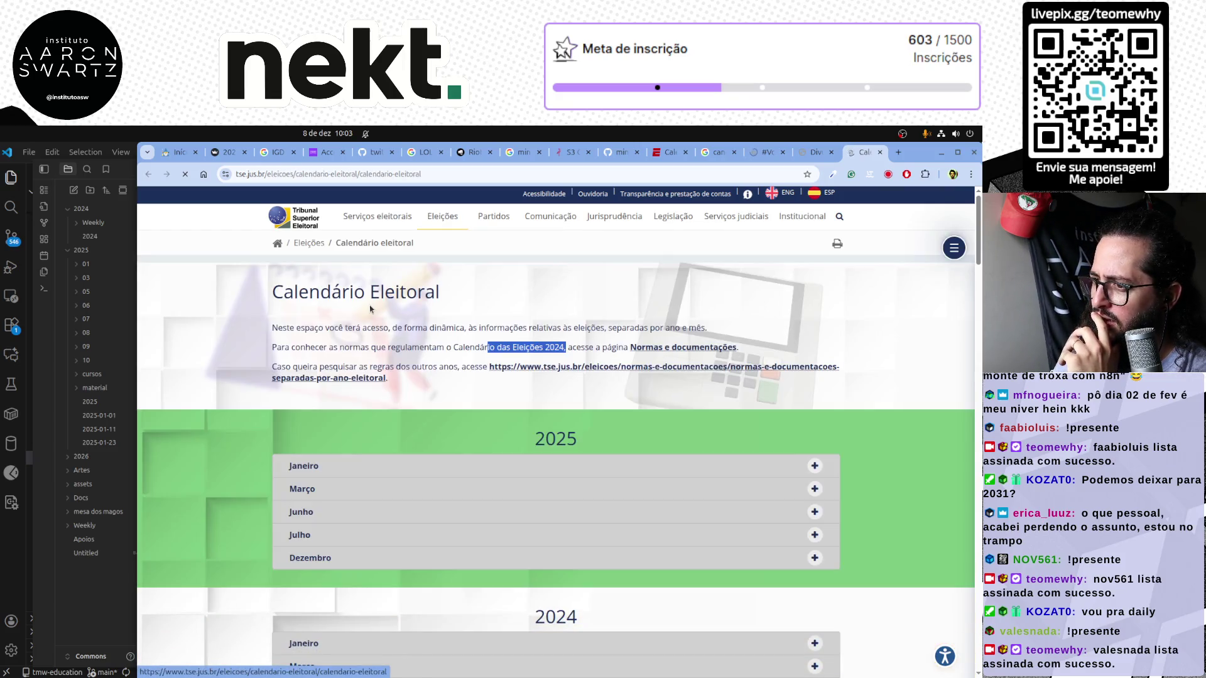
{"action": "left_click", "coordinate": [311, 467]}
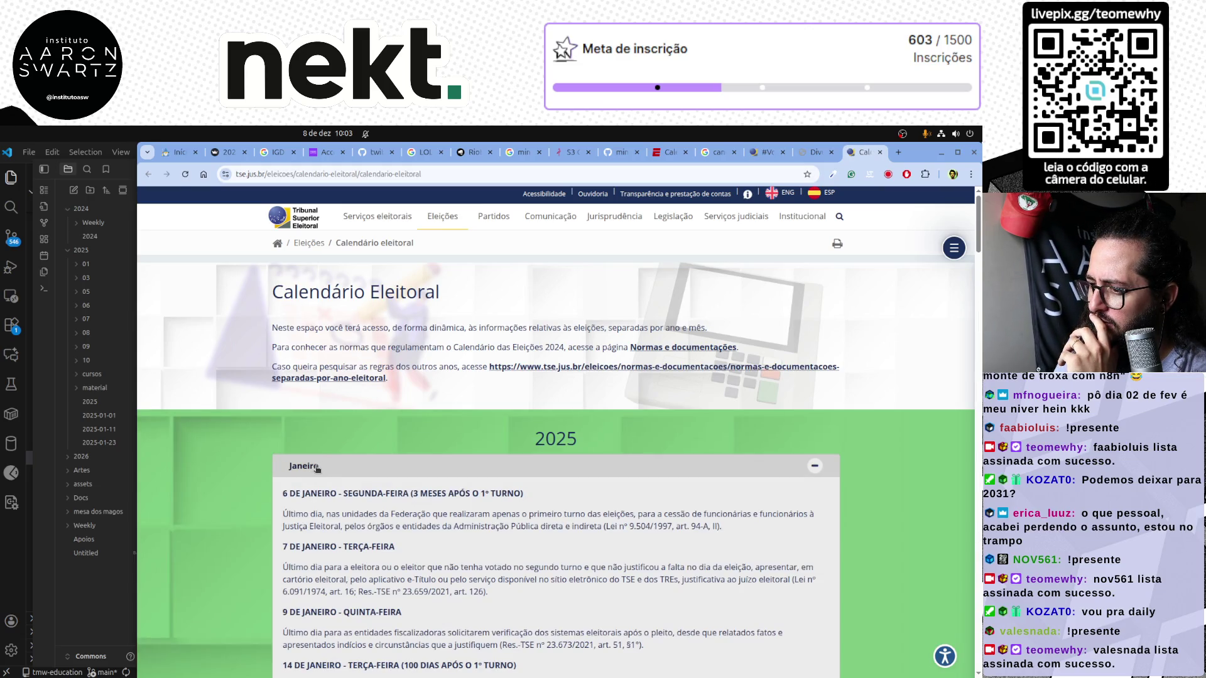
{"action": "left_click", "coordinate": [317, 468]}
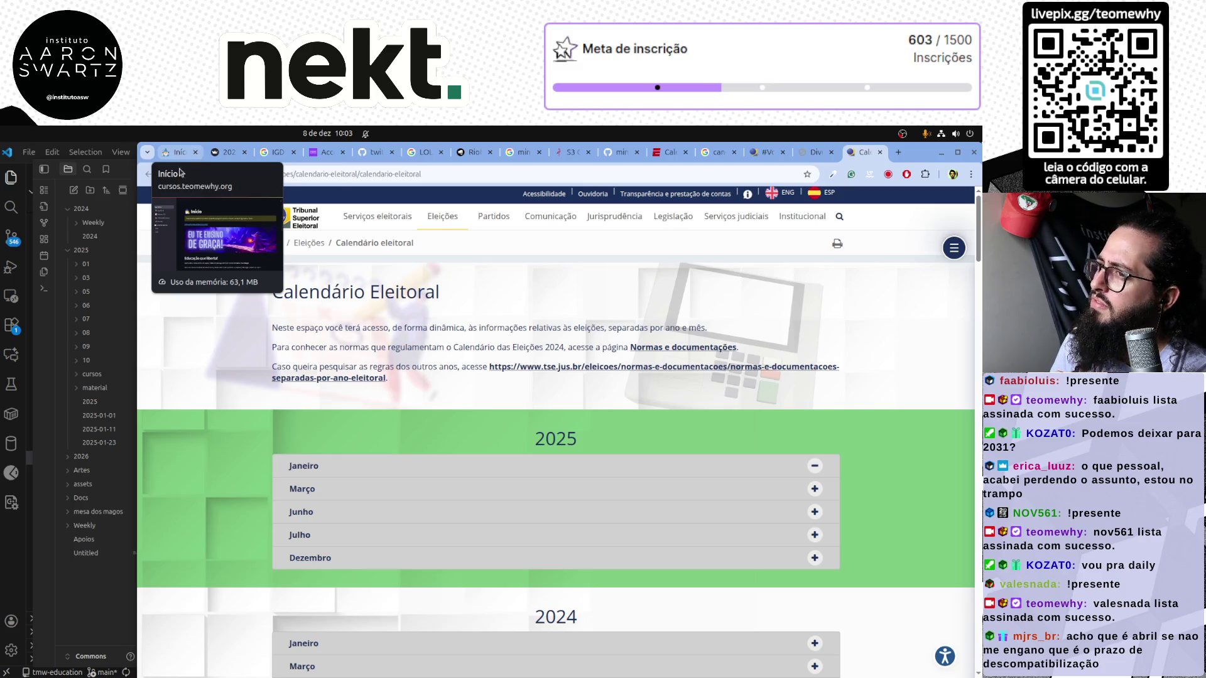
{"action": "left_click", "coordinate": [351, 137]}
Page the GNOME calendar to June 2026, dismiss the Spotify notification, and close the panel
{"action": "left_click", "coordinate": [494, 200]}
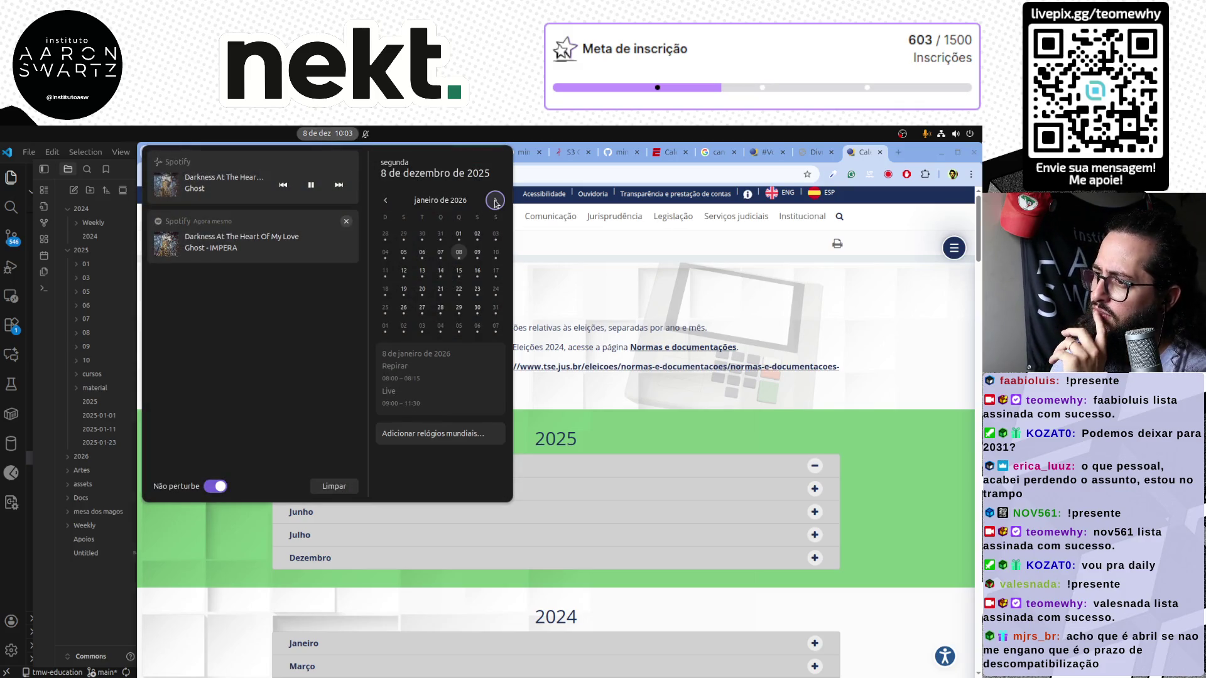
{"action": "left_click", "coordinate": [495, 199]}
{"action": "left_click", "coordinate": [494, 199]}
{"action": "left_click", "coordinate": [495, 200]}
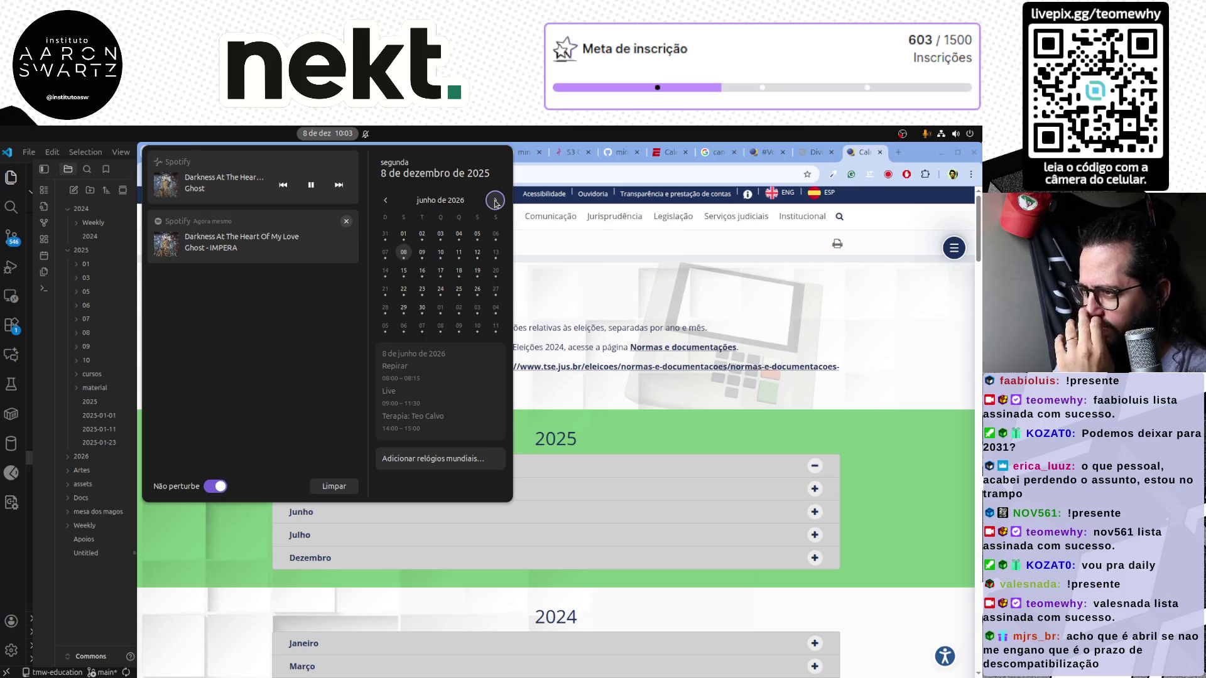
{"action": "left_click", "coordinate": [346, 221]}
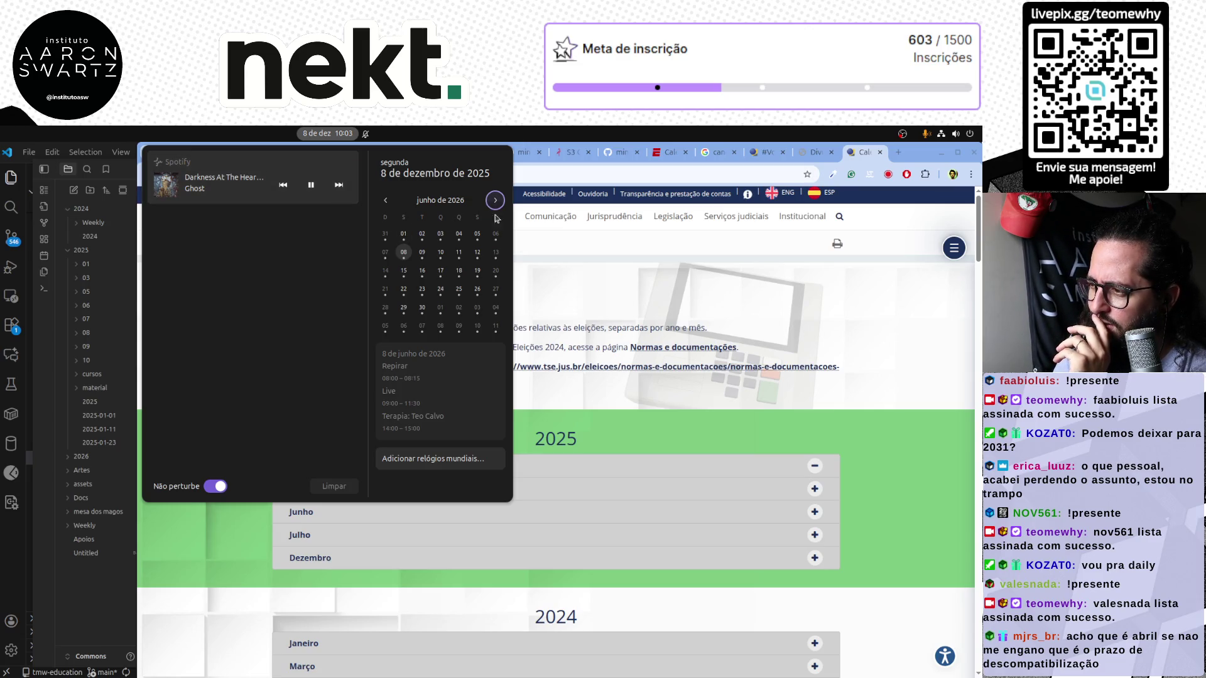
{"action": "left_click", "coordinate": [838, 328]}
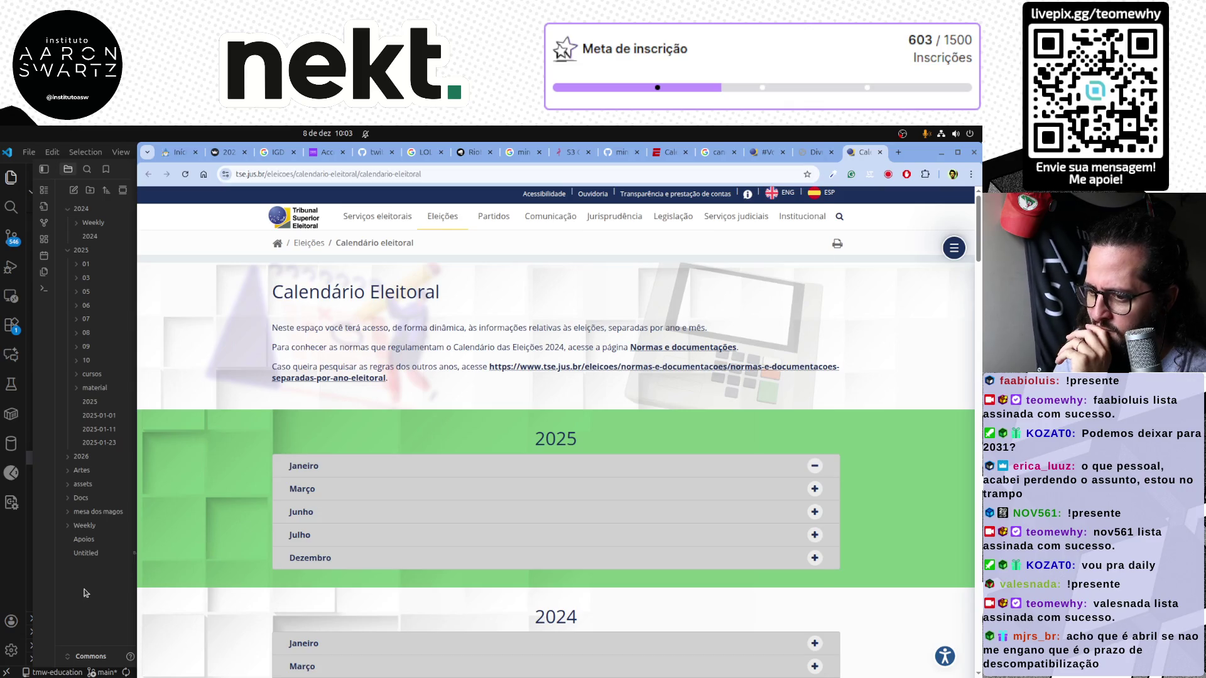
Search 'data eleições 2026' in a new tab to find the 4–25 October 2026 dates, then return to the 2026 note
{"action": "left_click", "coordinate": [84, 593]}
{"action": "left_click", "coordinate": [471, 608]}
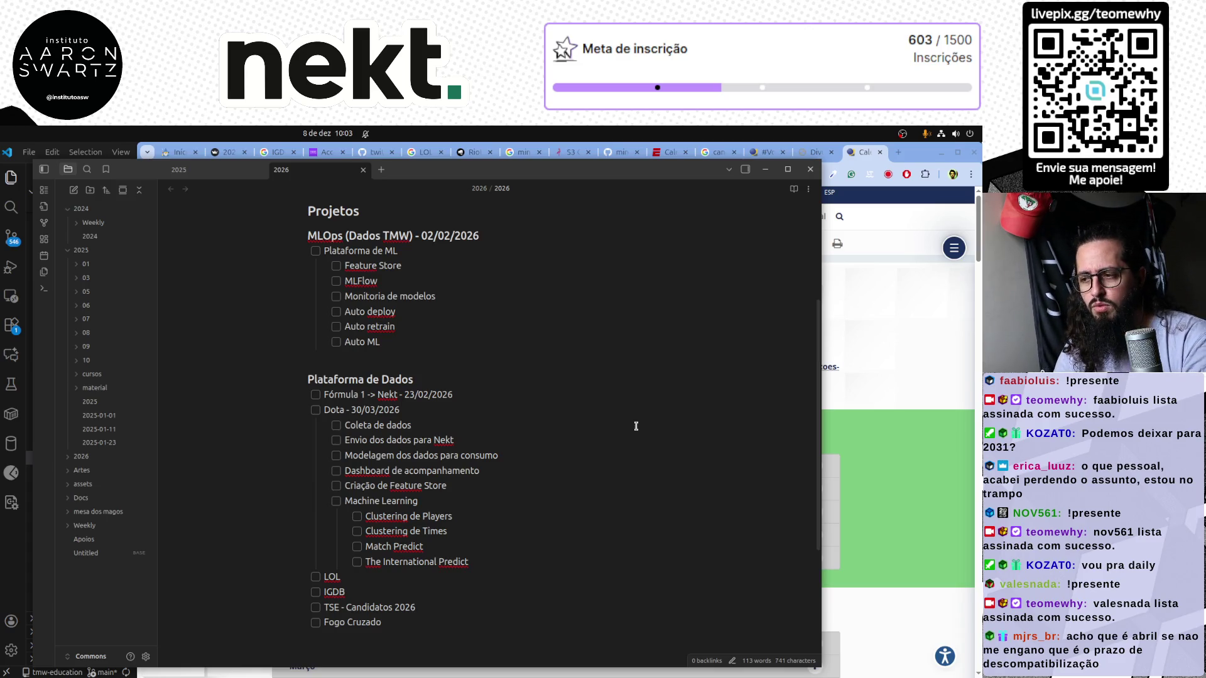
{"action": "left_click", "coordinate": [892, 346]}
{"action": "left_click", "coordinate": [896, 152]}
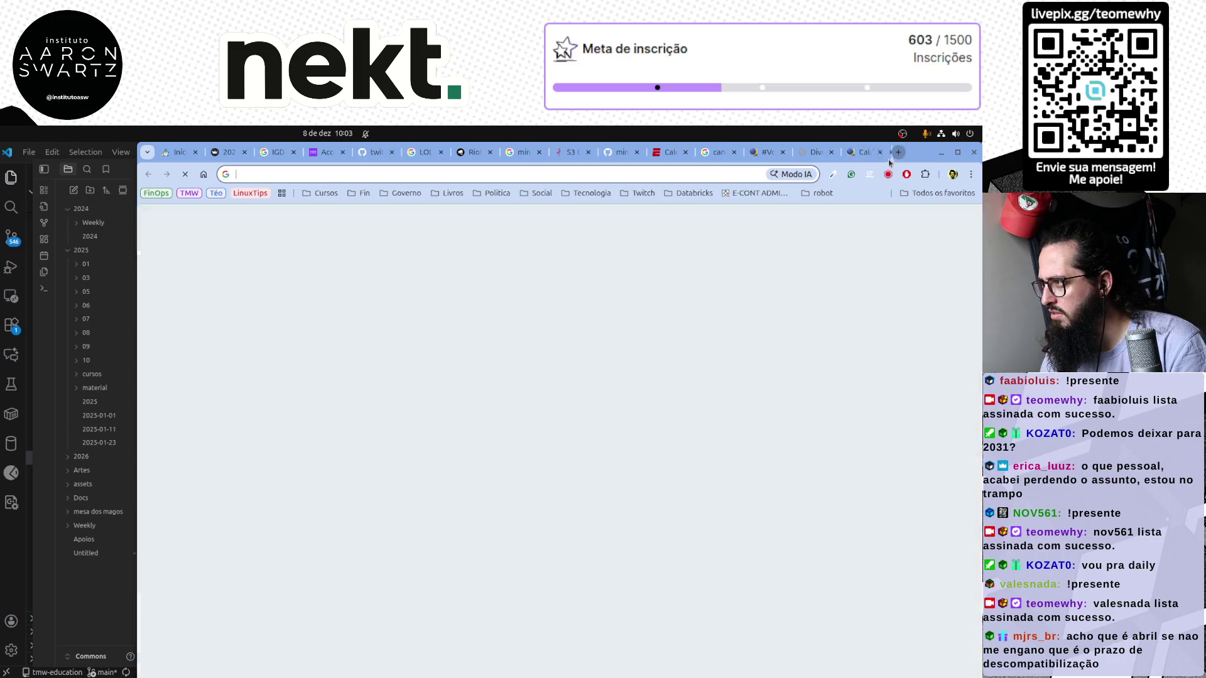
{"action": "type", "text": "data el"}
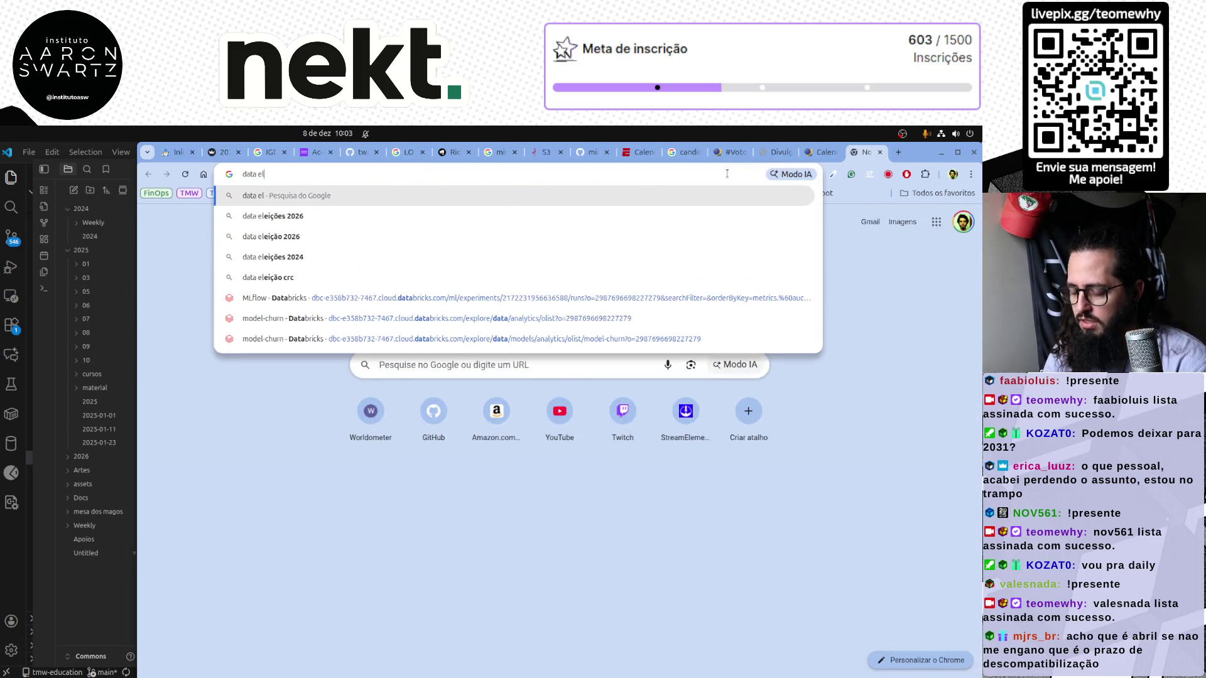
{"action": "type", "text": "eições 2026"}
{"action": "key", "text": "Return"}
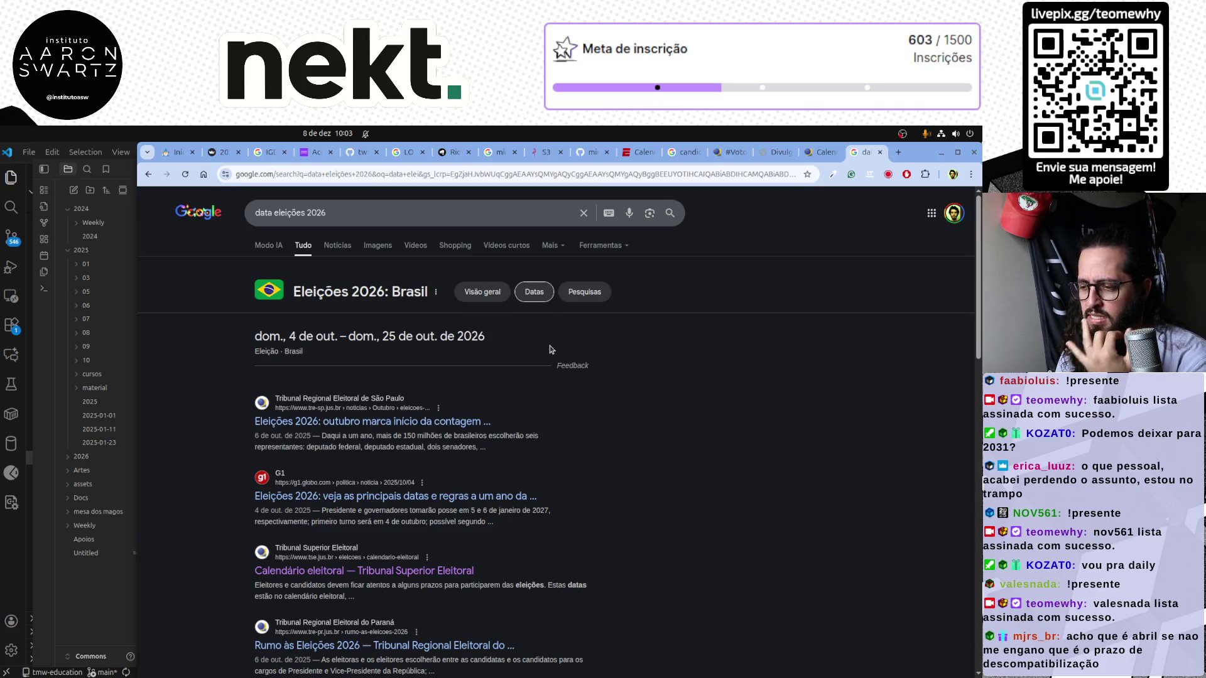
{"action": "left_click", "coordinate": [74, 582]}
{"action": "type", "text": "TSE - Candidatos 2"}
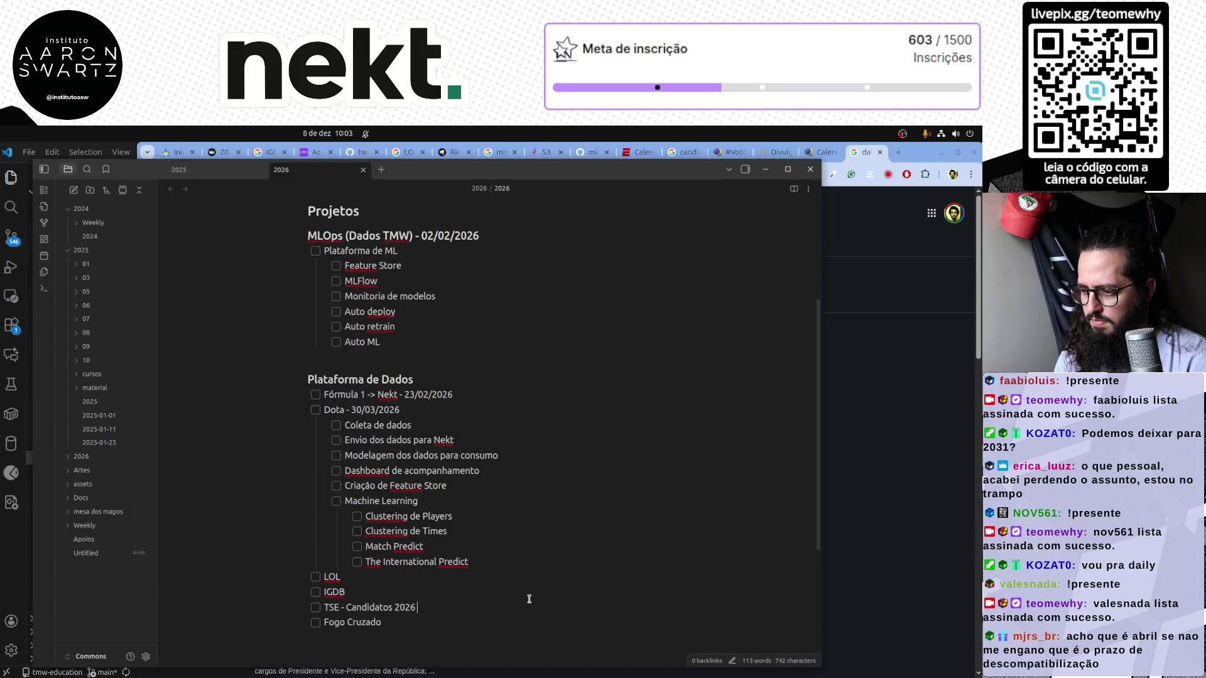
{"action": "type", "text": "026"}
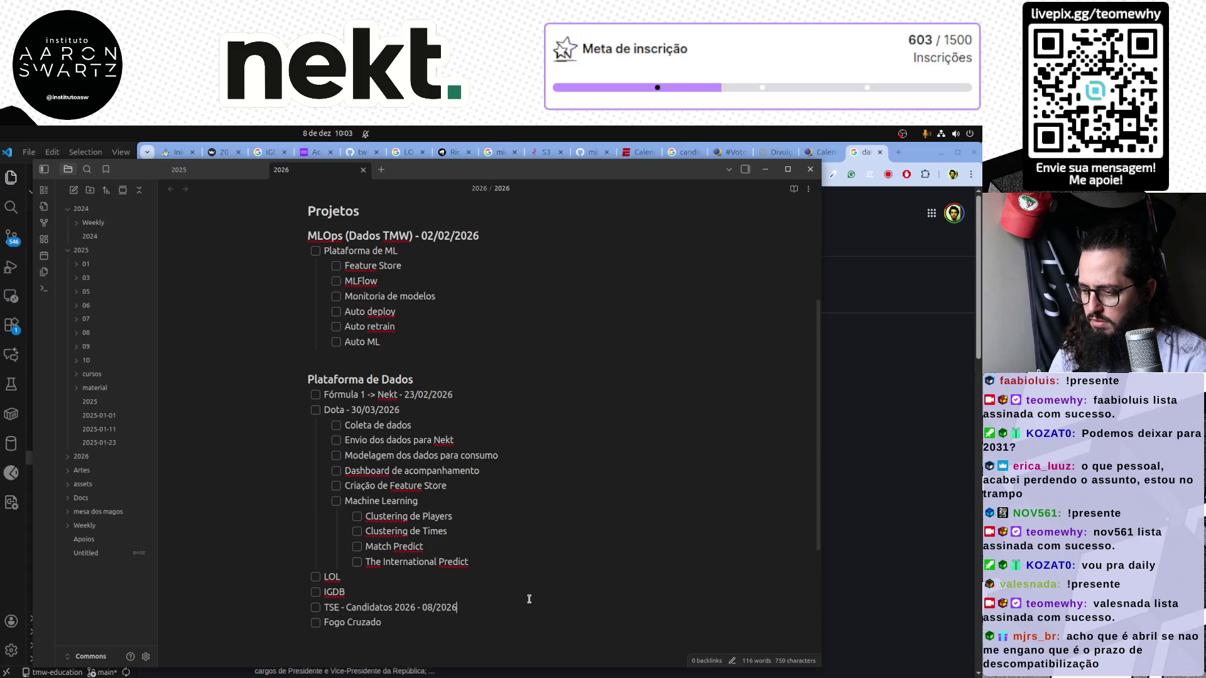
Finish the TSE - Candidatos 2026 line with ' - 08/2026' and go back to the search results
{"action": "left_click", "coordinate": [381, 586]}
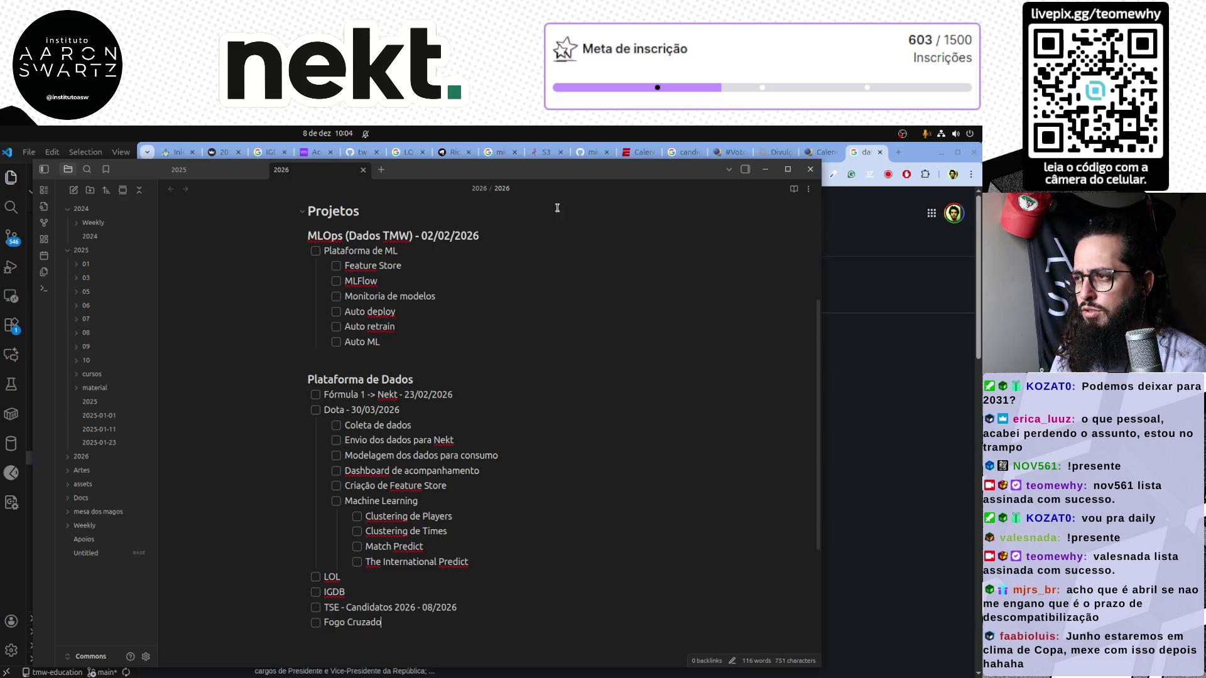
{"action": "left_click", "coordinate": [827, 170]}
Search for football player and team scouting data, expand the AI overview, and copy the E-Scout name
{"action": "triple_click", "coordinate": [385, 220]}
{"action": "type", "text": "onde co"}
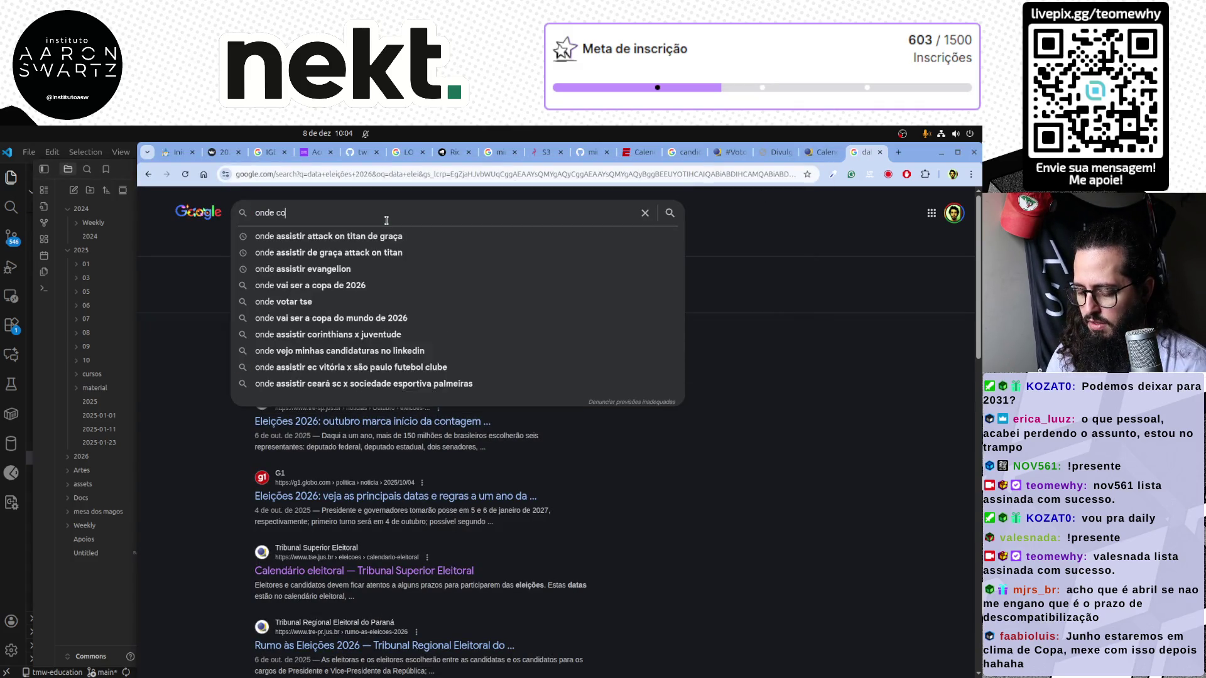
{"action": "type", "text": "nsigo dados de f"}
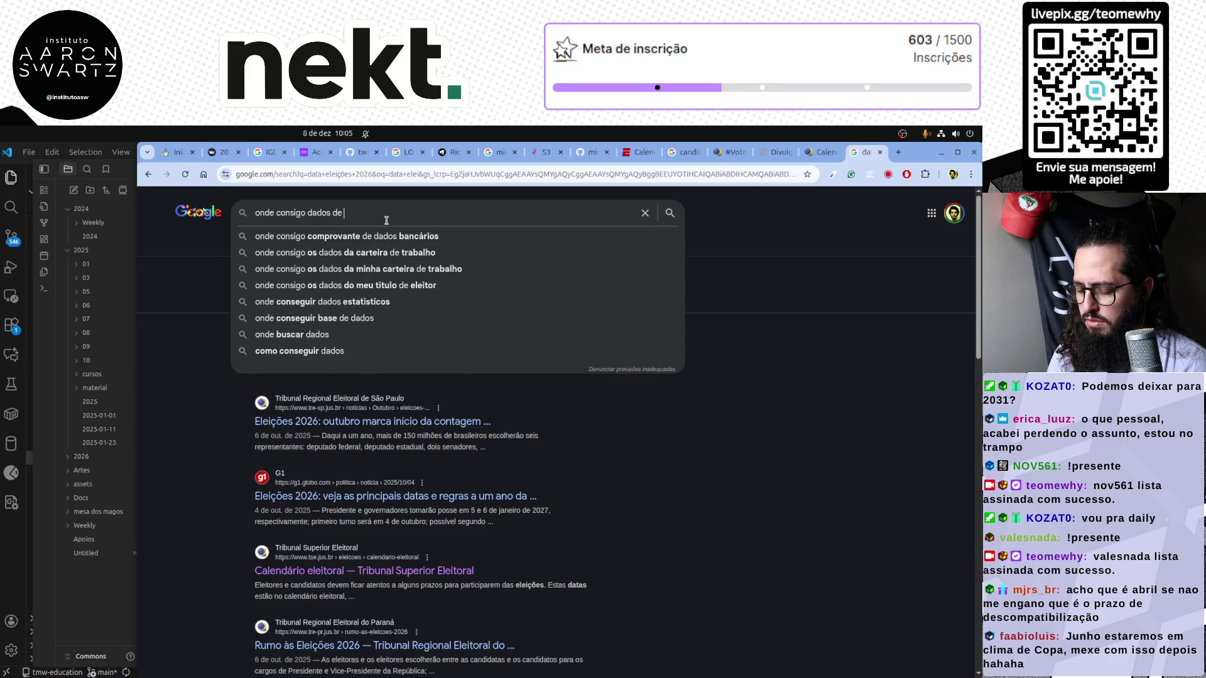
{"action": "type", "text": "utebol? scouts de joga"}
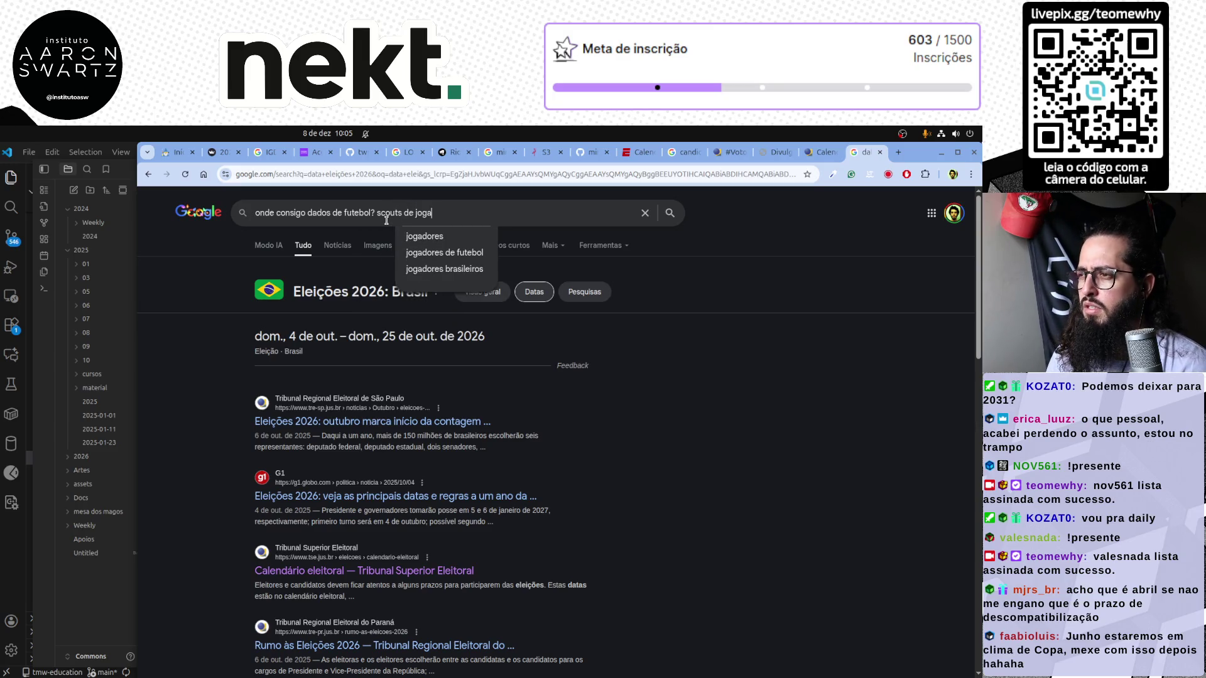
{"action": "type", "text": "dores e time"}
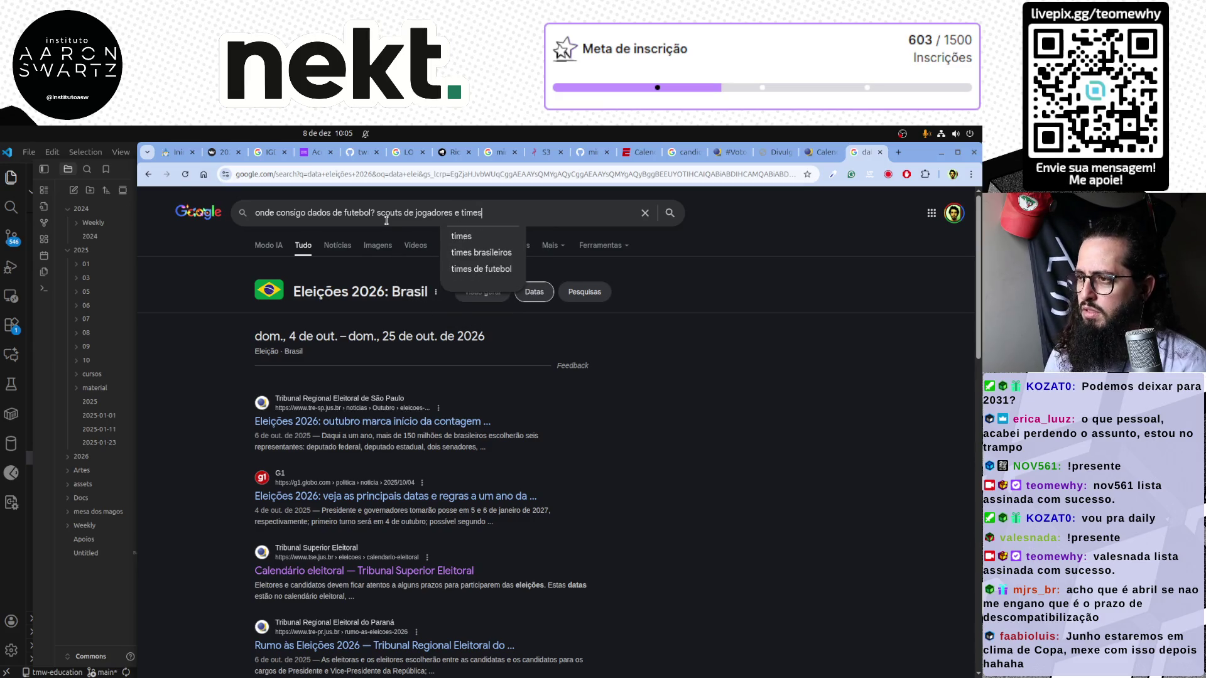
{"action": "type", "text": "s"}
{"action": "key", "text": "Return"}
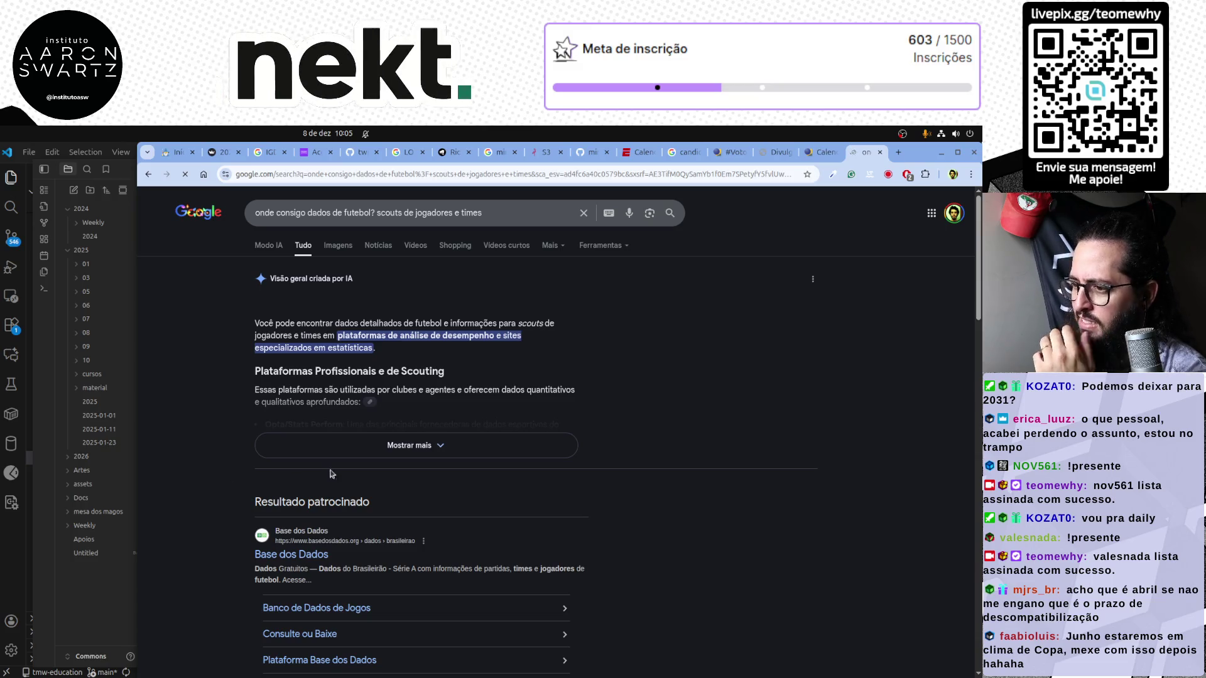
{"action": "left_click", "coordinate": [395, 445]}
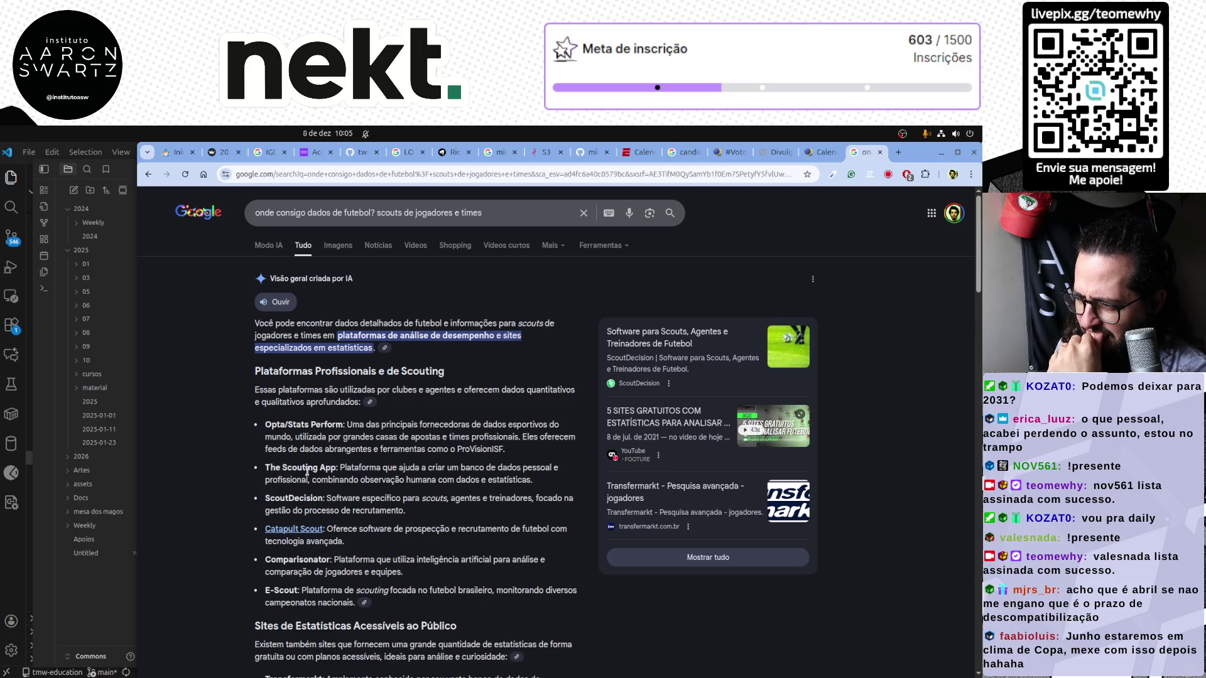
{"action": "left_click_drag", "start_coordinate": [324, 437], "coordinate": [529, 452]}
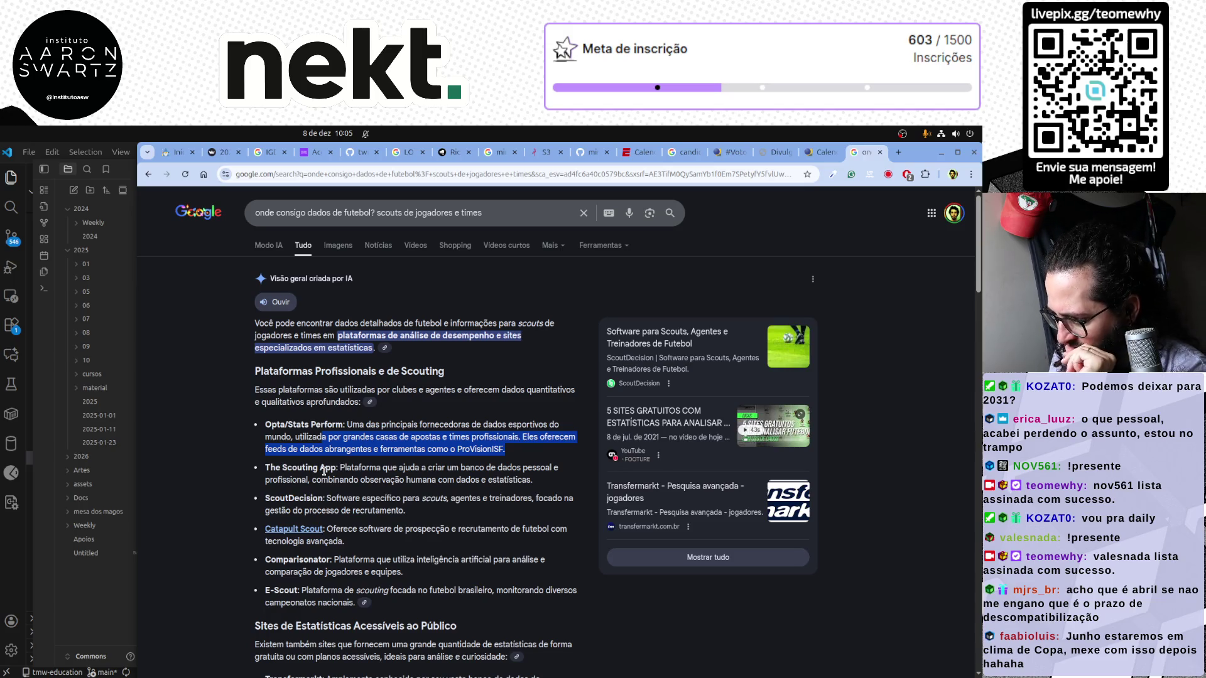
{"action": "scroll", "coordinate": [326, 468], "scroll_direction": "down", "scroll_amount": 3}
{"action": "left_click_drag", "start_coordinate": [265, 469], "coordinate": [277, 467]}
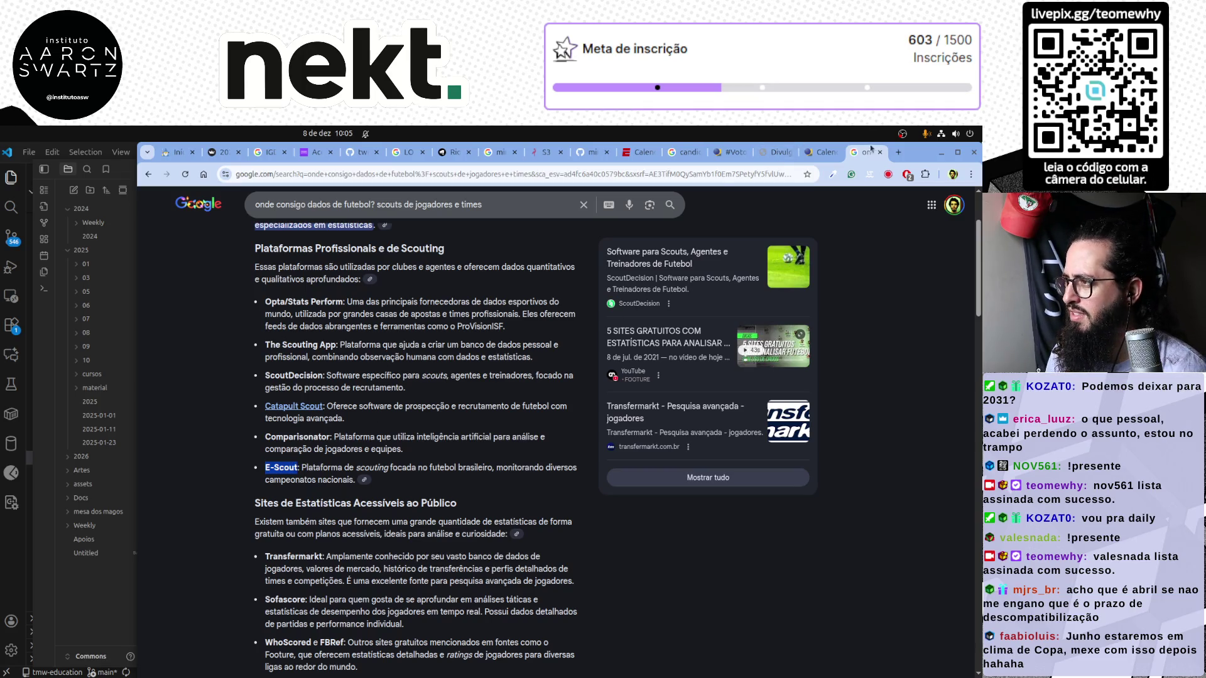
{"action": "left_click", "coordinate": [900, 152]}
Search E-Scout, open escout.com.br and its Assine Agora sign-up, then return to the football data results
{"action": "key", "text": "ctrl+v"}
{"action": "key", "text": "Return"}
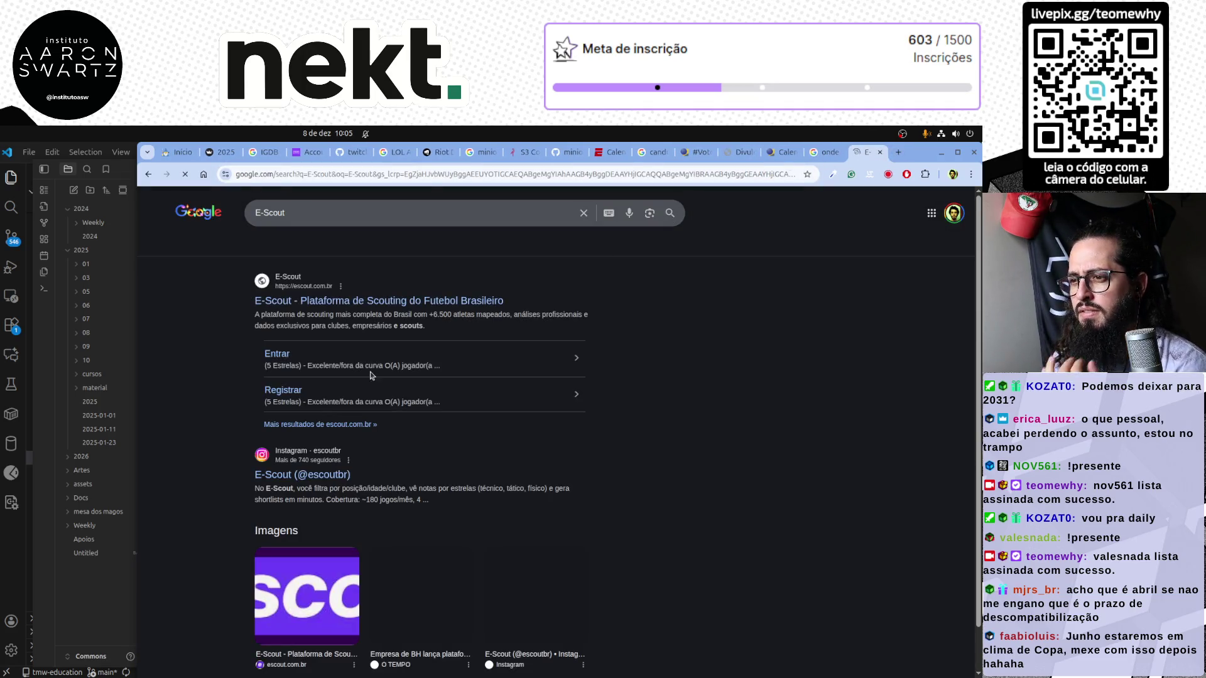
{"action": "left_click", "coordinate": [352, 302]}
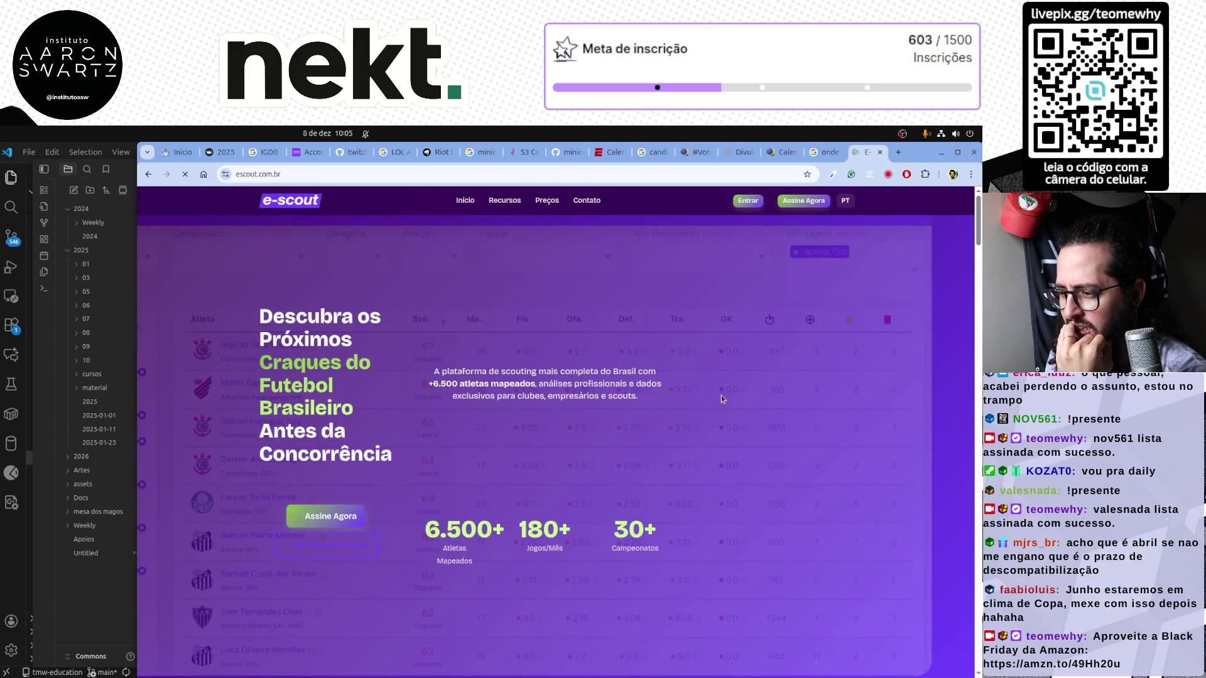
{"action": "scroll", "coordinate": [721, 398], "scroll_direction": "down", "scroll_amount": 5}
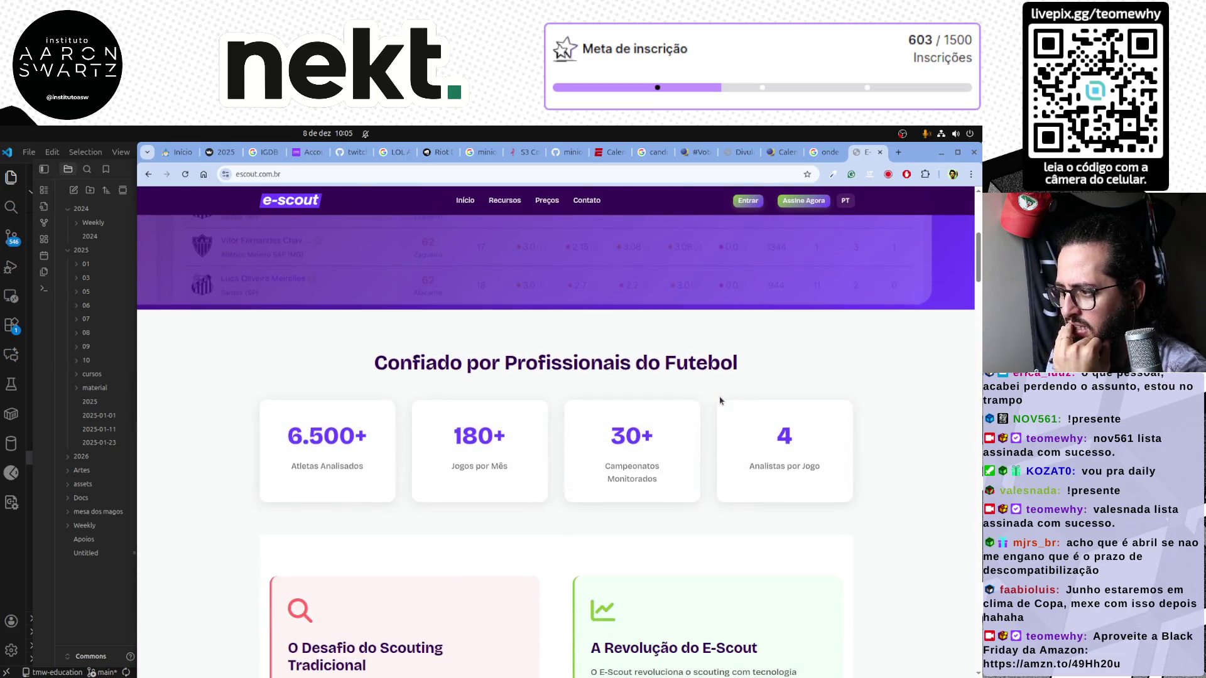
{"action": "scroll", "coordinate": [720, 401], "scroll_direction": "down", "scroll_amount": 5}
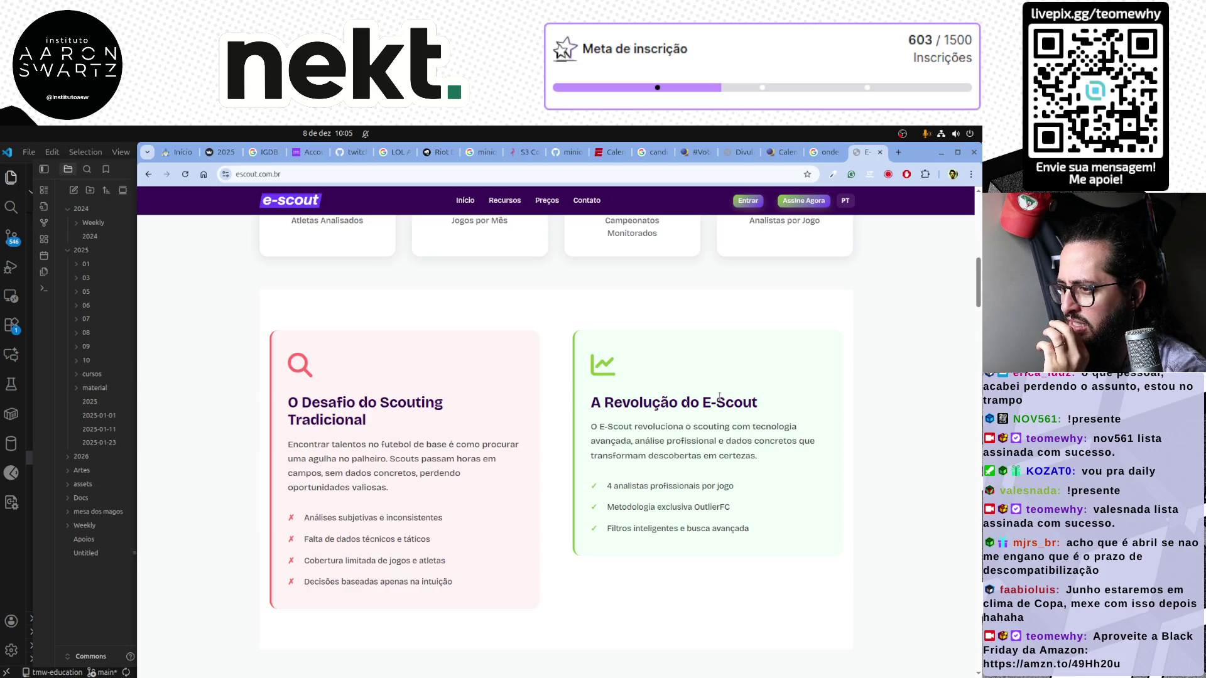
{"action": "scroll", "coordinate": [722, 398], "scroll_direction": "down", "scroll_amount": 1}
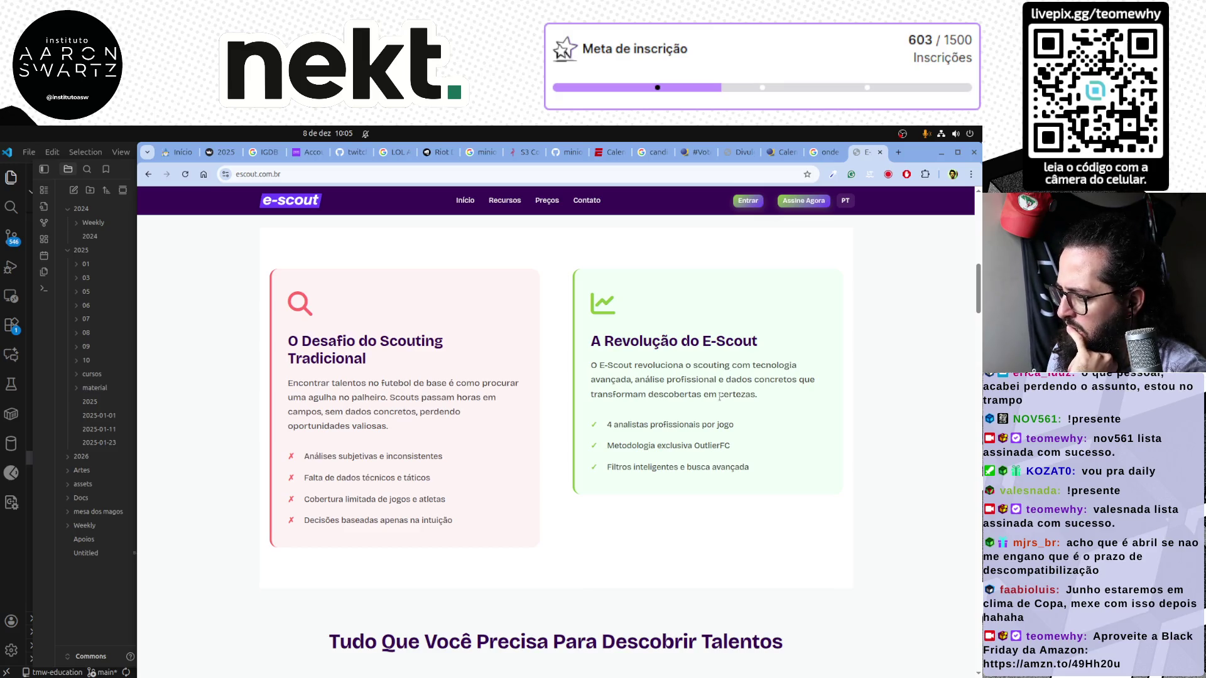
{"action": "scroll", "coordinate": [721, 396], "scroll_direction": "down", "scroll_amount": 1}
{"action": "left_click", "coordinate": [794, 203]}
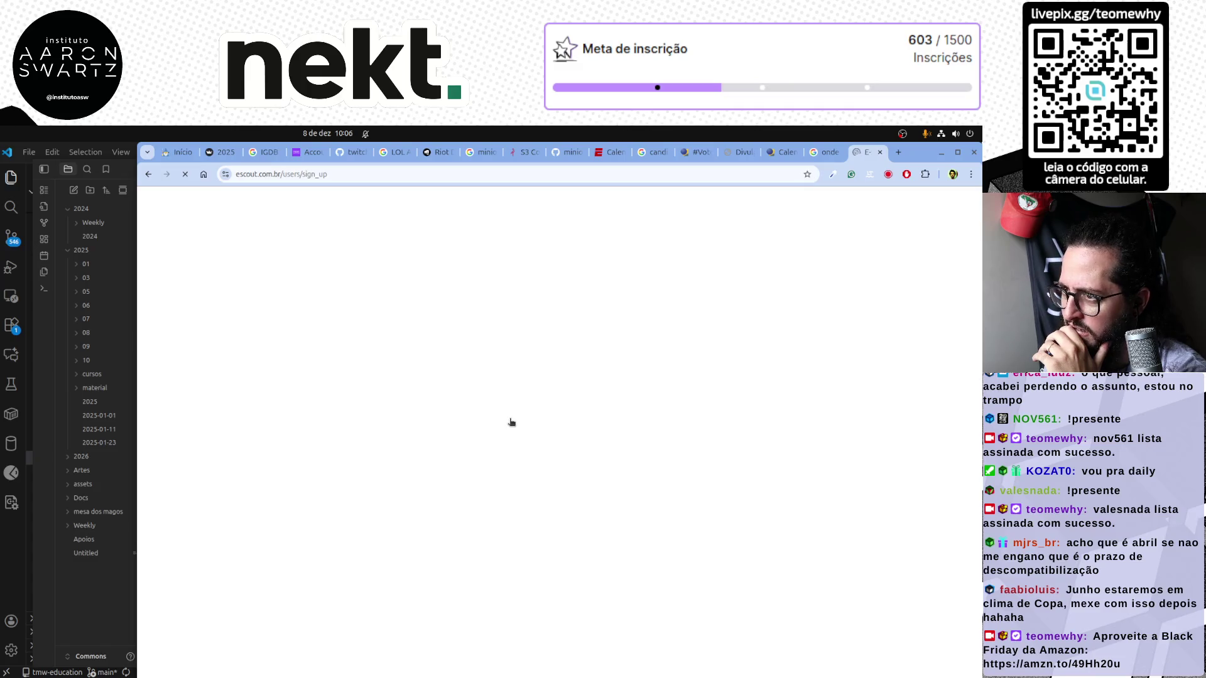
{"action": "key", "text": "ctrl+Page_Up"}
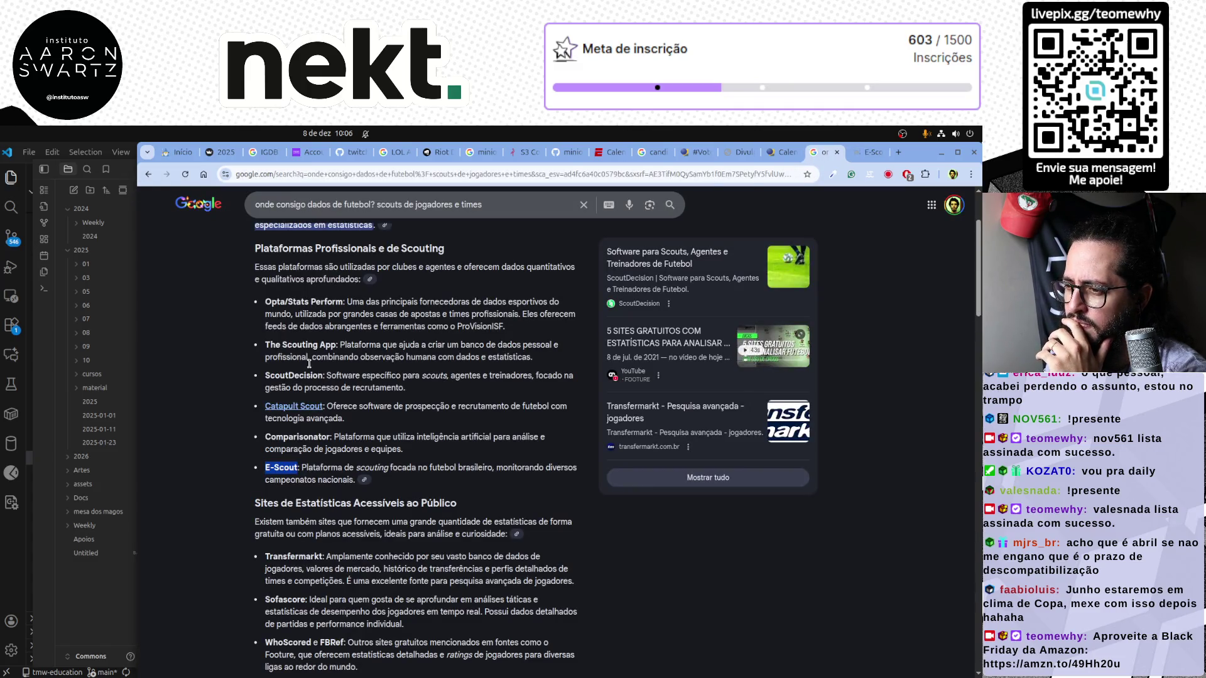
{"action": "scroll", "coordinate": [458, 358], "scroll_direction": "down", "scroll_amount": 1}
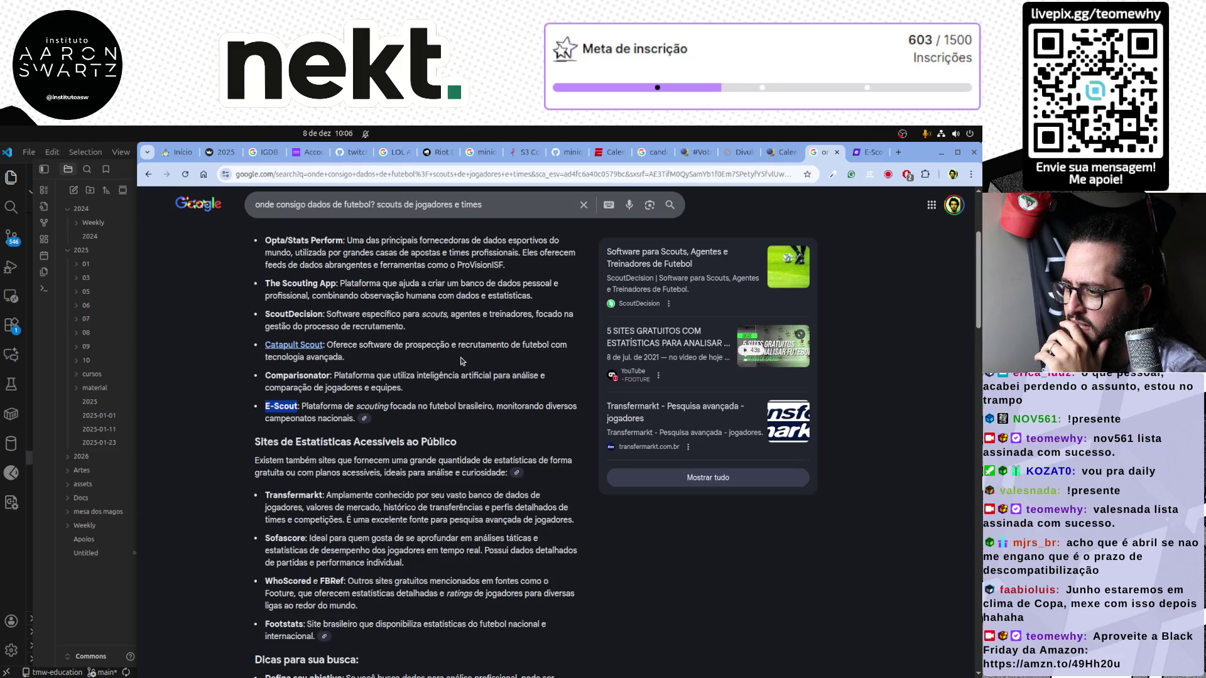
{"action": "scroll", "coordinate": [460, 361], "scroll_direction": "down", "scroll_amount": 3}
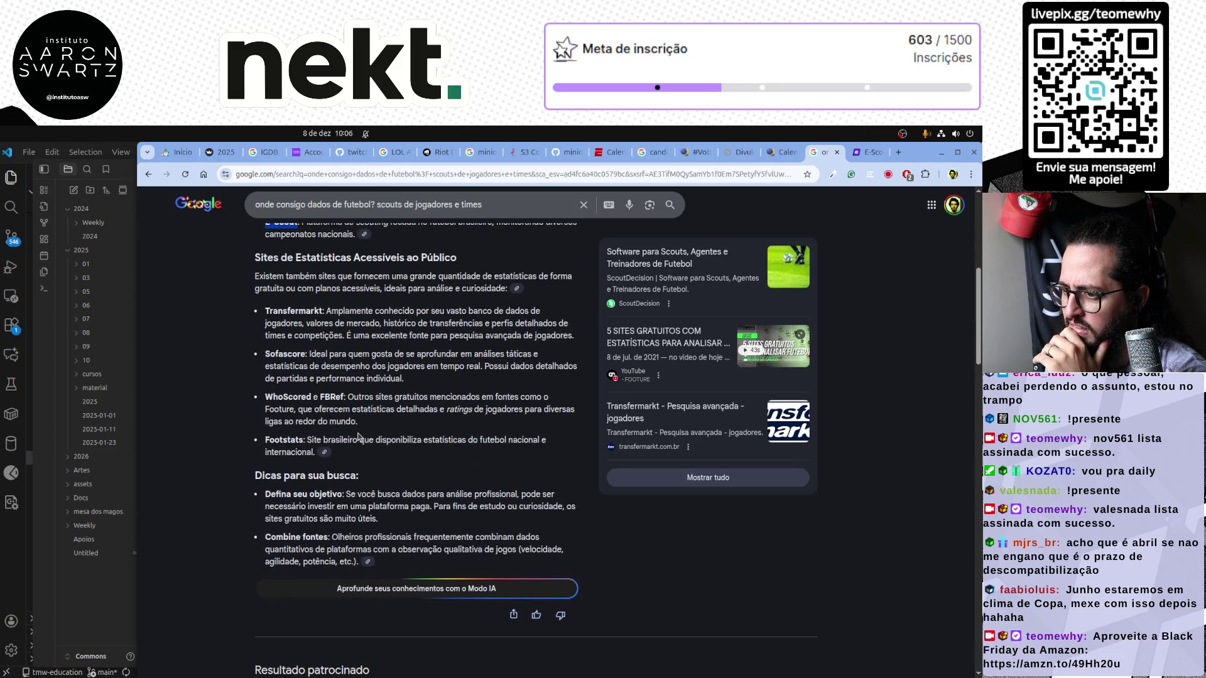
Copy 'Footstats' from the overview and search for it in a new tab
{"action": "double_click", "coordinate": [283, 440]}
{"action": "key", "text": "ctrl+c"}
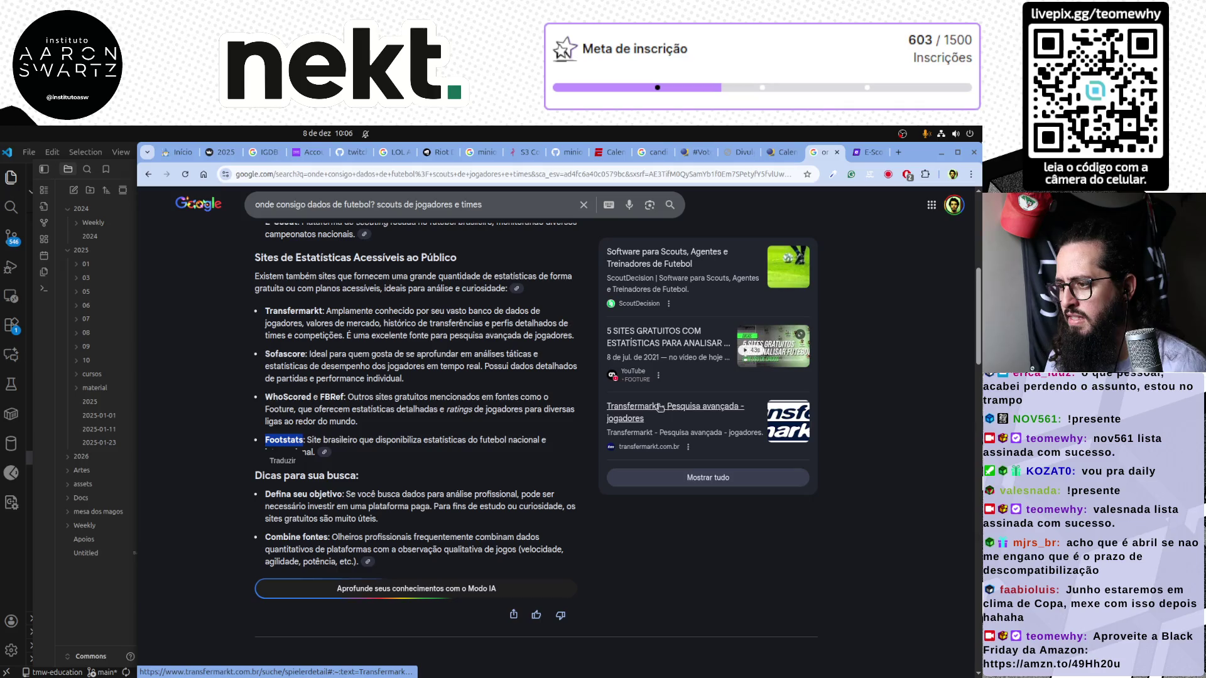
{"action": "left_click", "coordinate": [900, 152]}
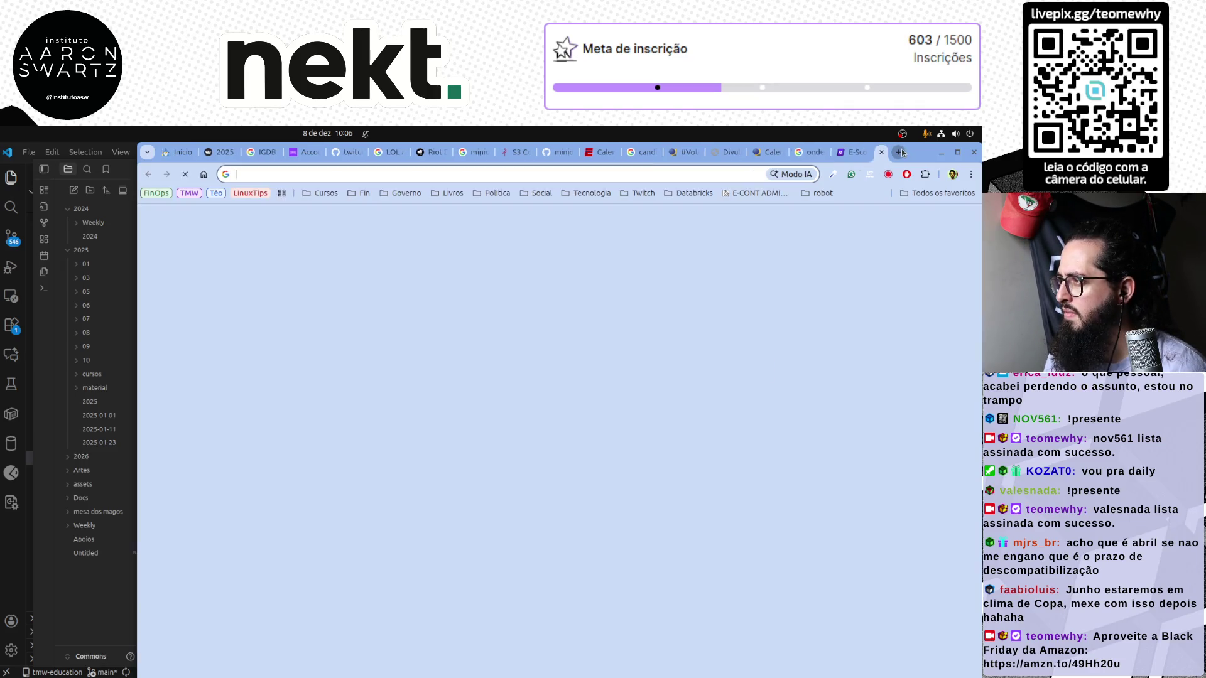
{"action": "key", "text": "ctrl+v"}
{"action": "key", "text": "Return"}
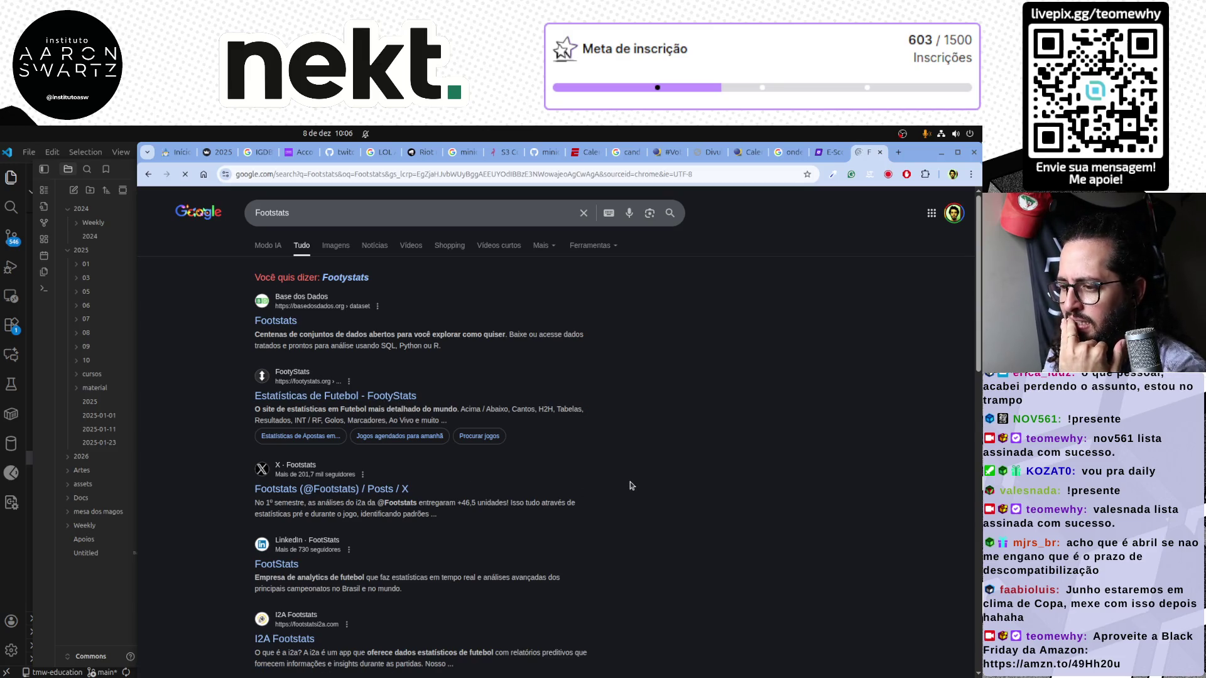
{"action": "scroll", "coordinate": [631, 486], "scroll_direction": "down", "scroll_amount": 2}
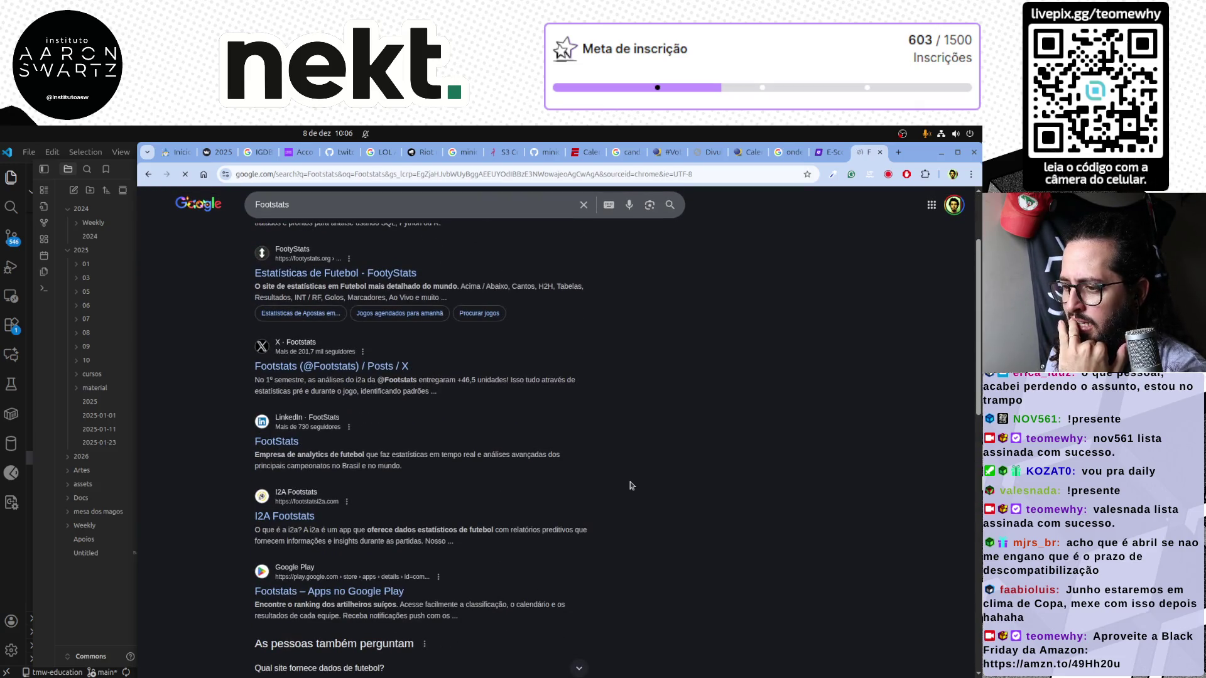
{"action": "scroll", "coordinate": [630, 486], "scroll_direction": "down", "scroll_amount": 1}
{"action": "scroll", "coordinate": [630, 485], "scroll_direction": "down", "scroll_amount": 3}
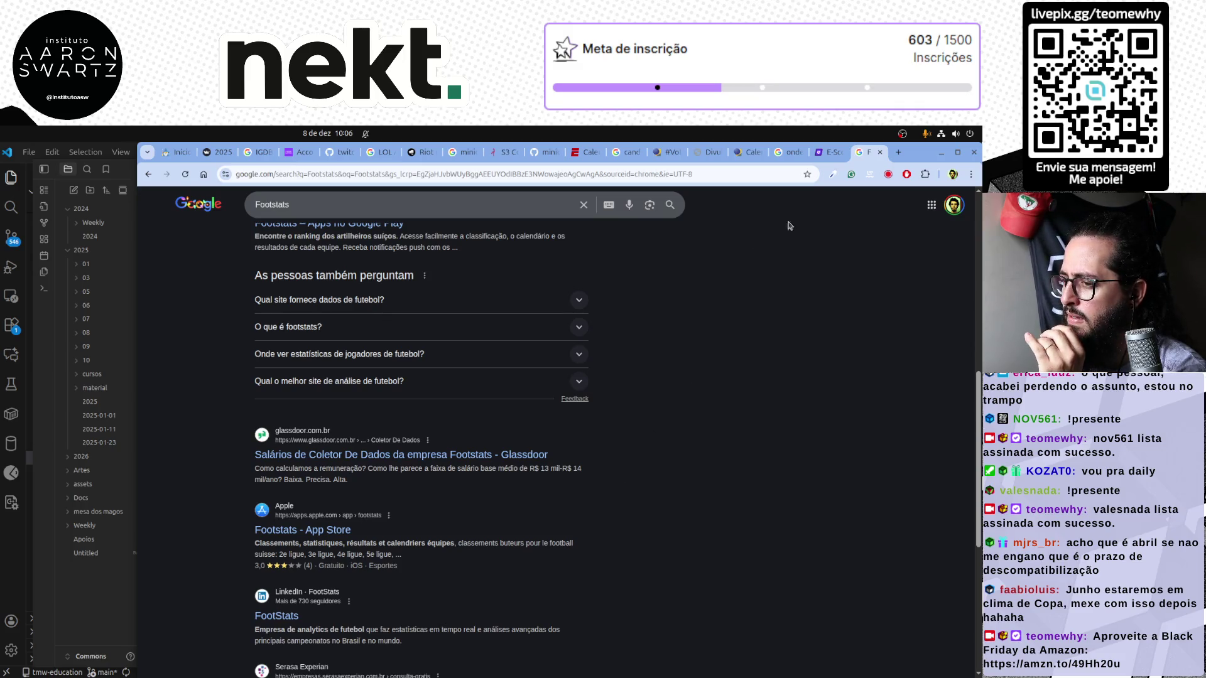
Switch from the Footstats results back to the E-Scout registration form tab
{"action": "left_click", "coordinate": [830, 157]}
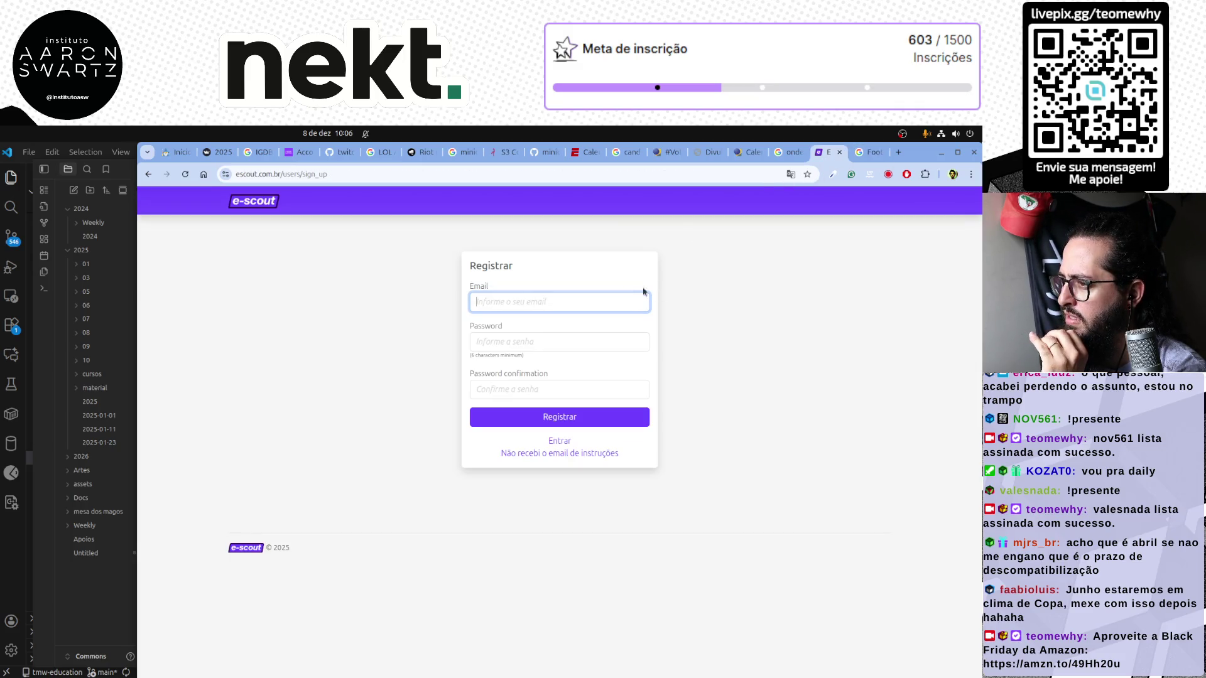
Review E-Scout's Preços section with the US$ 379 Plano Profissional, then close the E-Scout tab
{"action": "key", "text": "alt+Left"}
{"action": "scroll", "coordinate": [549, 251], "scroll_direction": "up", "scroll_amount": 3}
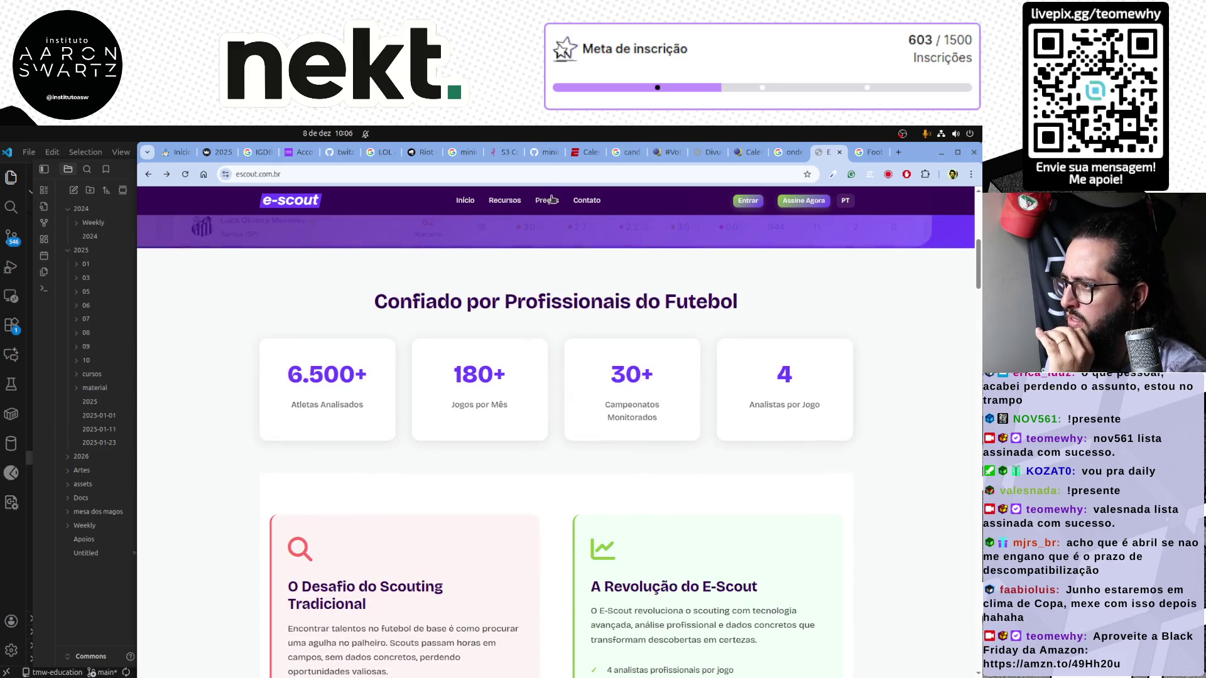
{"action": "left_click", "coordinate": [546, 200]}
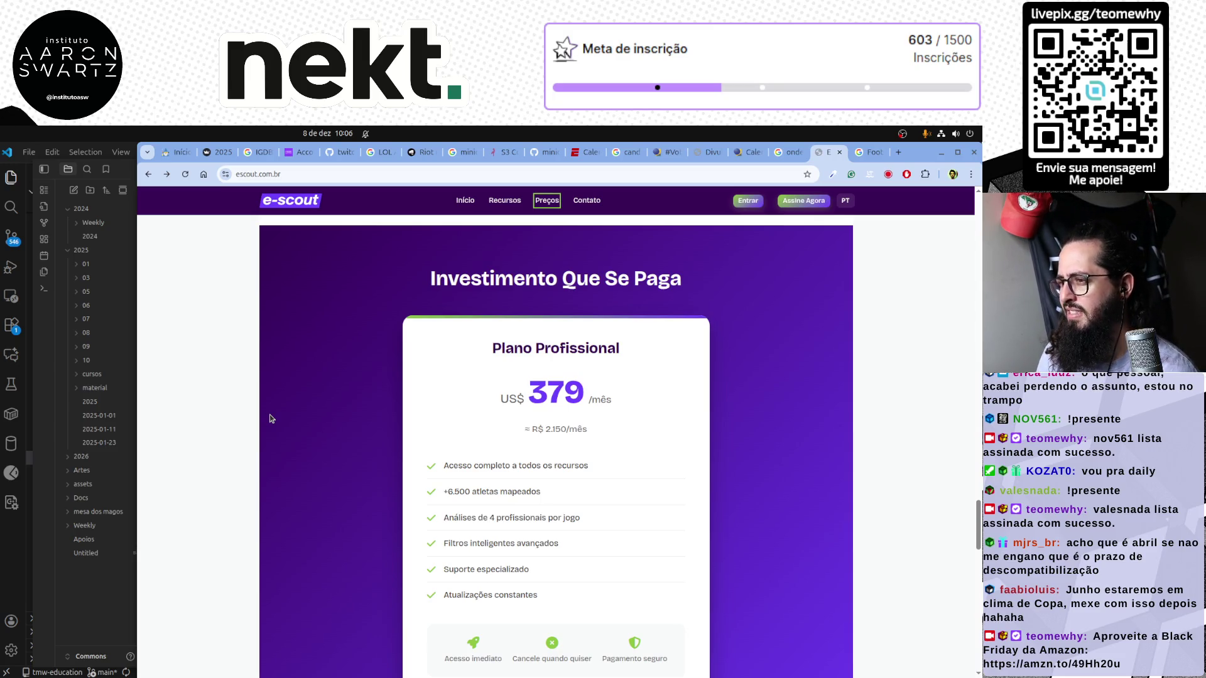
{"action": "scroll", "coordinate": [269, 419], "scroll_direction": "down", "scroll_amount": 3}
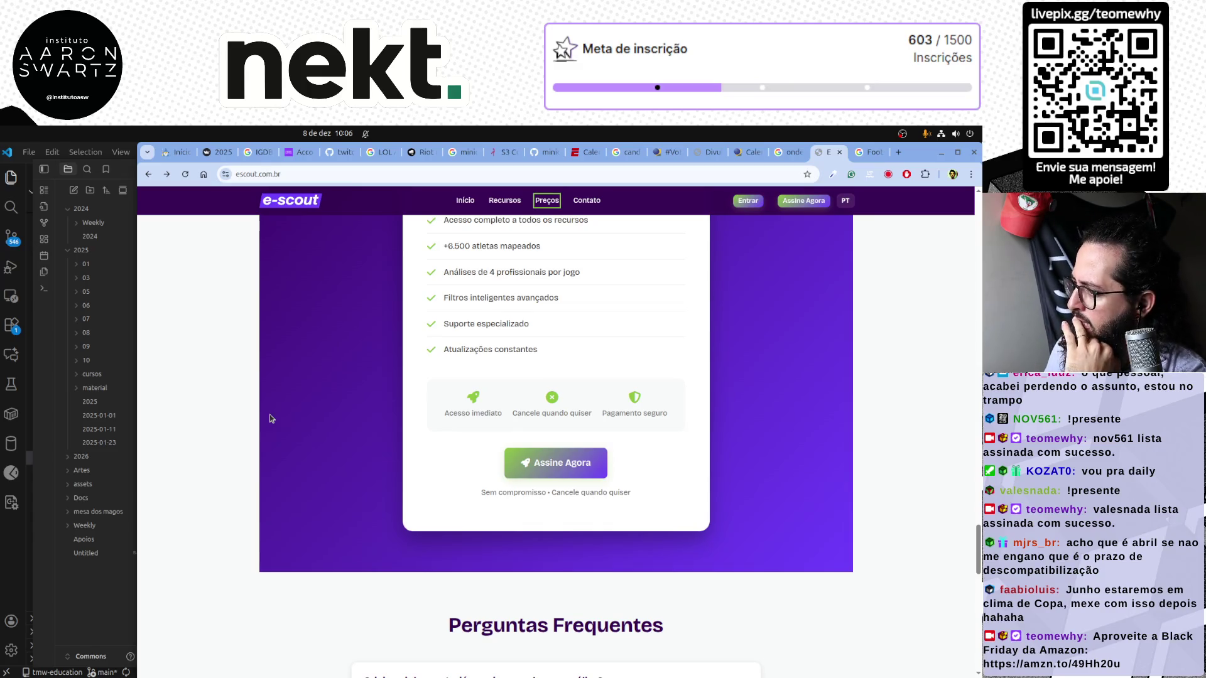
{"action": "left_click", "coordinate": [570, 396]}
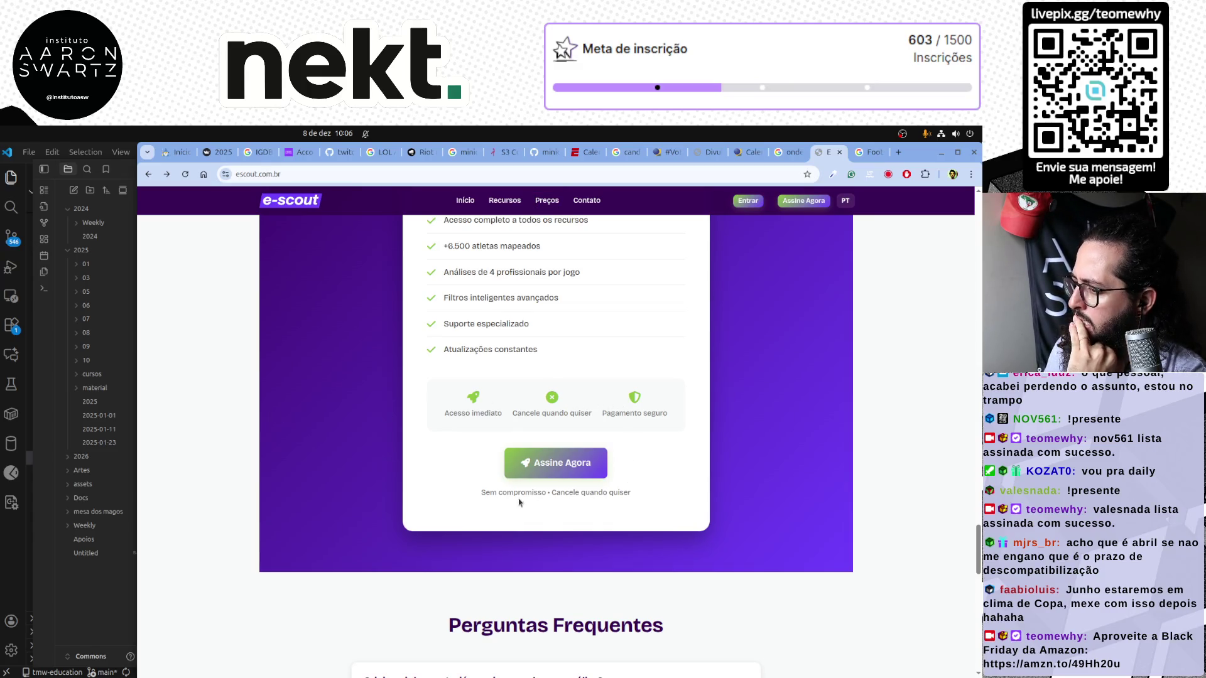
{"action": "scroll", "coordinate": [574, 492], "scroll_direction": "down", "scroll_amount": 3}
{"action": "scroll", "coordinate": [690, 370], "scroll_direction": "up", "scroll_amount": 5}
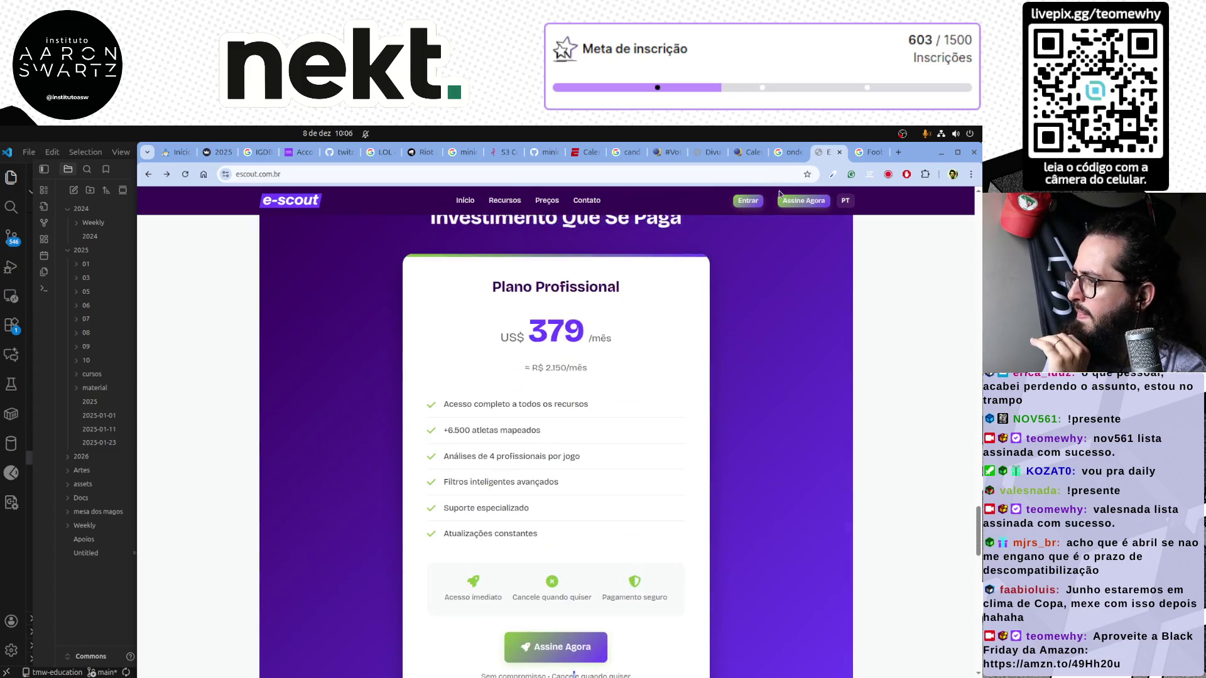
{"action": "scroll", "coordinate": [689, 370], "scroll_direction": "up", "scroll_amount": 3}
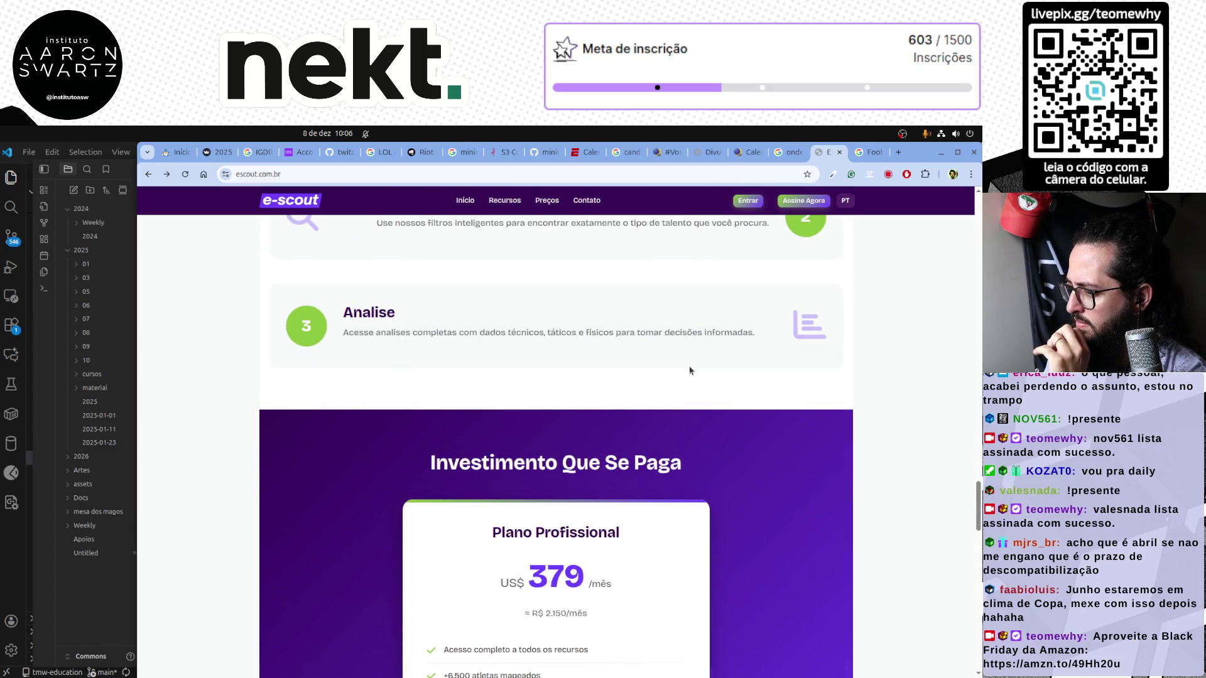
{"action": "scroll", "coordinate": [689, 370], "scroll_direction": "down", "scroll_amount": 2}
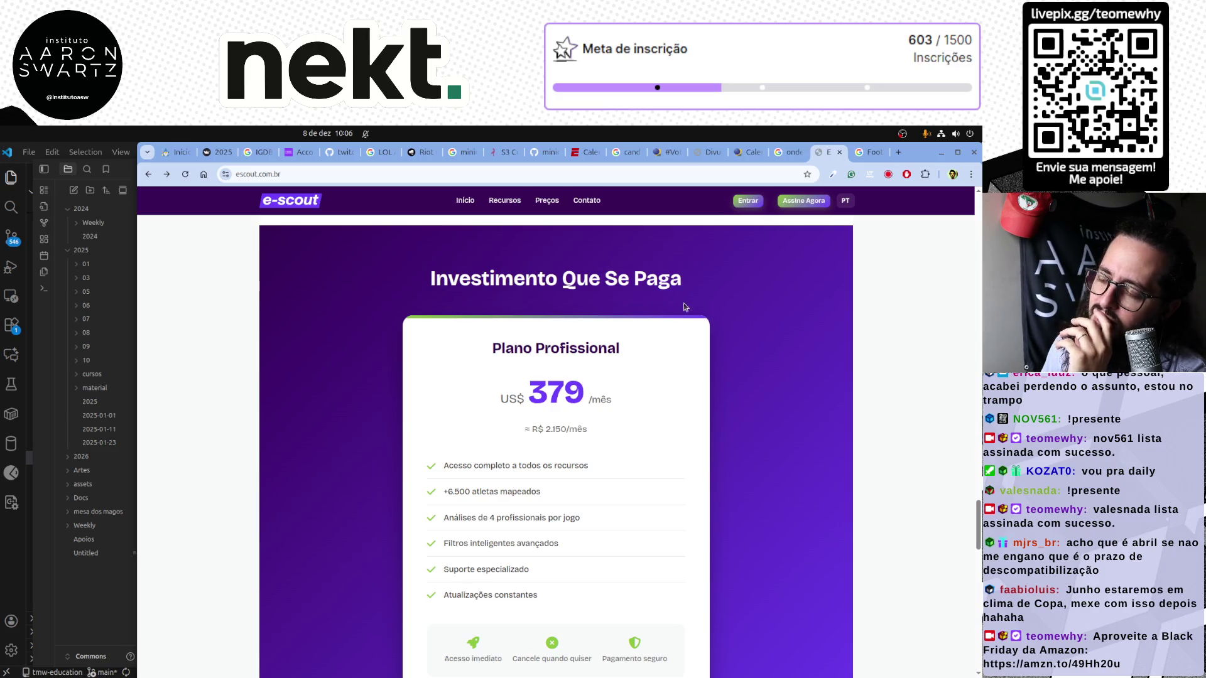
{"action": "scroll", "coordinate": [674, 367], "scroll_direction": "up", "scroll_amount": 3}
{"action": "scroll", "coordinate": [674, 366], "scroll_direction": "up", "scroll_amount": 3}
{"action": "scroll", "coordinate": [673, 363], "scroll_direction": "down", "scroll_amount": 4}
{"action": "scroll", "coordinate": [682, 358], "scroll_direction": "up", "scroll_amount": 3}
{"action": "scroll", "coordinate": [705, 358], "scroll_direction": "up", "scroll_amount": 8}
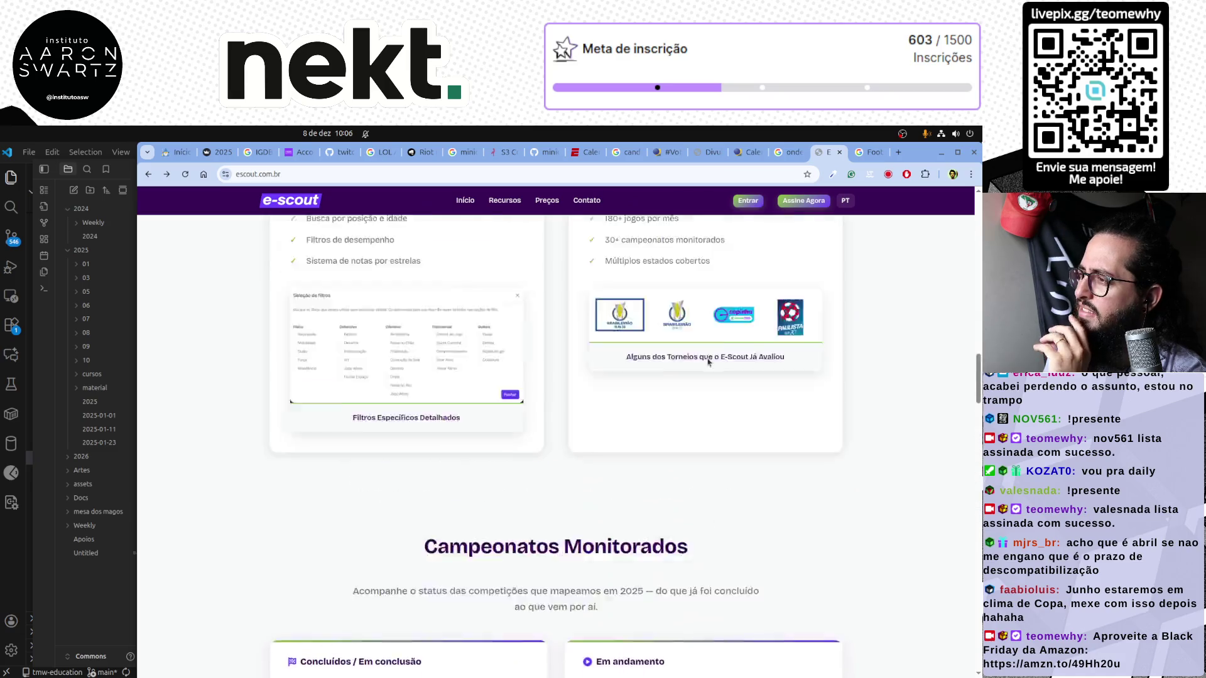
{"action": "scroll", "coordinate": [706, 358], "scroll_direction": "up", "scroll_amount": 3}
{"action": "middle_click", "coordinate": [828, 155]}
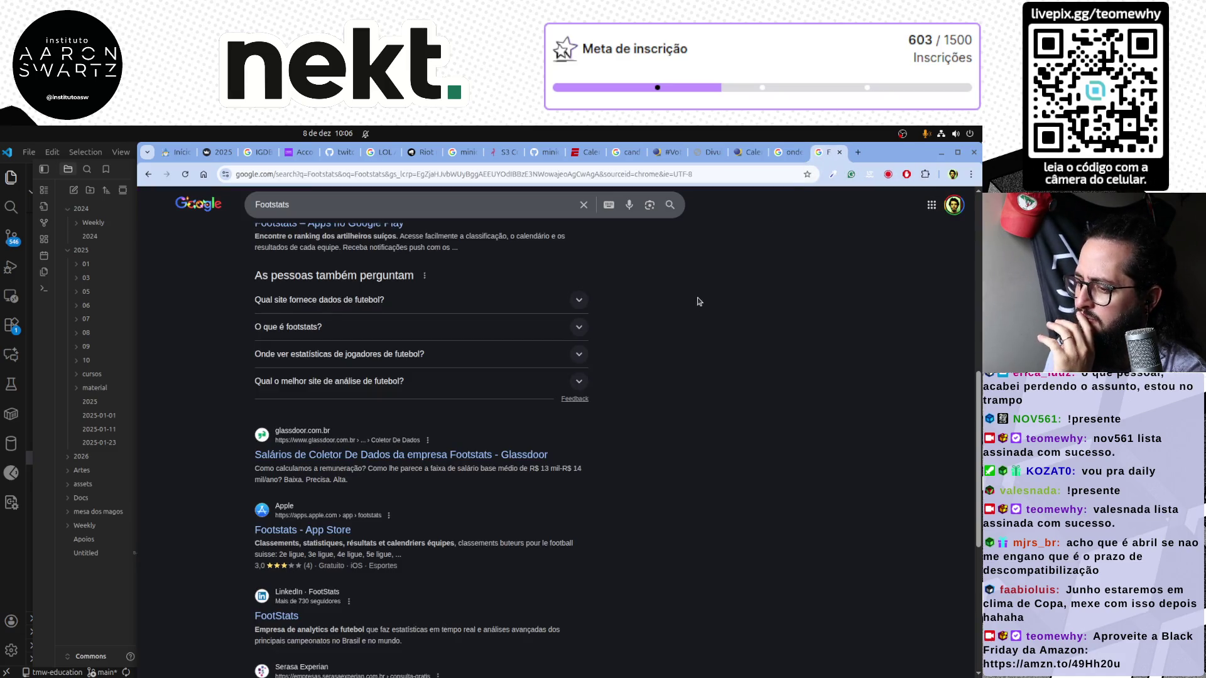
{"action": "scroll", "coordinate": [699, 299], "scroll_direction": "down", "scroll_amount": 2}
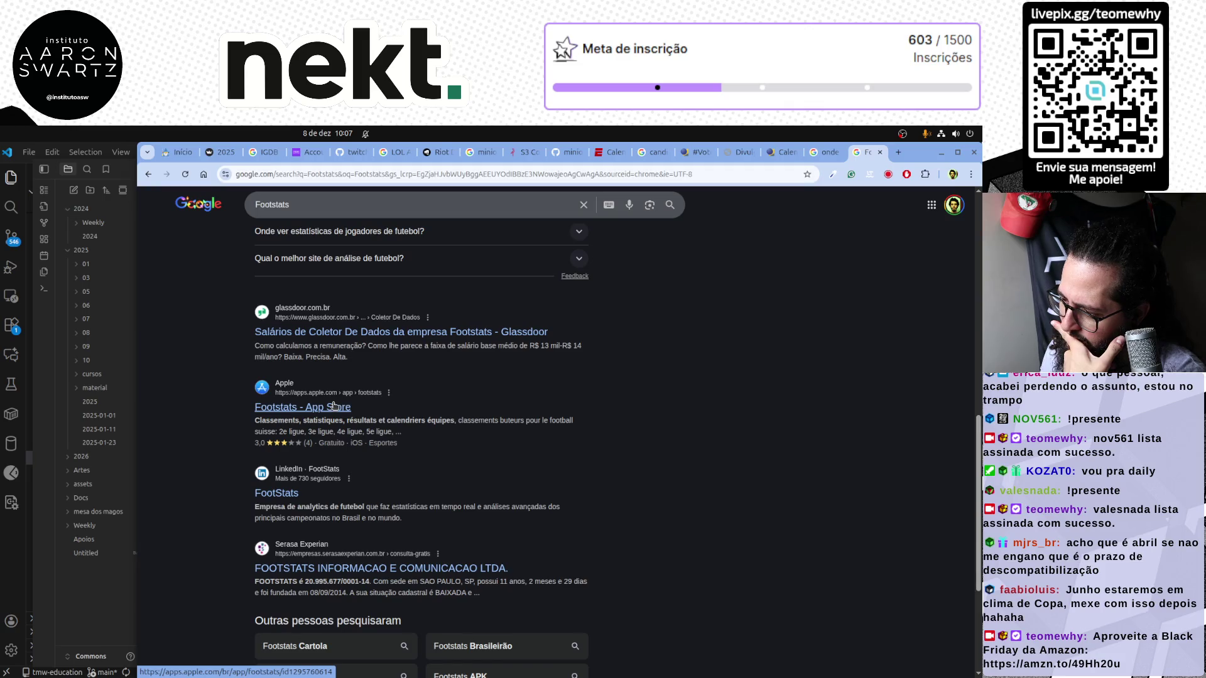
Move two tabs back to reach the TSE Divulgação de Candidaturas tab
{"action": "key", "text": "ctrl+Page_Up"}
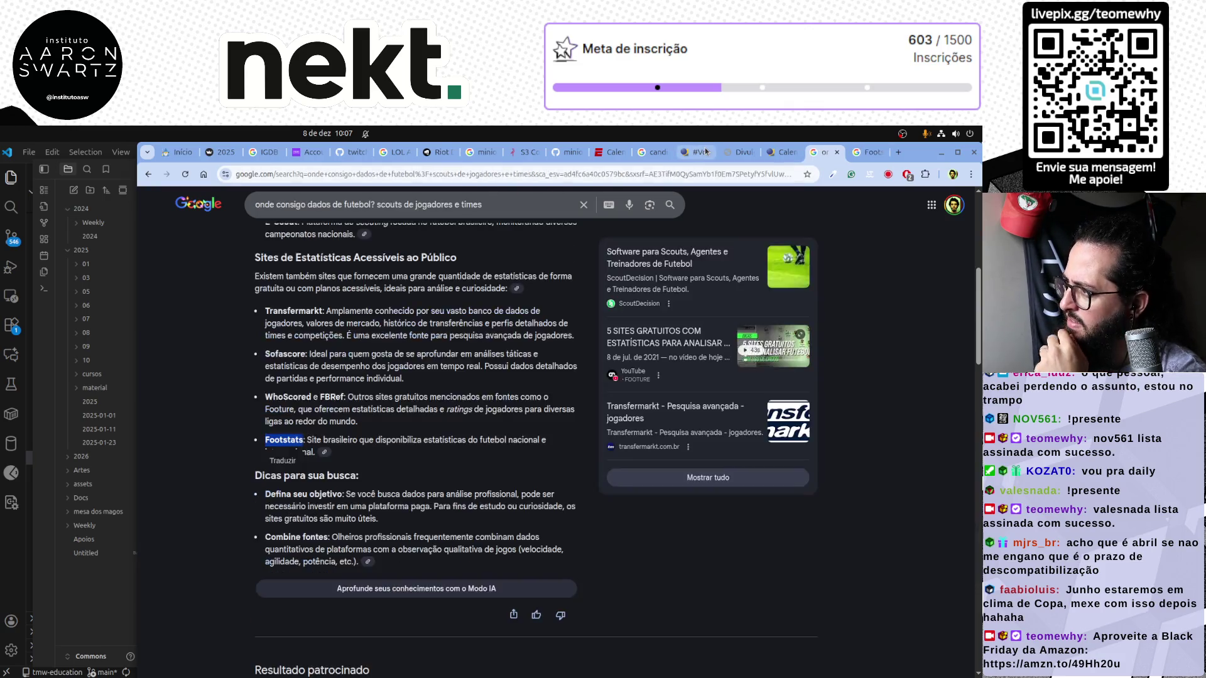
{"action": "key", "text": "ctrl+Page_Up"}
{"action": "key", "text": "ctrl+Page_Up"}
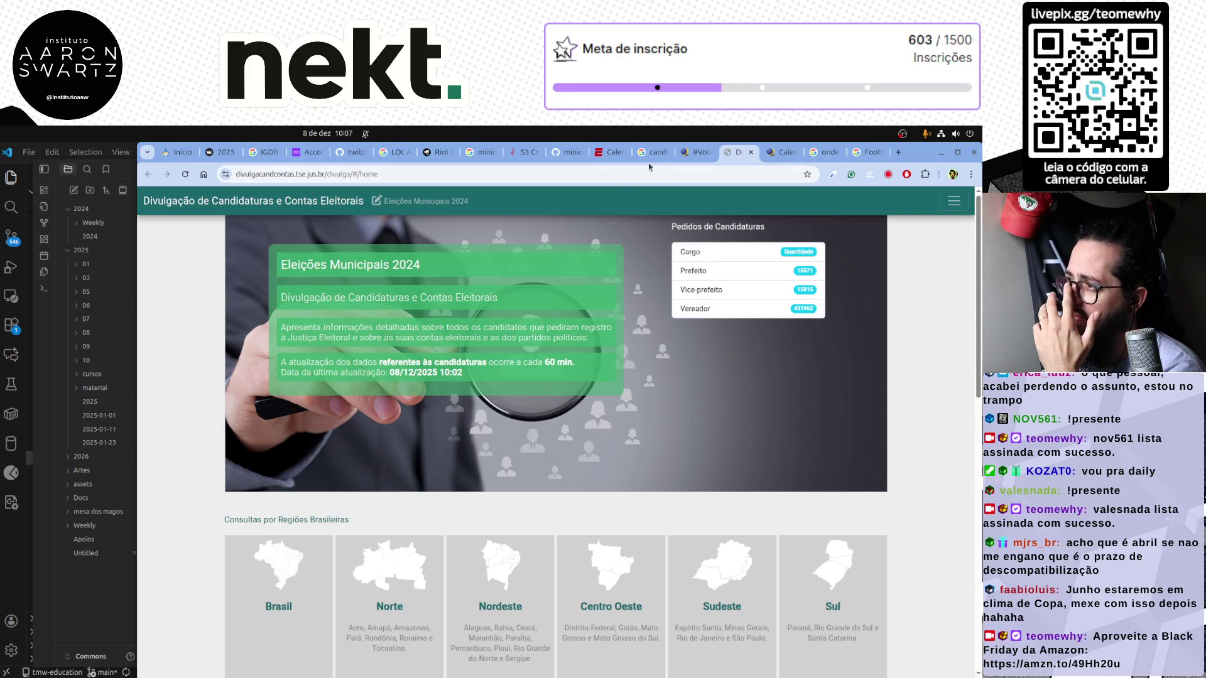
Close the TSE election news tab and the 'candidaturas tse 2026' results tab, leaving MinIO showing
{"action": "left_click", "coordinate": [689, 152]}
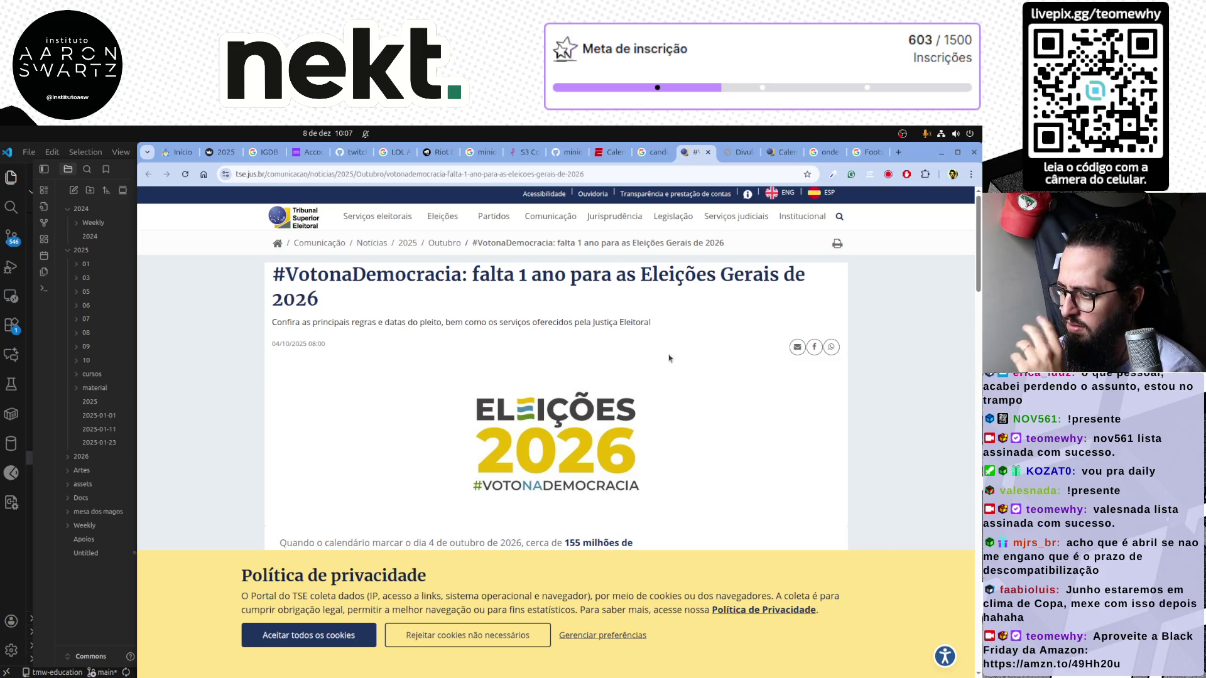
{"action": "middle_click", "coordinate": [695, 156]}
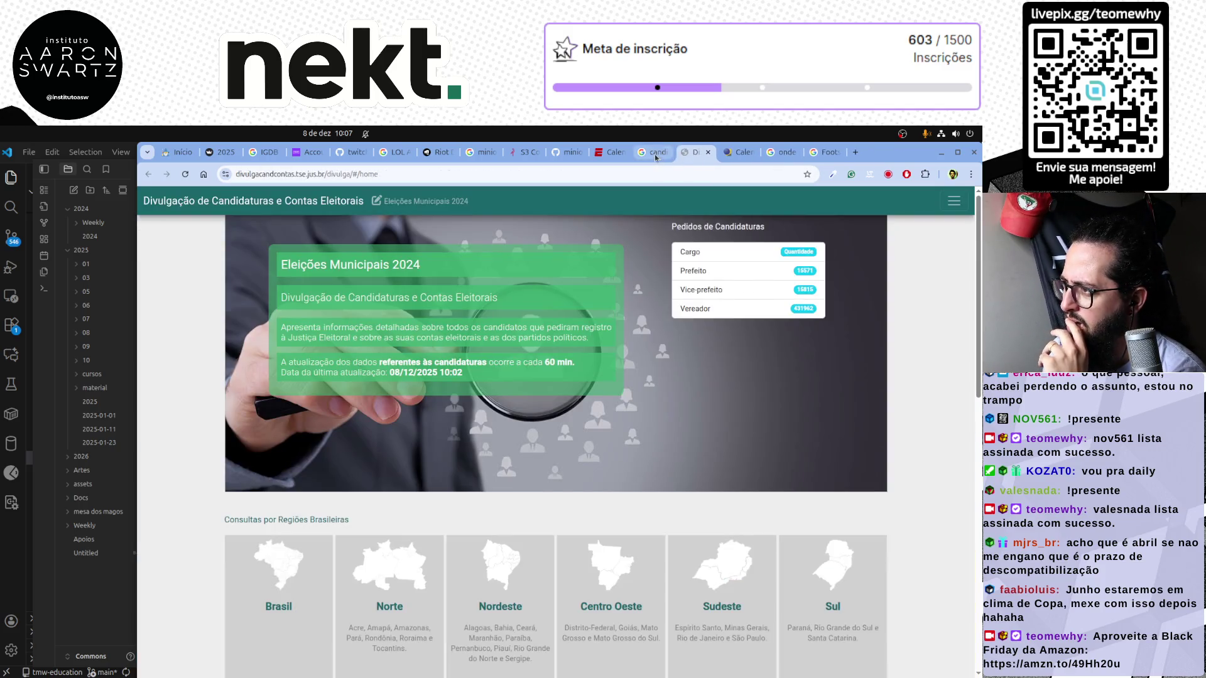
{"action": "left_click", "coordinate": [656, 155]}
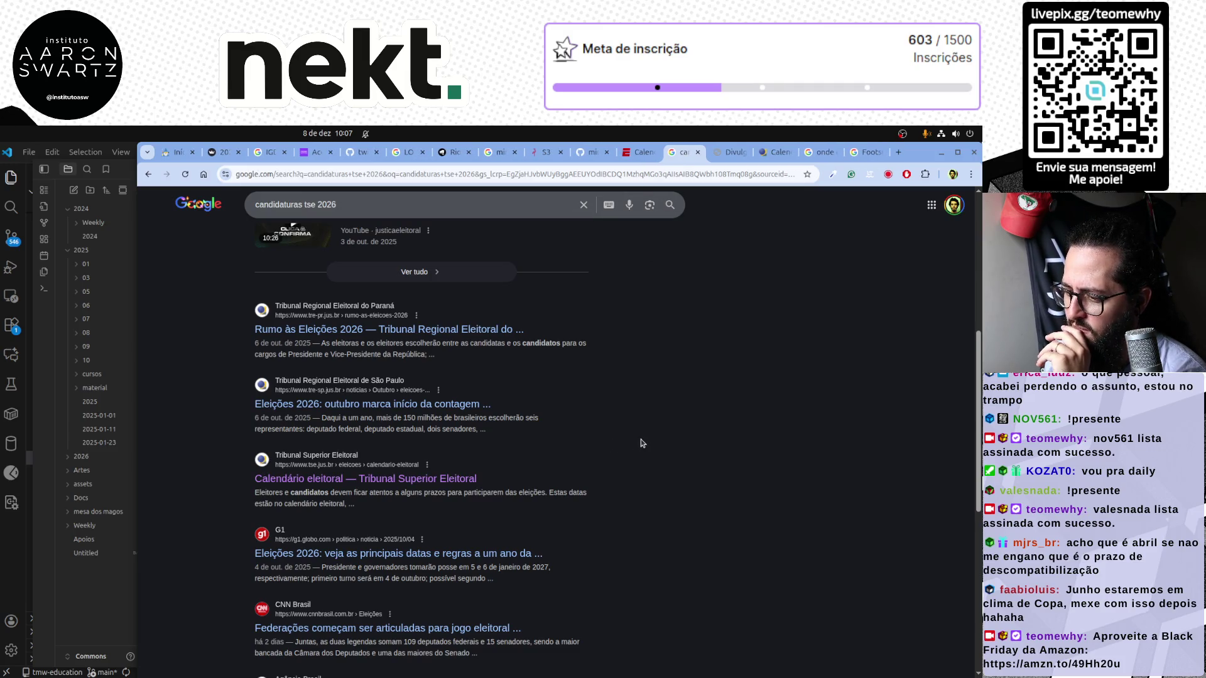
{"action": "scroll", "coordinate": [641, 440], "scroll_direction": "down", "scroll_amount": 3}
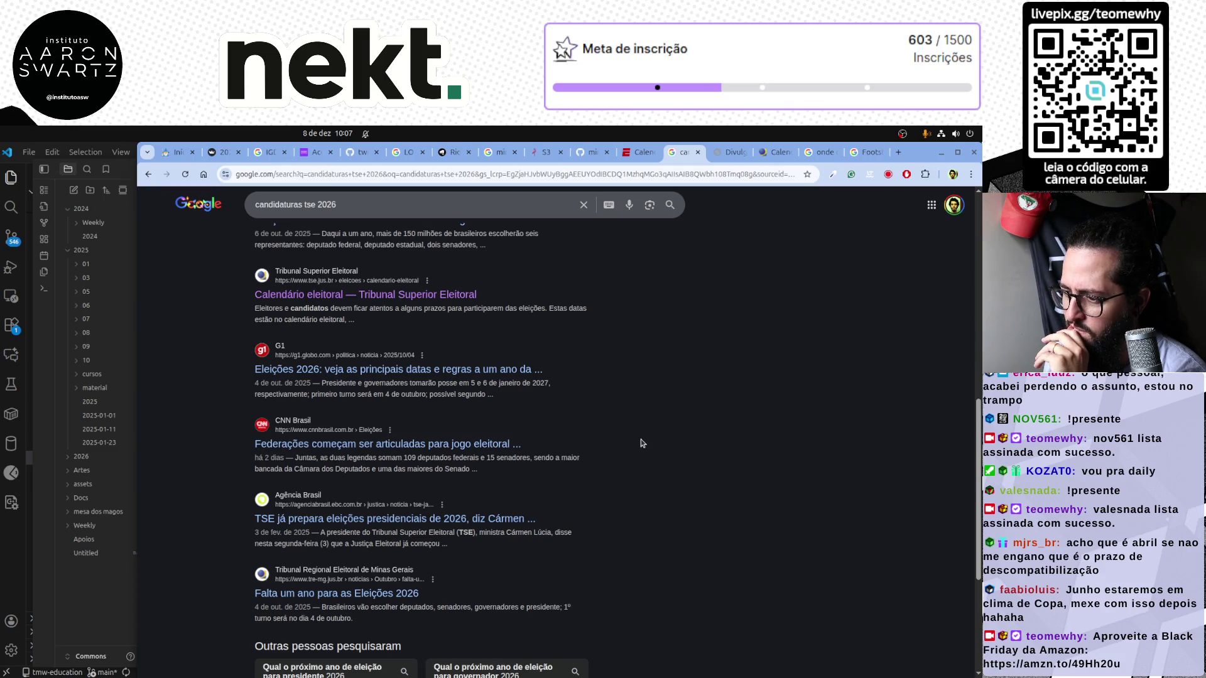
{"action": "scroll", "coordinate": [549, 457], "scroll_direction": "down", "scroll_amount": 3}
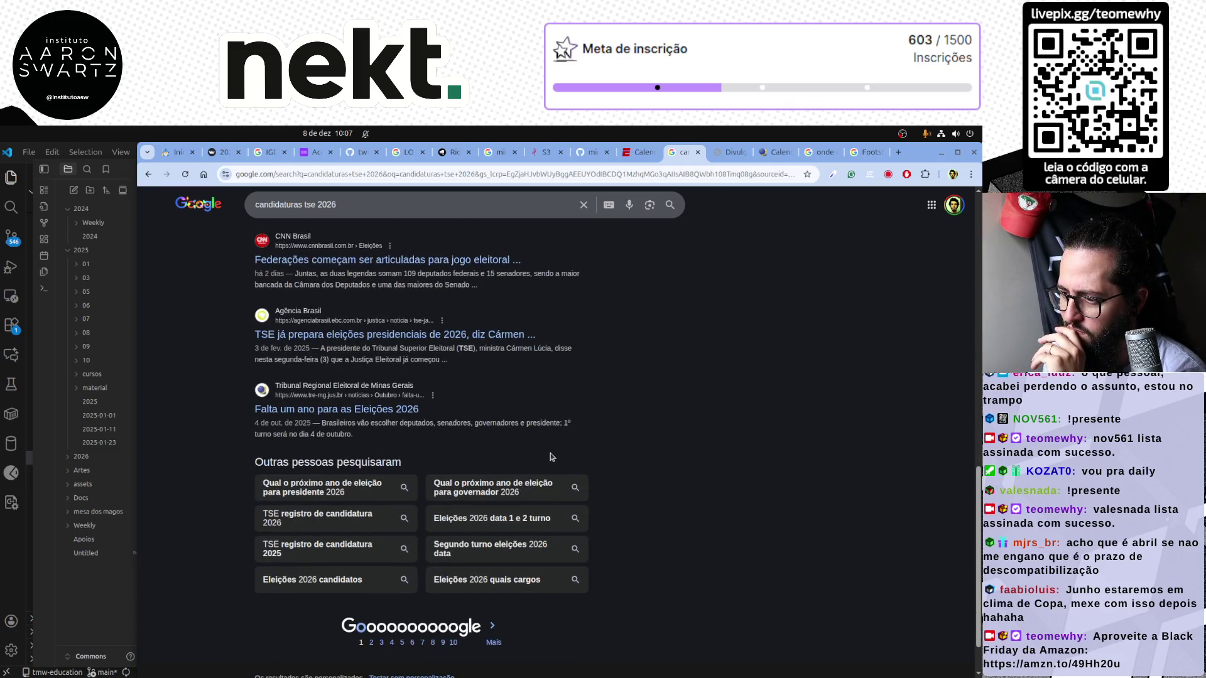
{"action": "scroll", "coordinate": [517, 407], "scroll_direction": "up", "scroll_amount": 2}
{"action": "scroll", "coordinate": [528, 401], "scroll_direction": "up", "scroll_amount": 3}
{"action": "scroll", "coordinate": [542, 392], "scroll_direction": "up", "scroll_amount": 3}
{"action": "scroll", "coordinate": [557, 381], "scroll_direction": "up", "scroll_amount": 3}
{"action": "left_click", "coordinate": [698, 152]}
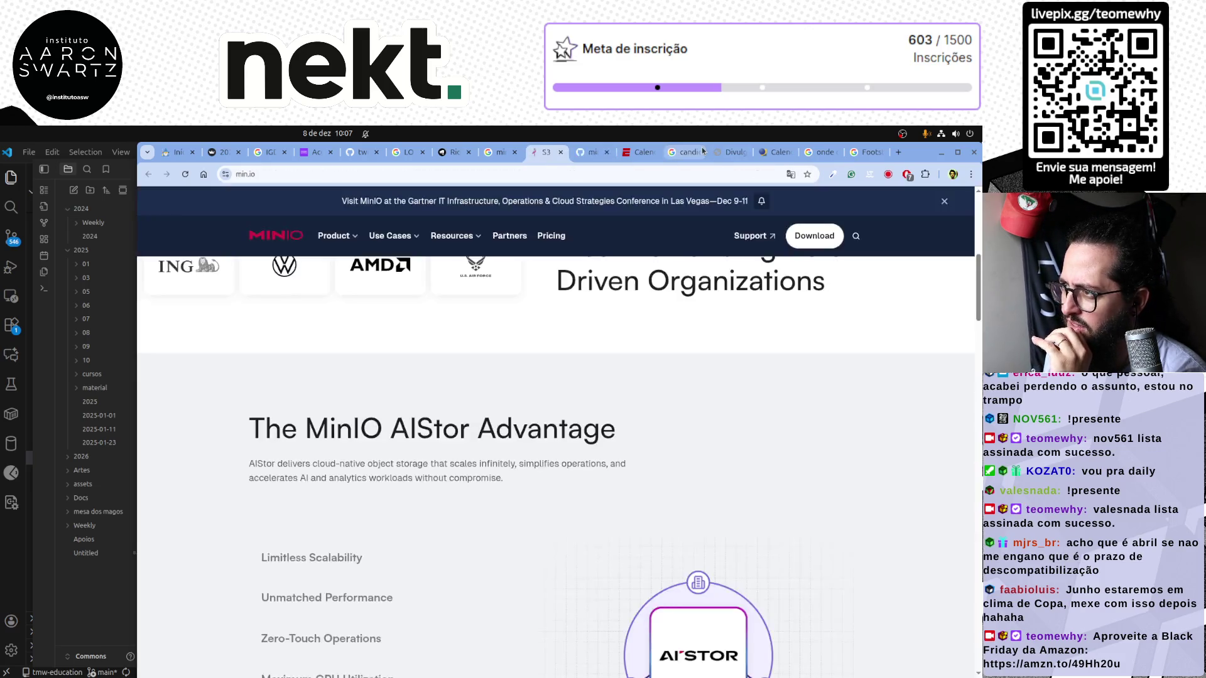
Search Google for 'lifelines' in a new tab and open the lifelines 0.30.0 documentation's introduction page
{"action": "left_click", "coordinate": [899, 153]}
{"action": "type", "text": "lifelines"}
{"action": "key", "text": "Return"}
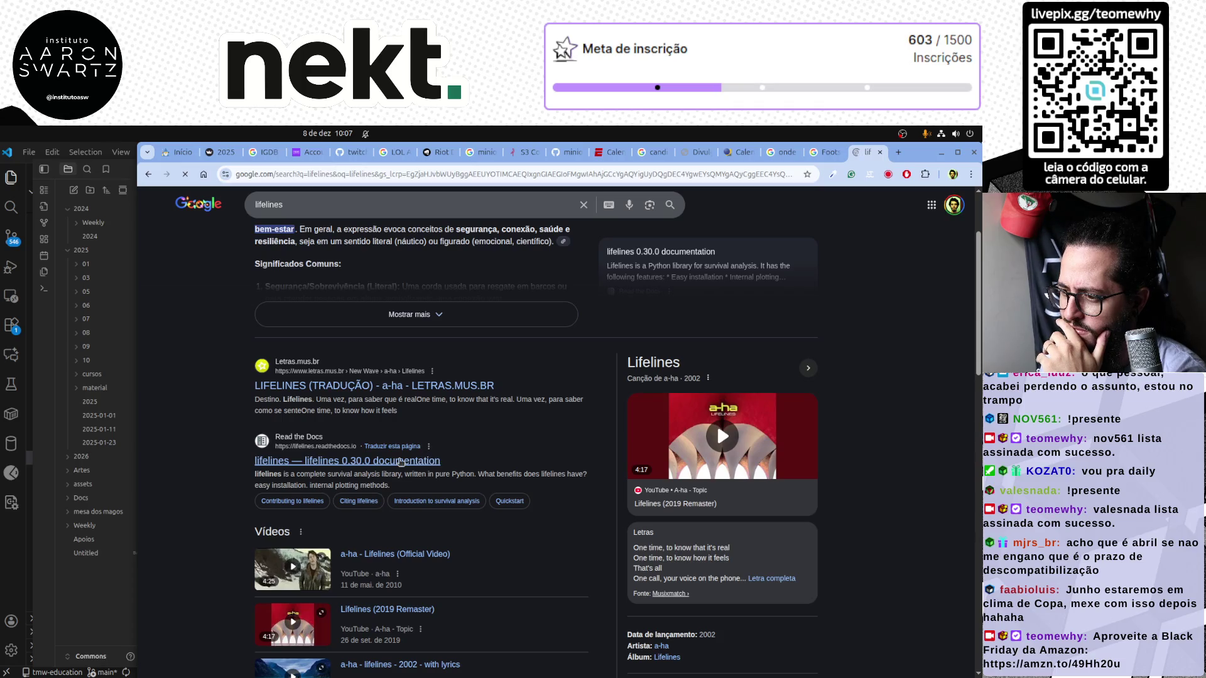
{"action": "left_click", "coordinate": [398, 462]}
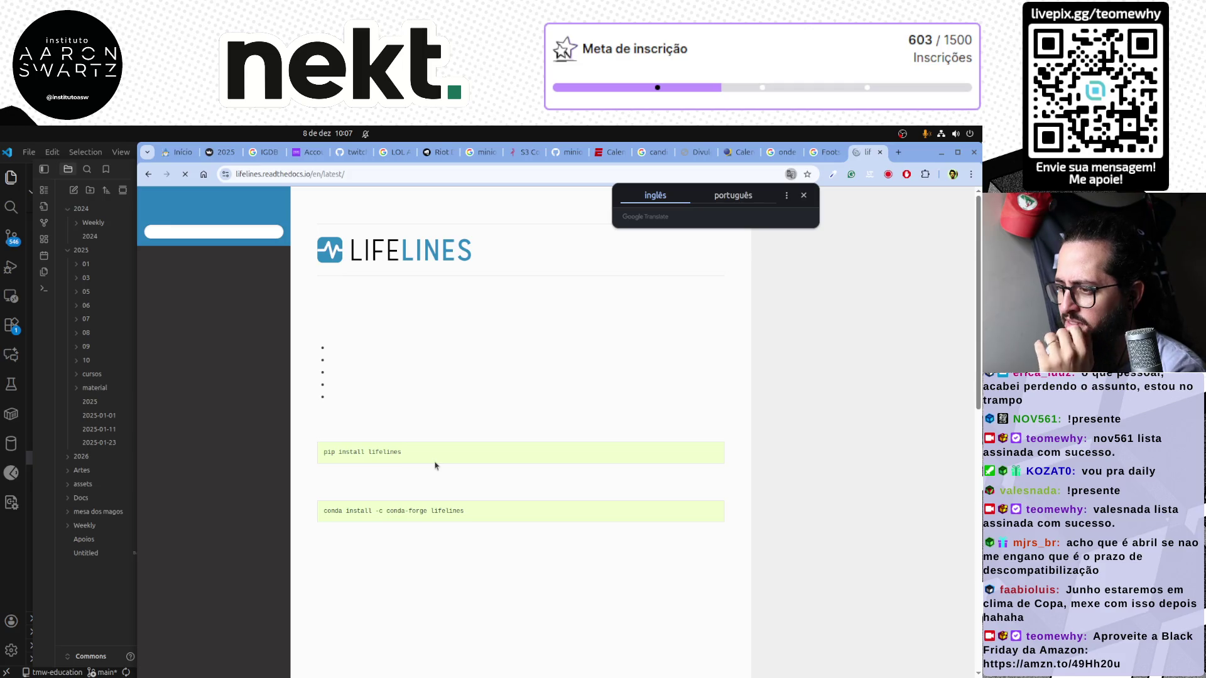
{"action": "scroll", "coordinate": [419, 424], "scroll_direction": "down", "scroll_amount": 2}
{"action": "scroll", "coordinate": [412, 406], "scroll_direction": "down", "scroll_amount": 3}
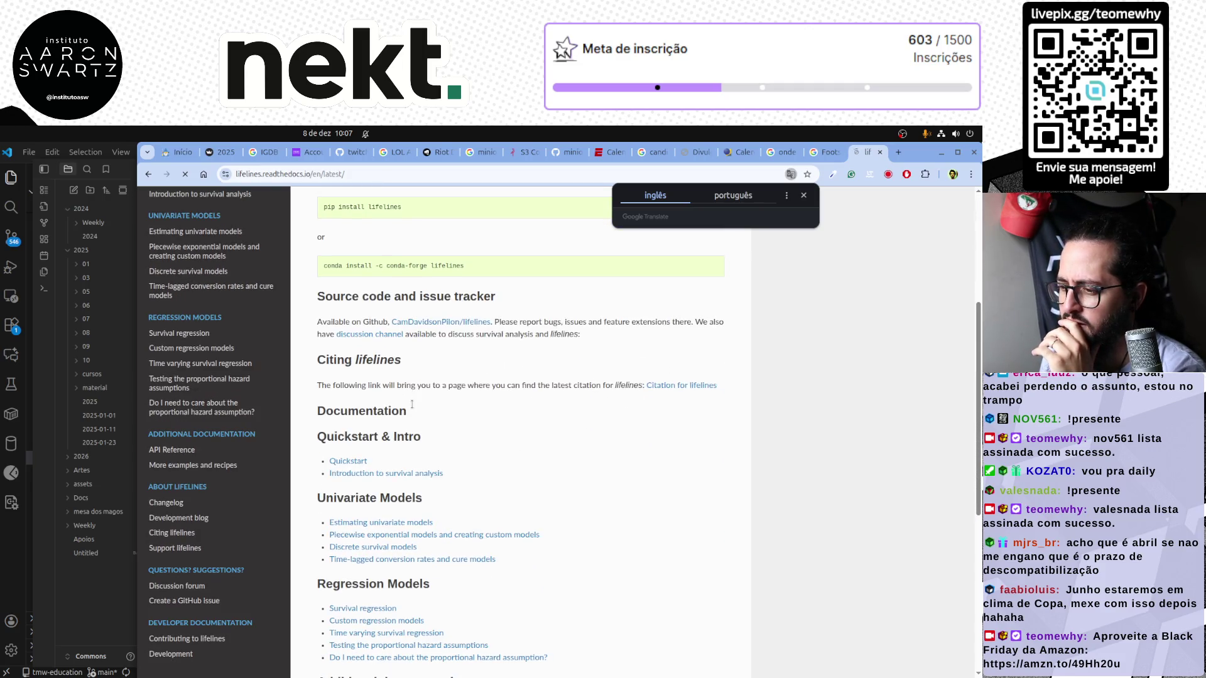
{"action": "scroll", "coordinate": [415, 409], "scroll_direction": "down", "scroll_amount": 1}
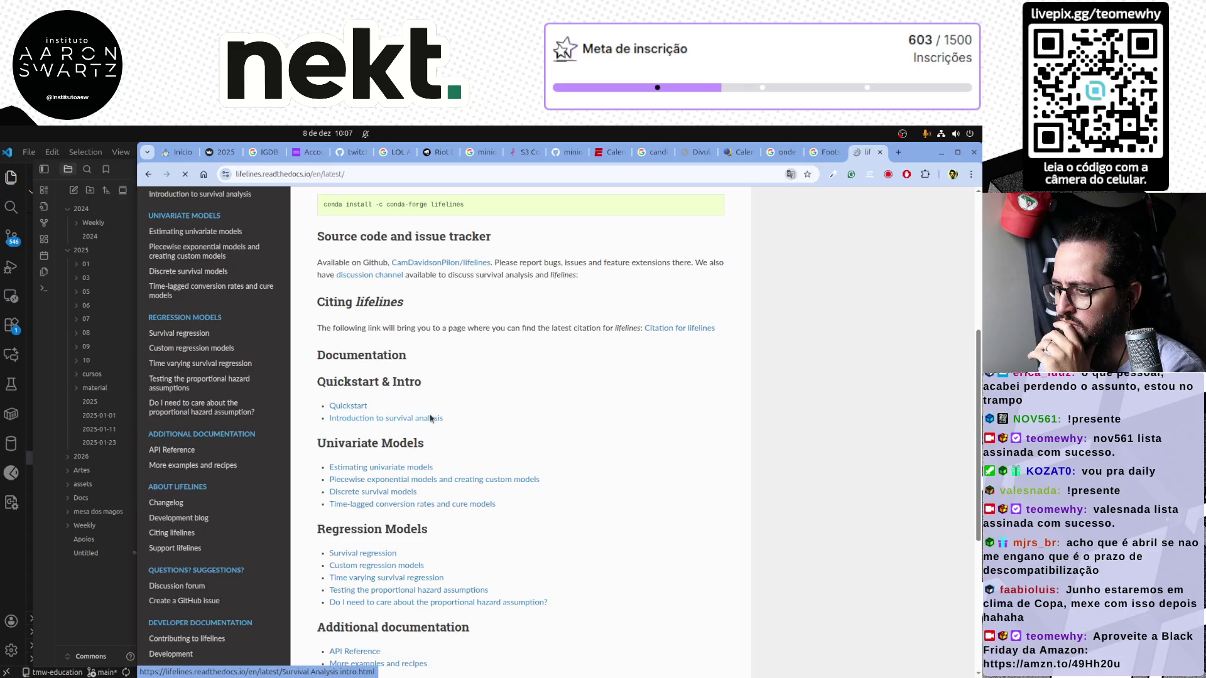
{"action": "left_click", "coordinate": [430, 418]}
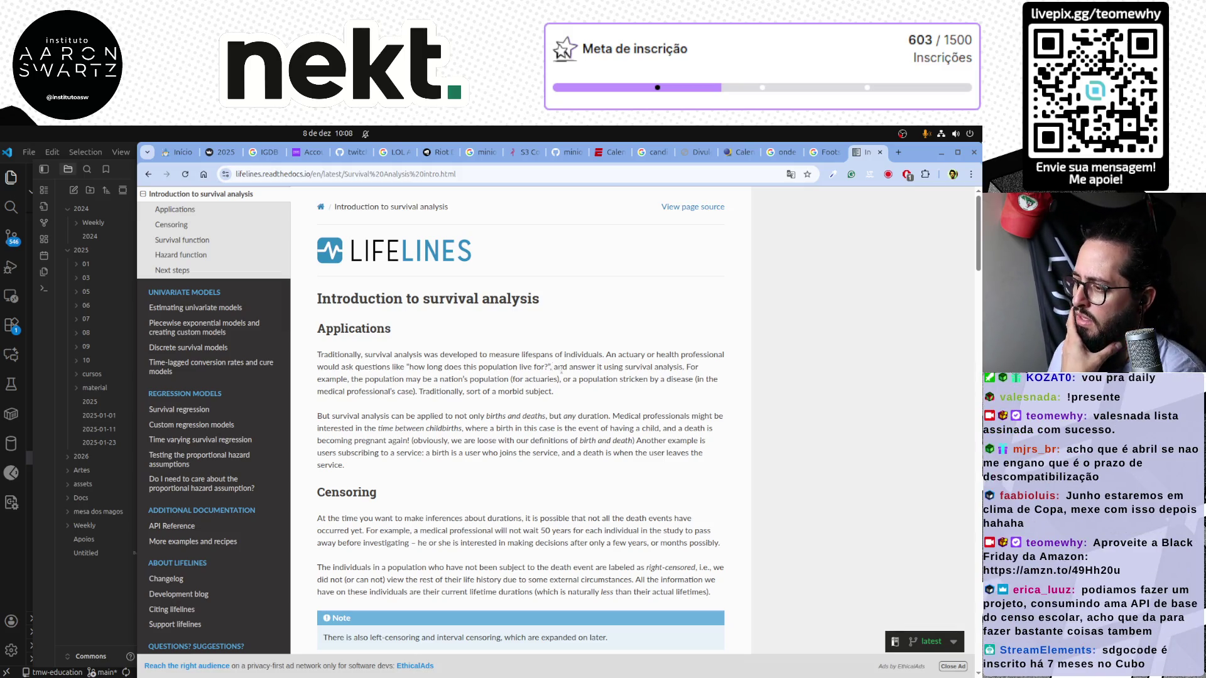
{"action": "scroll", "coordinate": [426, 513], "scroll_direction": "down", "scroll_amount": 1}
{"action": "scroll", "coordinate": [425, 514], "scroll_direction": "down", "scroll_amount": 3}
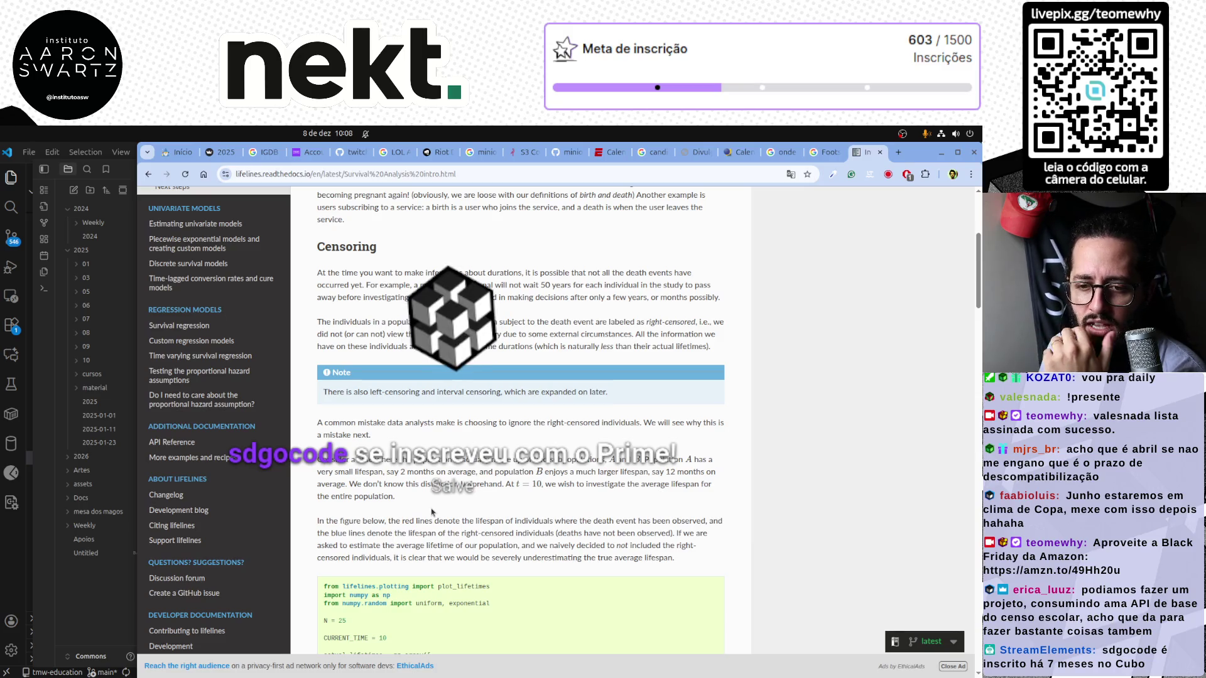
{"action": "scroll", "coordinate": [432, 512], "scroll_direction": "down", "scroll_amount": 2}
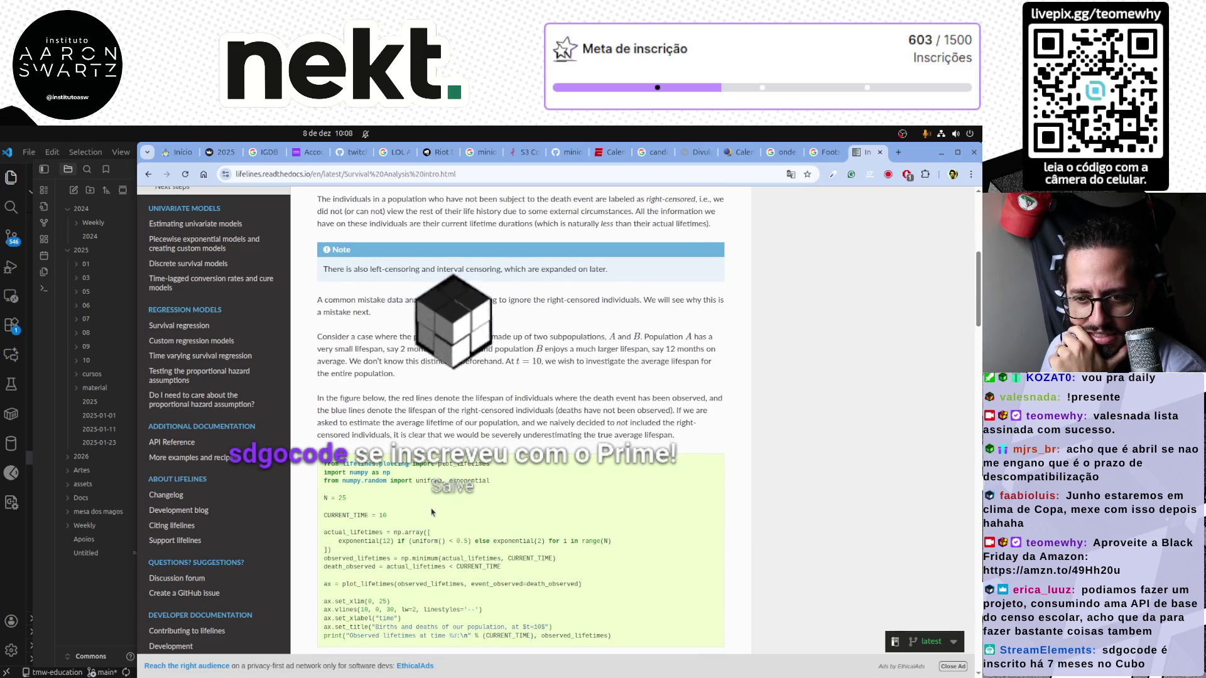
{"action": "scroll", "coordinate": [489, 514], "scroll_direction": "down", "scroll_amount": 1}
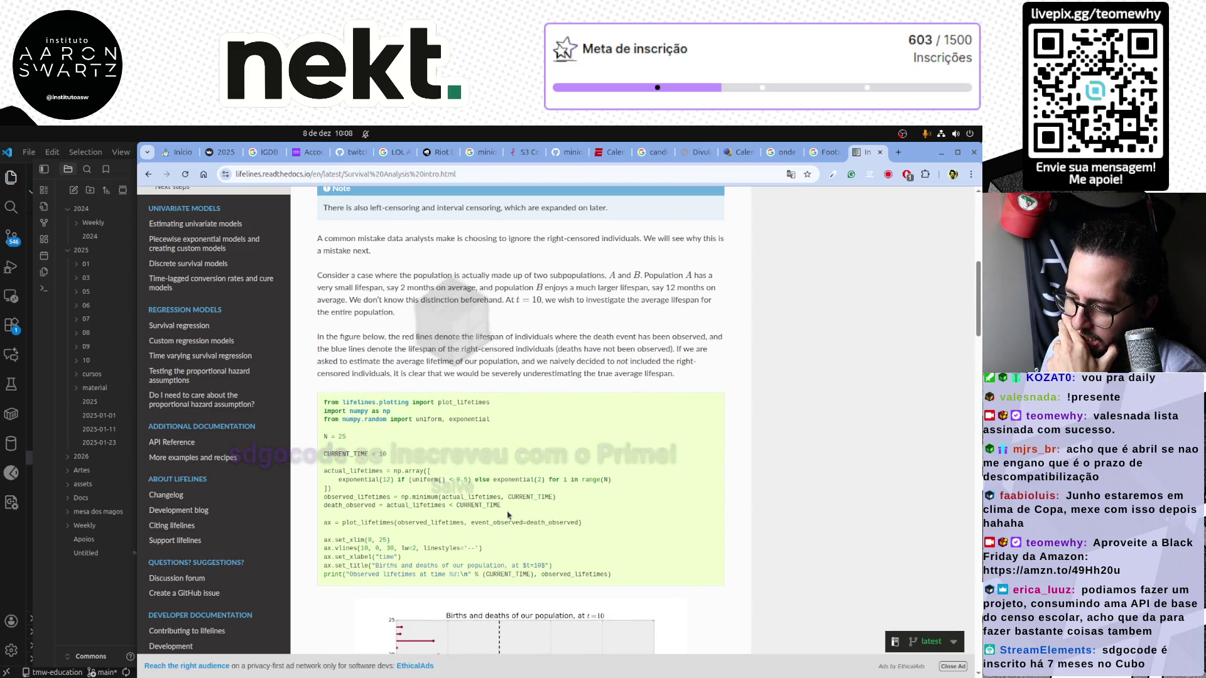
{"action": "scroll", "coordinate": [508, 515], "scroll_direction": "down", "scroll_amount": 1}
{"action": "scroll", "coordinate": [508, 514], "scroll_direction": "down", "scroll_amount": 1}
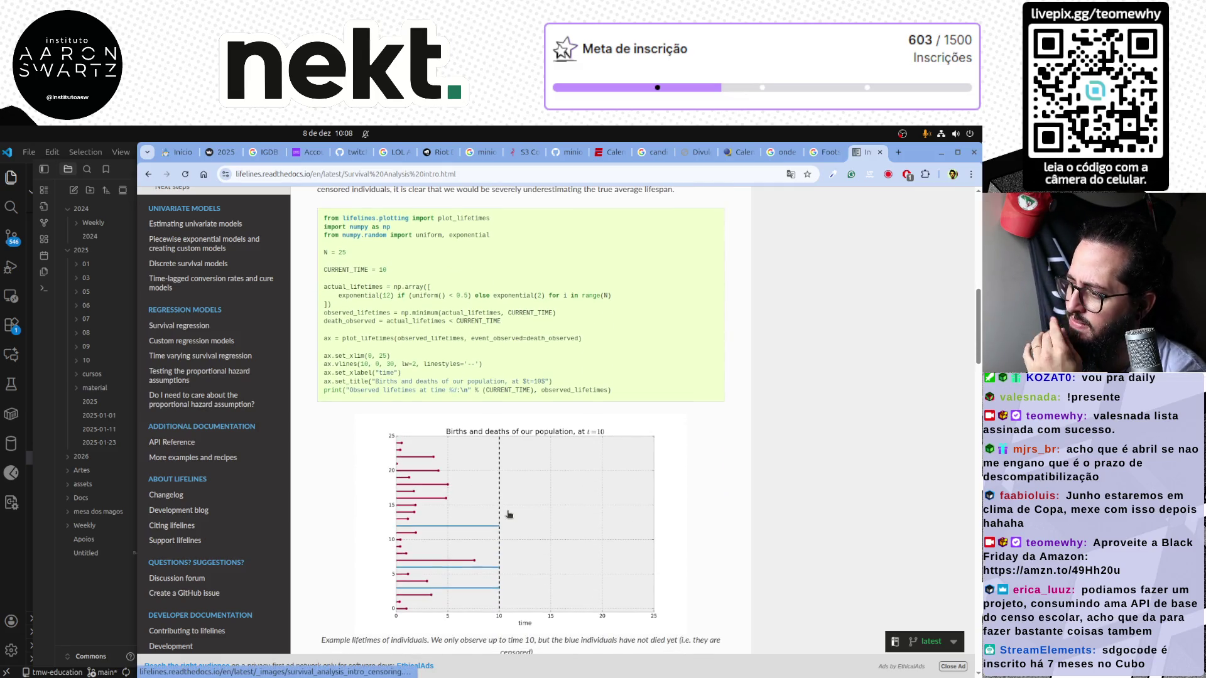
{"action": "scroll", "coordinate": [500, 513], "scroll_direction": "up", "scroll_amount": 2}
{"action": "scroll", "coordinate": [488, 511], "scroll_direction": "up", "scroll_amount": 1}
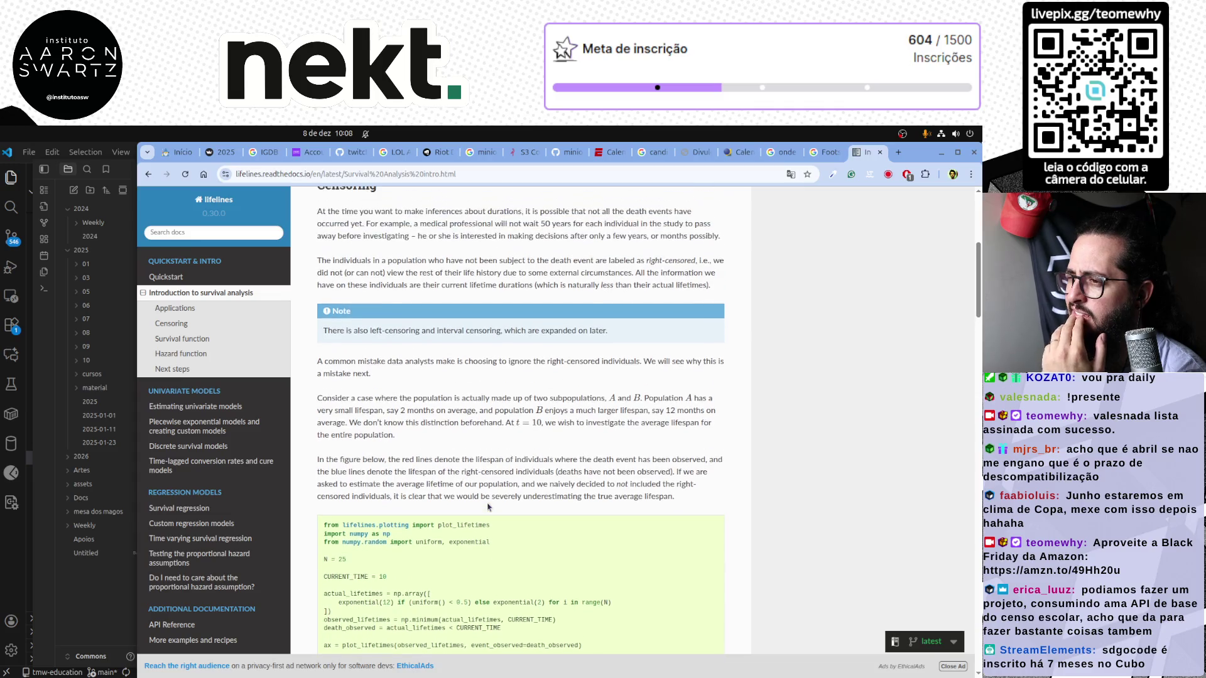
Highlight the left-censoring mention while reading the Censoring and Survival function sections
{"action": "left_click_drag", "start_coordinate": [361, 330], "coordinate": [458, 331]}
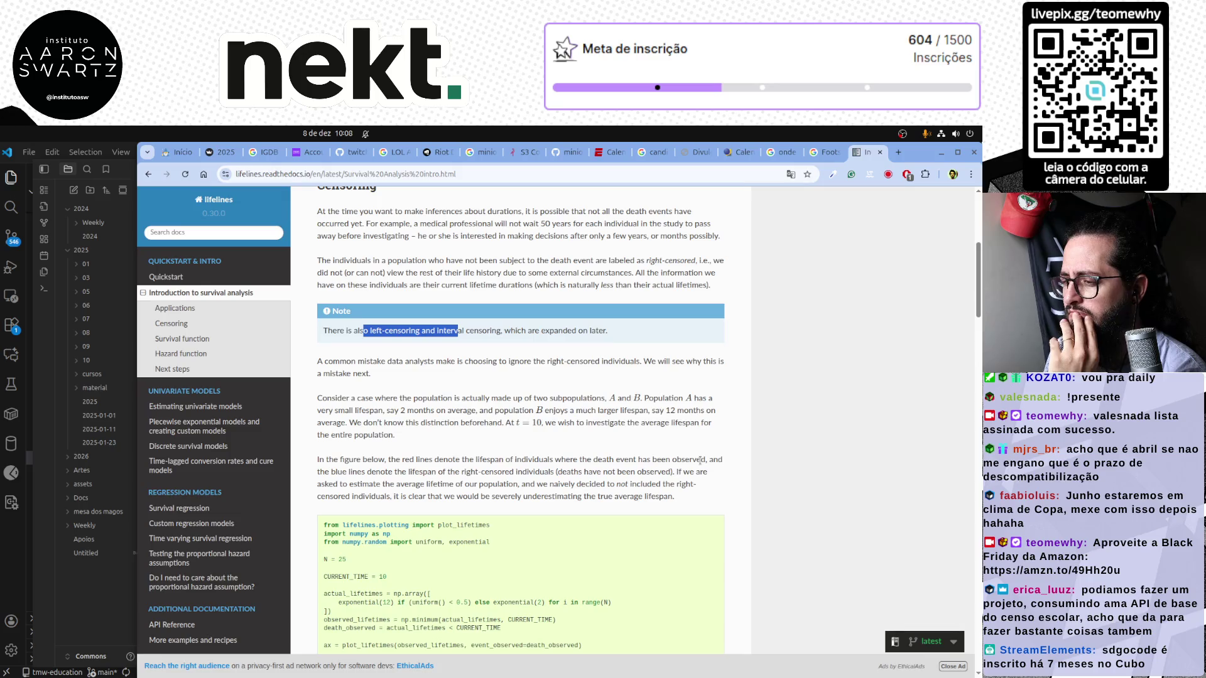
{"action": "scroll", "coordinate": [701, 460], "scroll_direction": "down", "scroll_amount": 3}
{"action": "scroll", "coordinate": [700, 464], "scroll_direction": "down", "scroll_amount": 1}
{"action": "scroll", "coordinate": [700, 464], "scroll_direction": "down", "scroll_amount": 2}
{"action": "scroll", "coordinate": [701, 464], "scroll_direction": "down", "scroll_amount": 2}
{"action": "scroll", "coordinate": [700, 464], "scroll_direction": "down", "scroll_amount": 1}
{"action": "scroll", "coordinate": [700, 464], "scroll_direction": "down", "scroll_amount": 1}
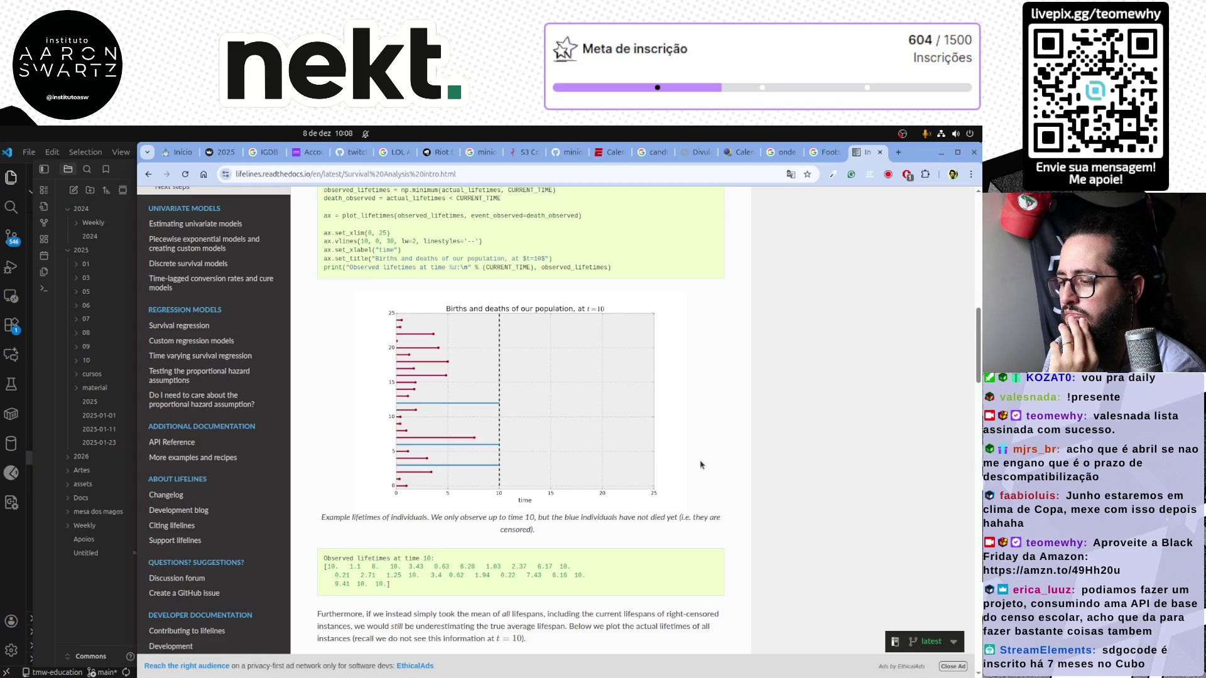
{"action": "scroll", "coordinate": [700, 464], "scroll_direction": "down", "scroll_amount": 3}
{"action": "scroll", "coordinate": [700, 464], "scroll_direction": "down", "scroll_amount": 3}
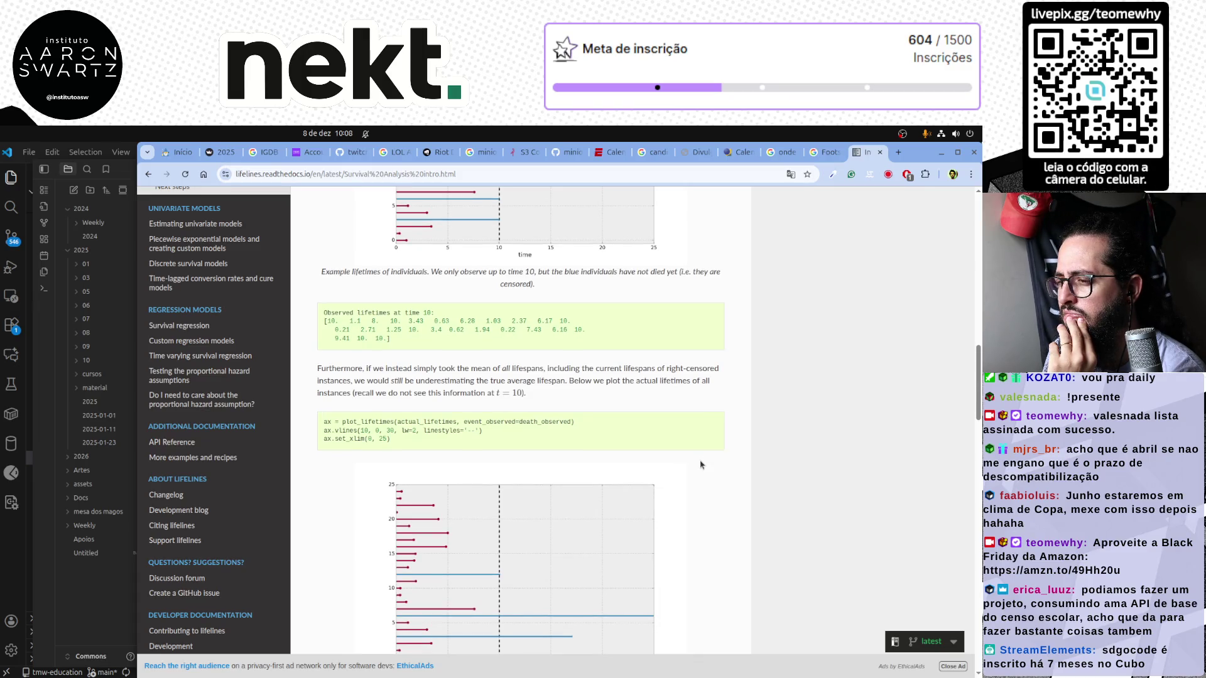
{"action": "scroll", "coordinate": [699, 464], "scroll_direction": "down", "scroll_amount": 3}
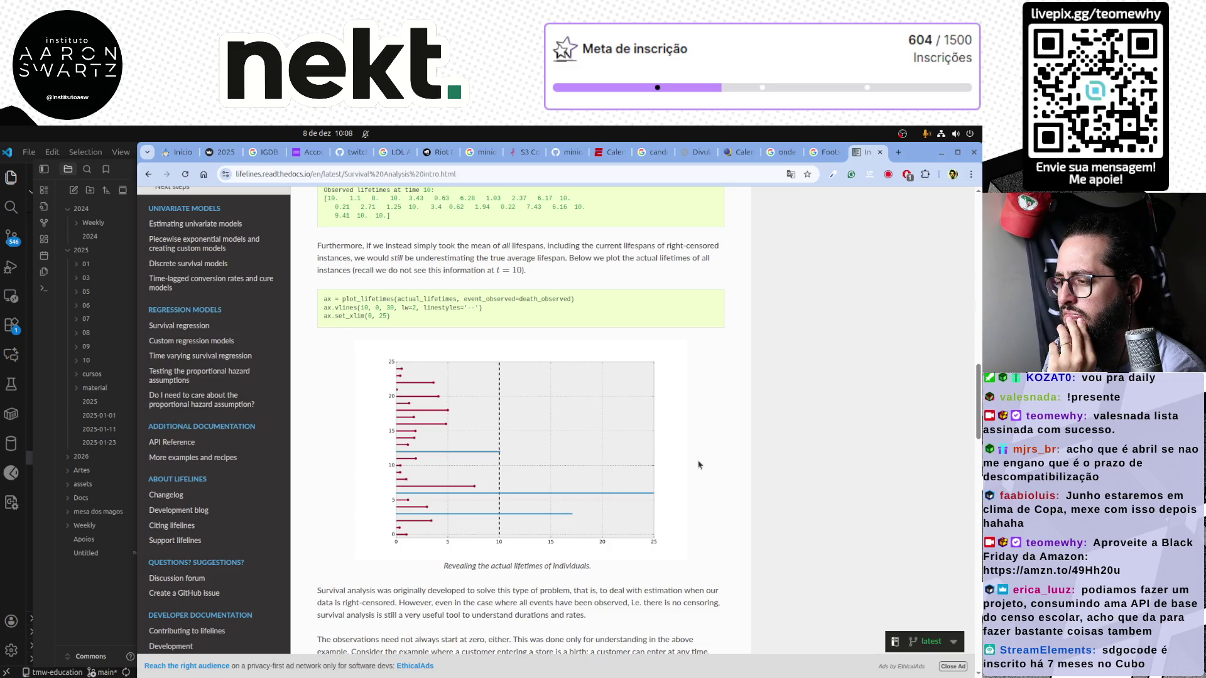
{"action": "scroll", "coordinate": [700, 463], "scroll_direction": "down", "scroll_amount": 2}
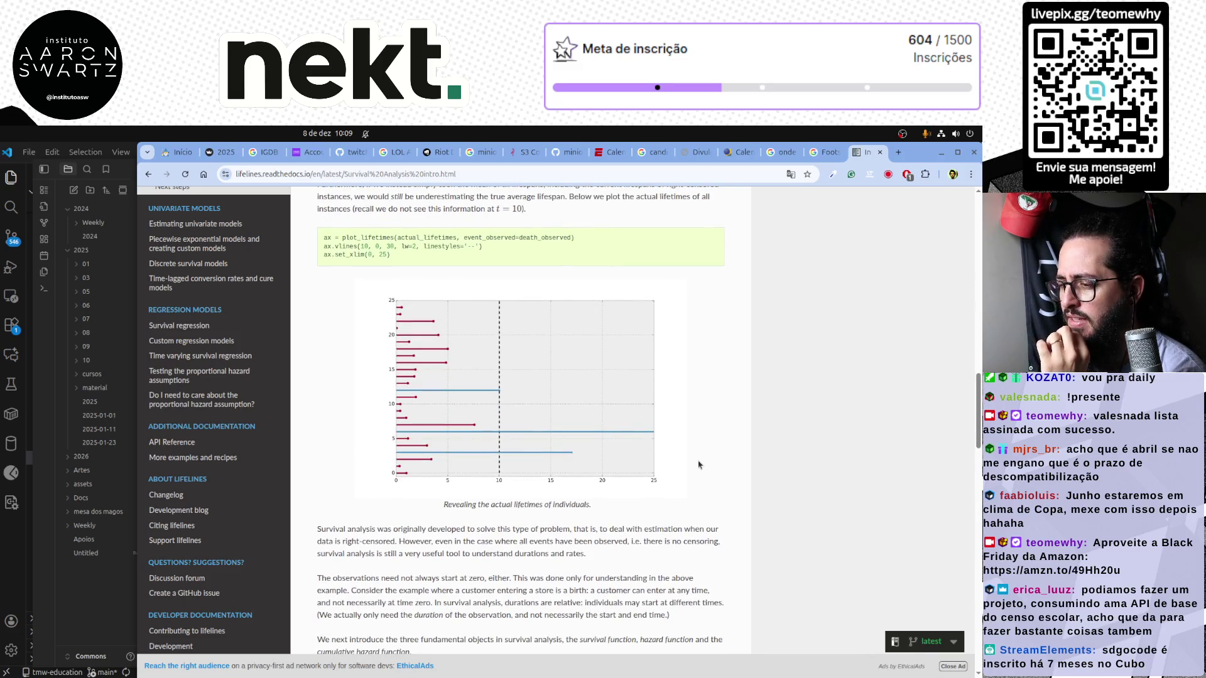
{"action": "scroll", "coordinate": [700, 464], "scroll_direction": "down", "scroll_amount": 3}
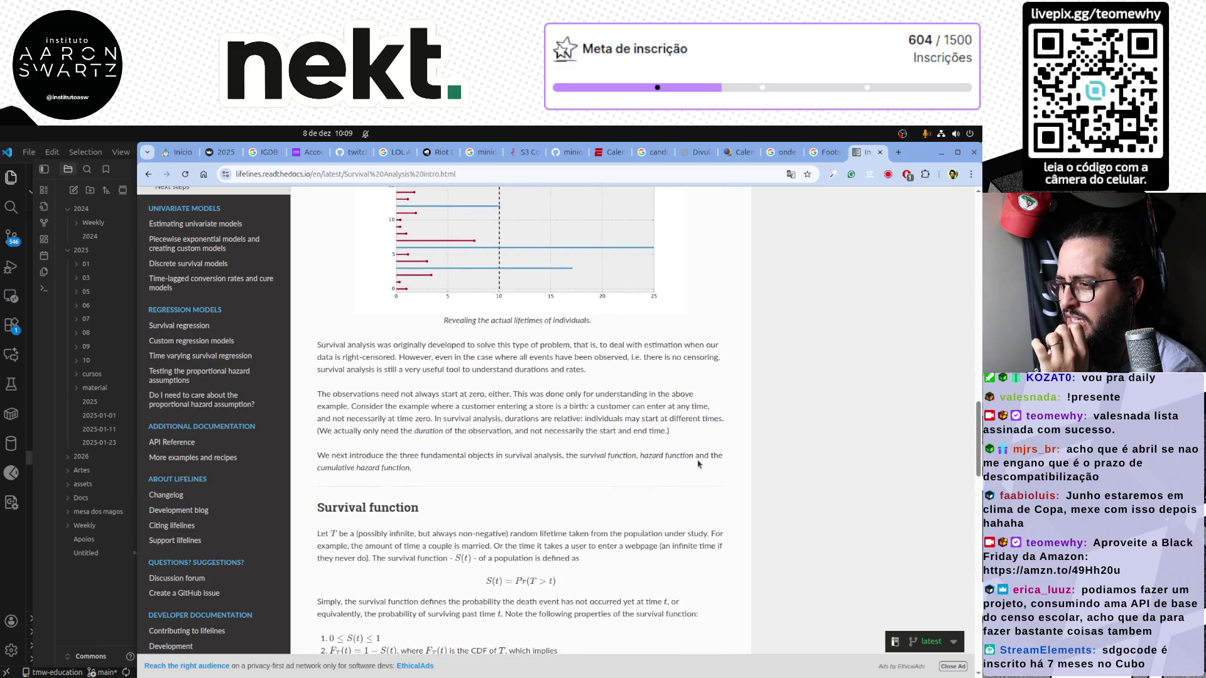
{"action": "scroll", "coordinate": [698, 464], "scroll_direction": "down", "scroll_amount": 1}
{"action": "scroll", "coordinate": [698, 463], "scroll_direction": "down", "scroll_amount": 1}
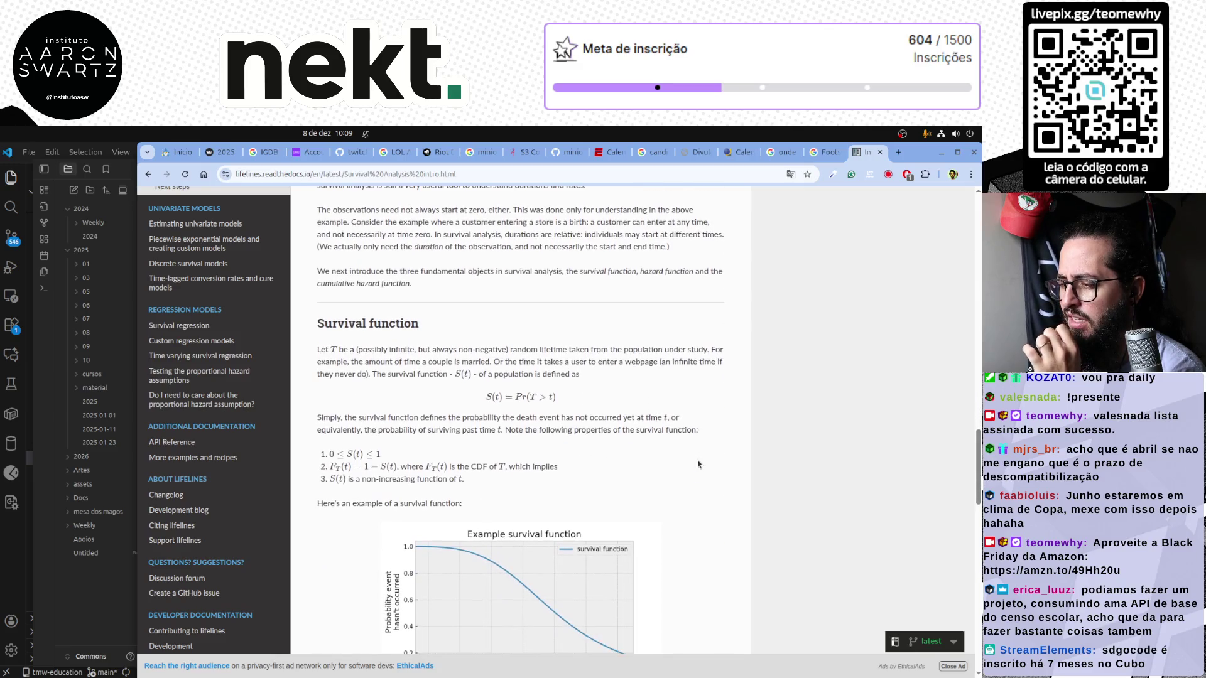
{"action": "scroll", "coordinate": [698, 463], "scroll_direction": "down", "scroll_amount": 2}
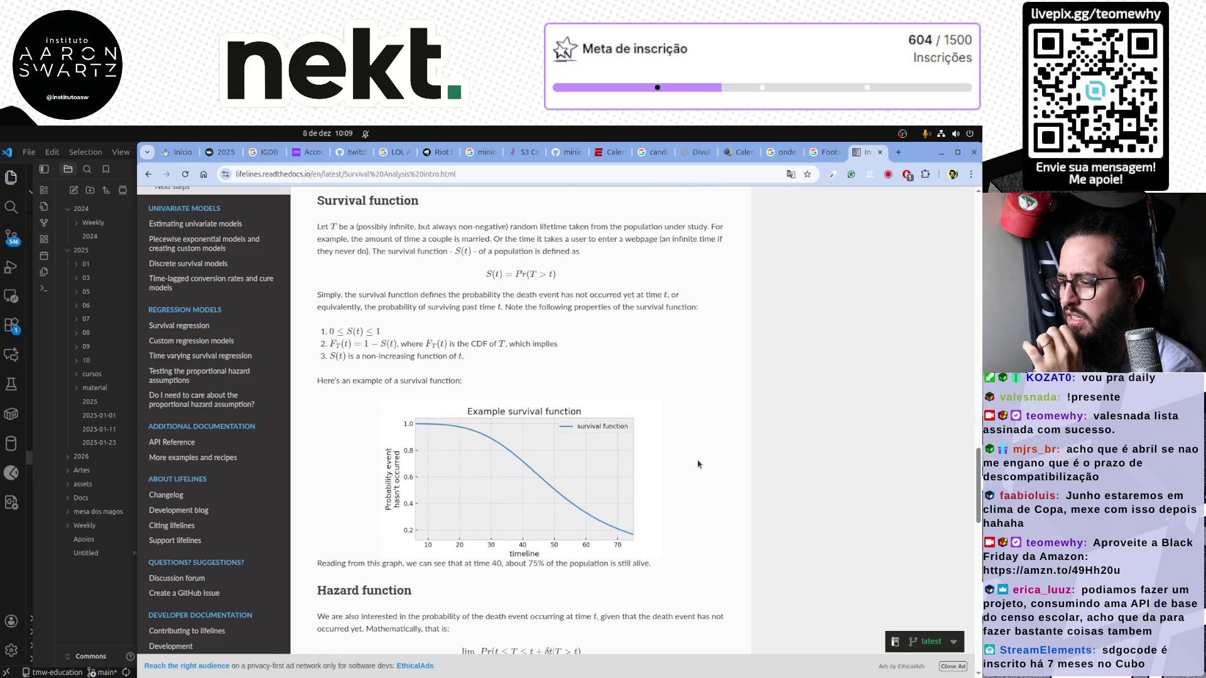
{"action": "scroll", "coordinate": [699, 463], "scroll_direction": "up", "scroll_amount": 1}
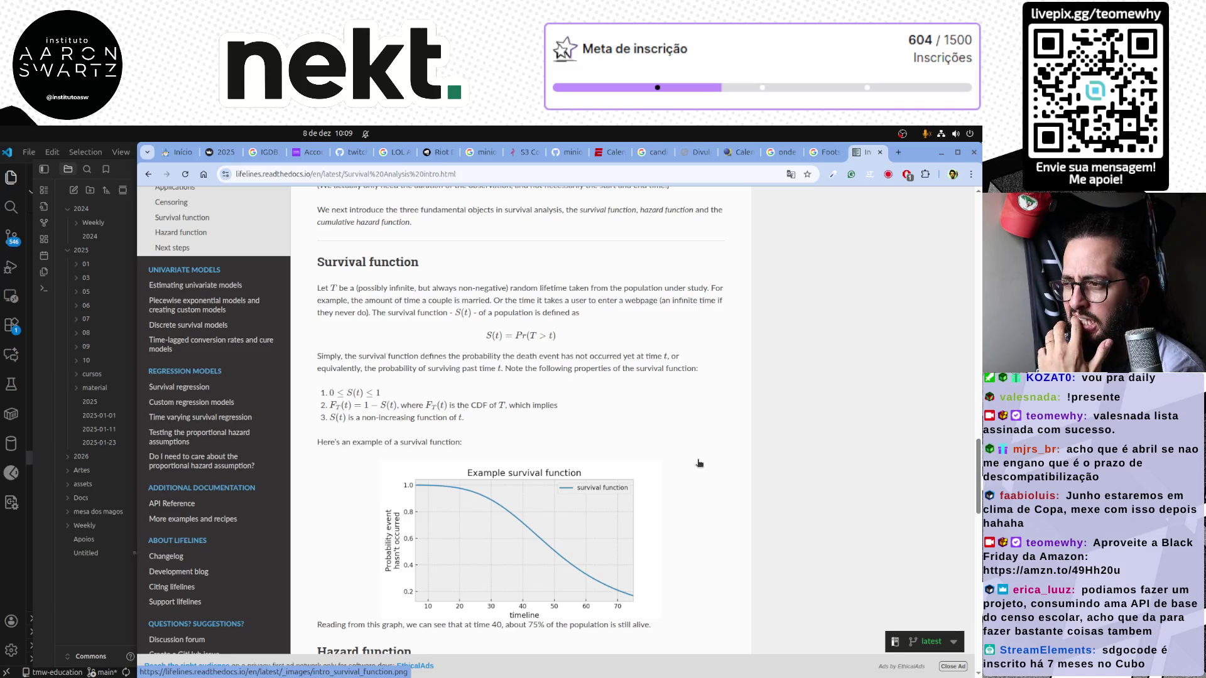
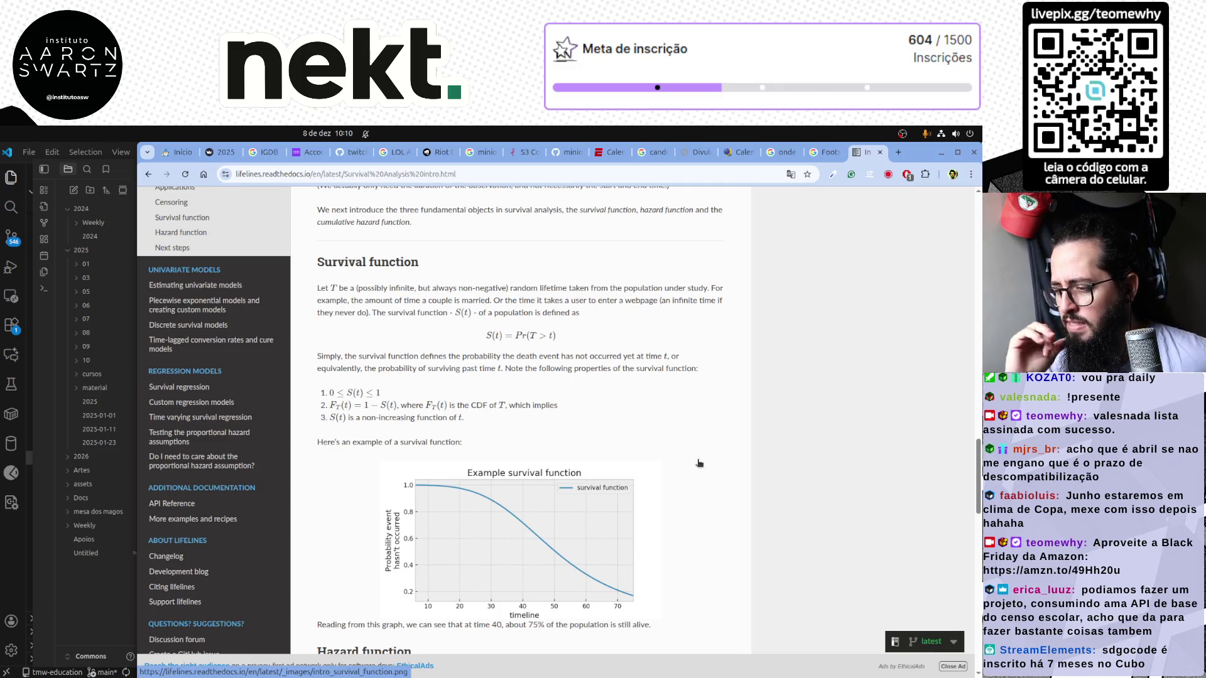
{"action": "scroll", "coordinate": [698, 463], "scroll_direction": "down", "scroll_amount": 1}
{"action": "scroll", "coordinate": [698, 463], "scroll_direction": "down", "scroll_amount": 1}
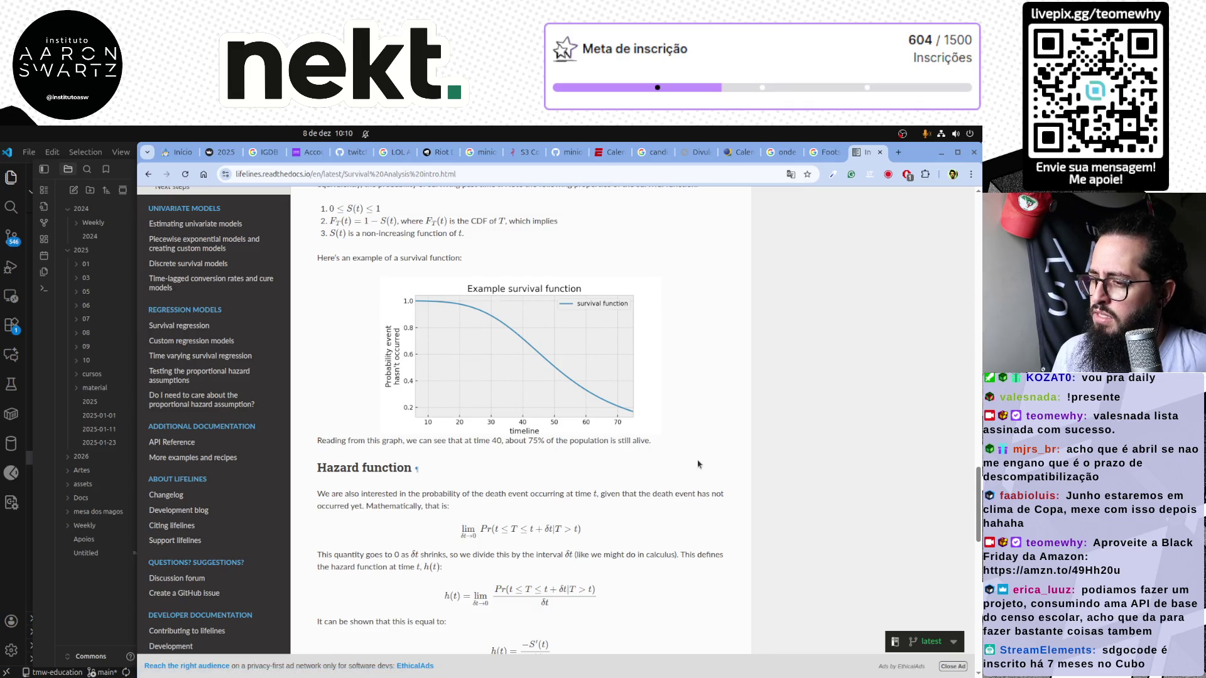
{"action": "scroll", "coordinate": [698, 464], "scroll_direction": "down", "scroll_amount": 1}
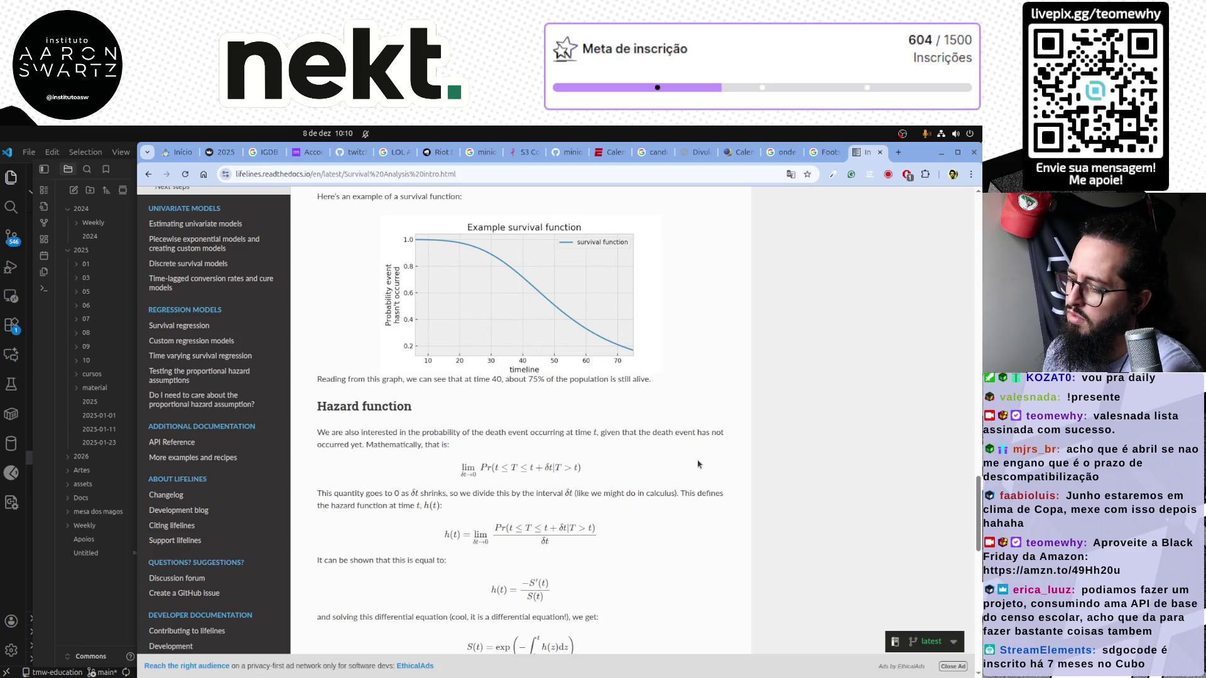
{"action": "scroll", "coordinate": [701, 463], "scroll_direction": "down", "scroll_amount": 1}
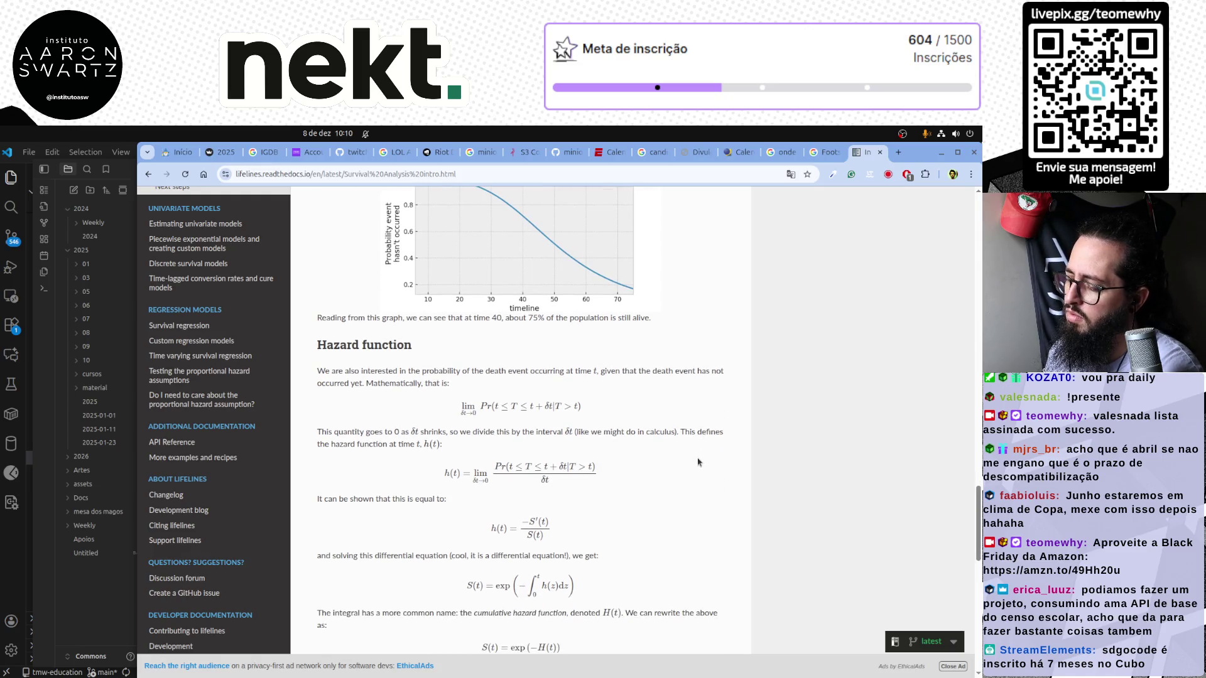
{"action": "scroll", "coordinate": [698, 462], "scroll_direction": "down", "scroll_amount": 1}
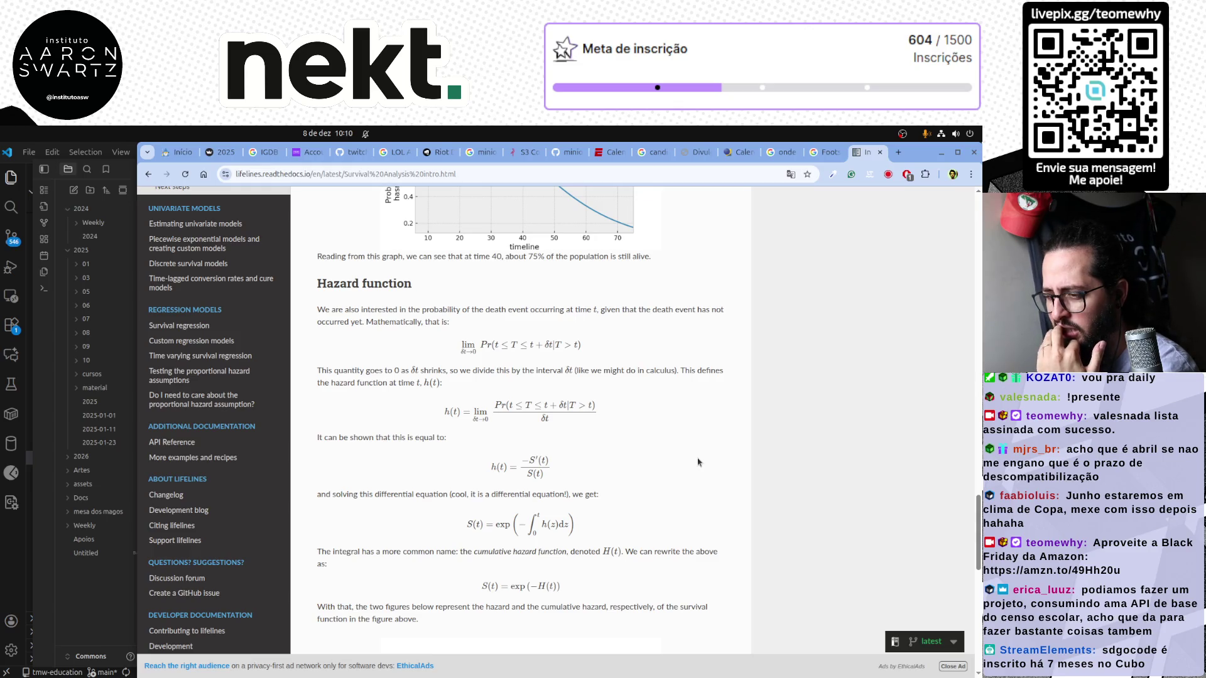
{"action": "scroll", "coordinate": [698, 462], "scroll_direction": "down", "scroll_amount": 2}
{"action": "scroll", "coordinate": [698, 462], "scroll_direction": "down", "scroll_amount": 1}
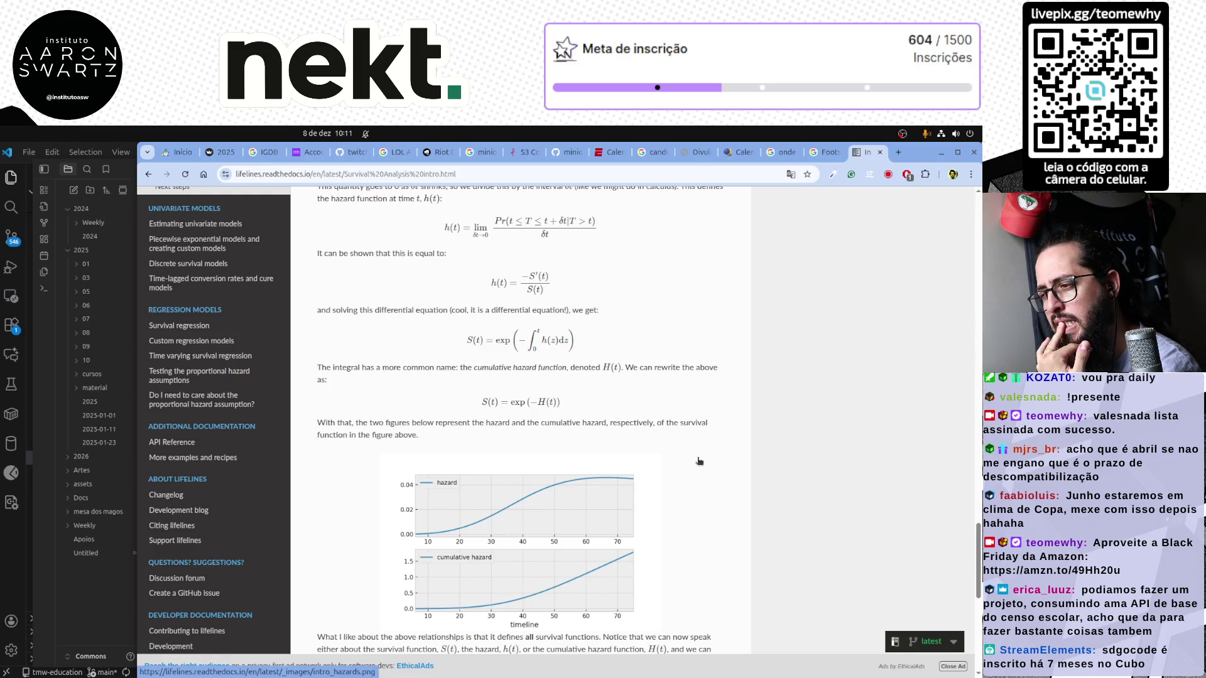
{"action": "scroll", "coordinate": [699, 461], "scroll_direction": "up", "scroll_amount": 2}
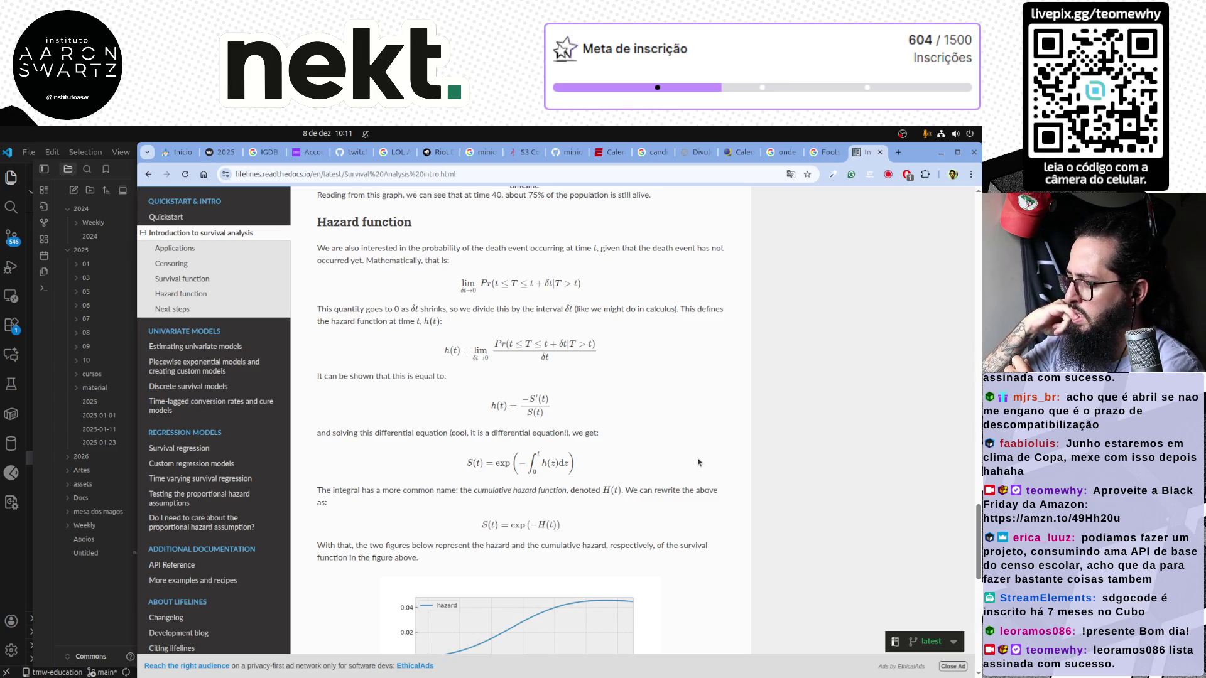
{"action": "scroll", "coordinate": [697, 462], "scroll_direction": "down", "scroll_amount": 1}
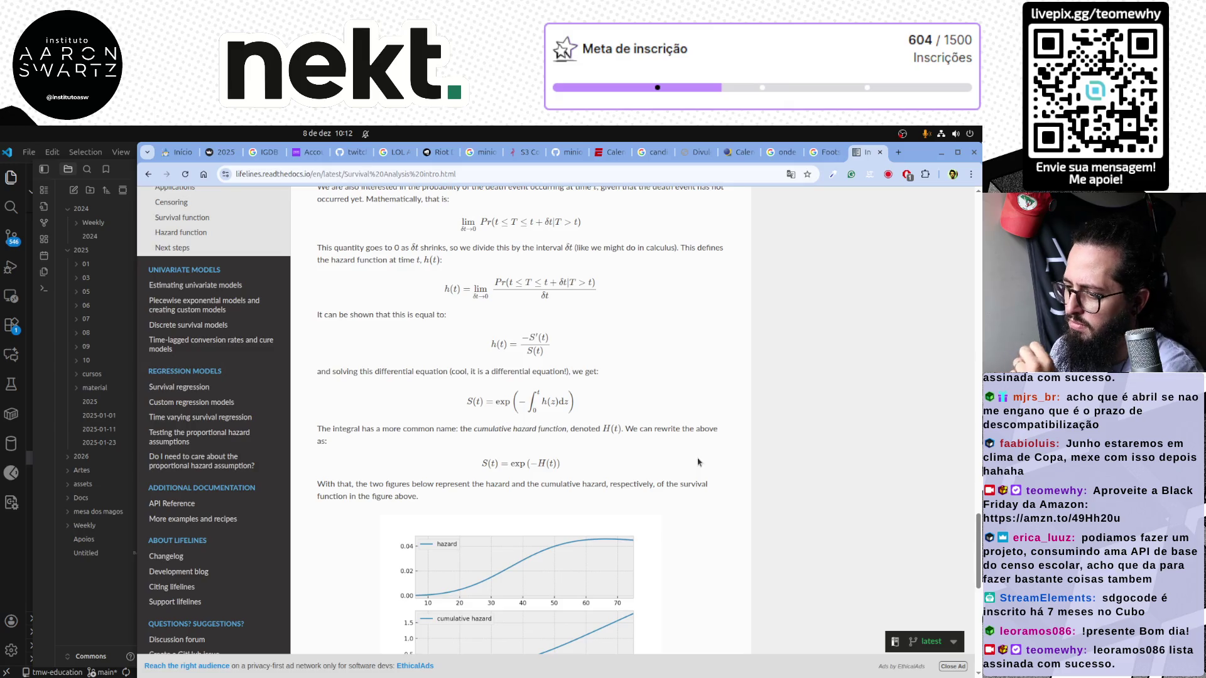
{"action": "scroll", "coordinate": [698, 461], "scroll_direction": "down", "scroll_amount": 1}
{"action": "scroll", "coordinate": [698, 461], "scroll_direction": "down", "scroll_amount": 2}
{"action": "scroll", "coordinate": [698, 462], "scroll_direction": "down", "scroll_amount": 1}
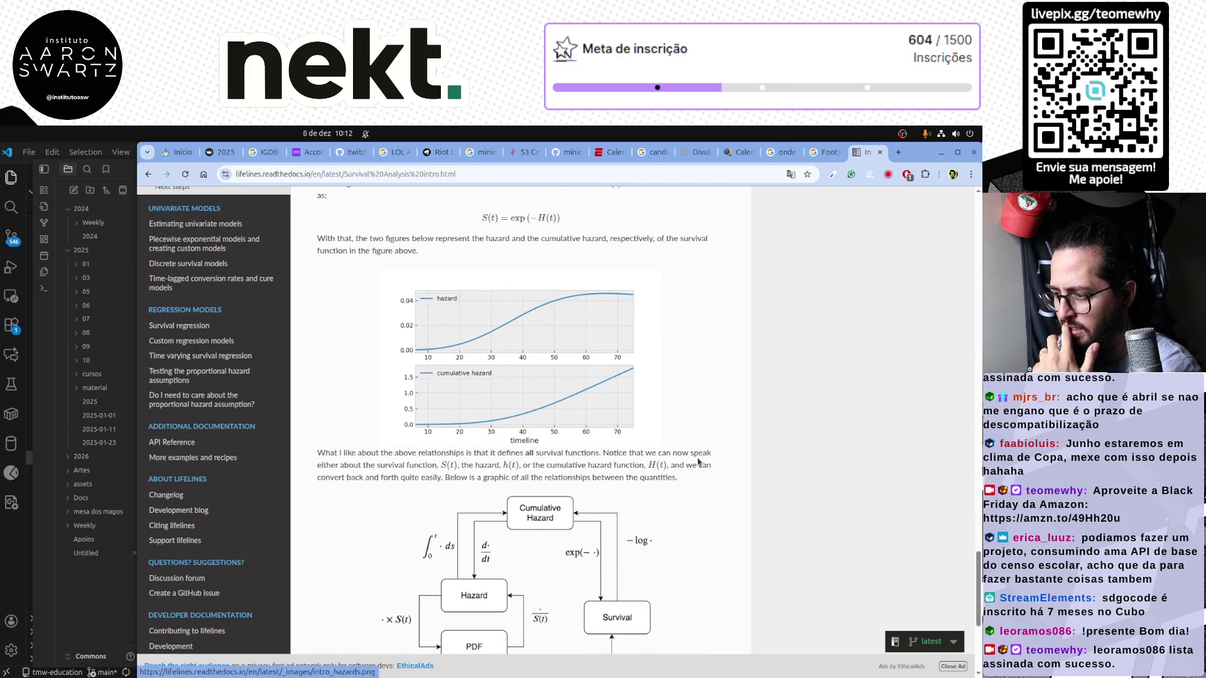
{"action": "scroll", "coordinate": [698, 461], "scroll_direction": "down", "scroll_amount": 1}
{"action": "scroll", "coordinate": [698, 463], "scroll_direction": "down", "scroll_amount": 1}
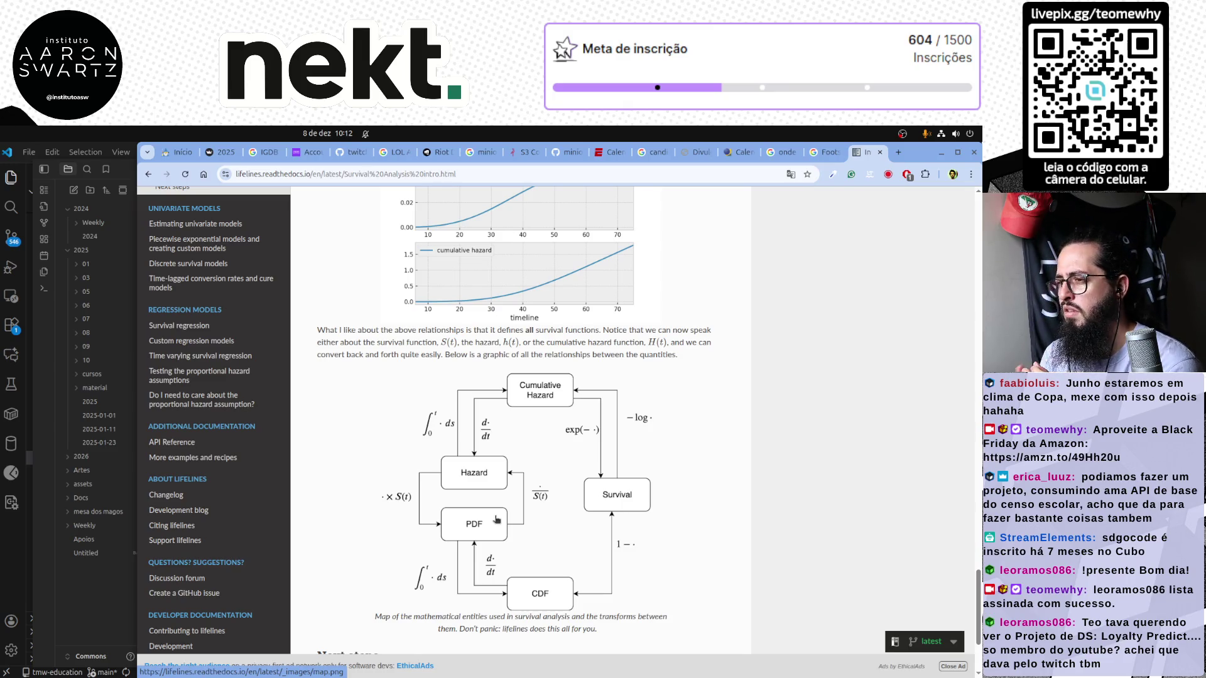
{"action": "scroll", "coordinate": [585, 530], "scroll_direction": "up", "scroll_amount": 1}
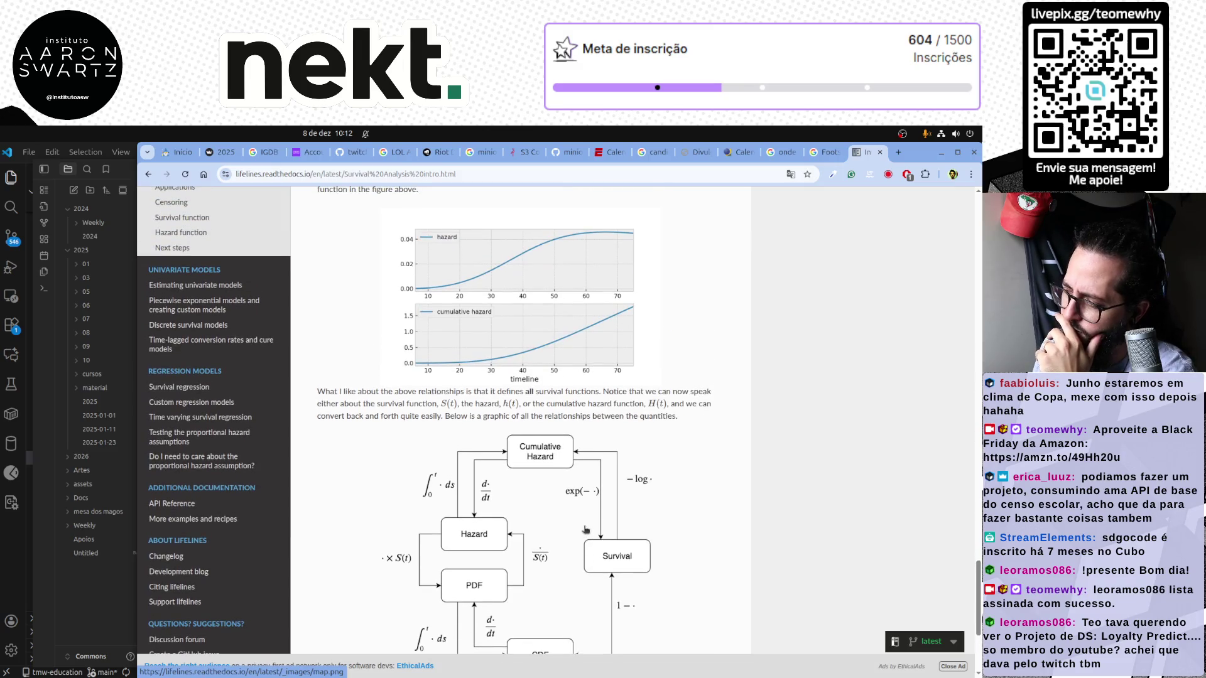
{"action": "scroll", "coordinate": [585, 531], "scroll_direction": "up", "scroll_amount": 3}
{"action": "scroll", "coordinate": [586, 530], "scroll_direction": "up", "scroll_amount": 2}
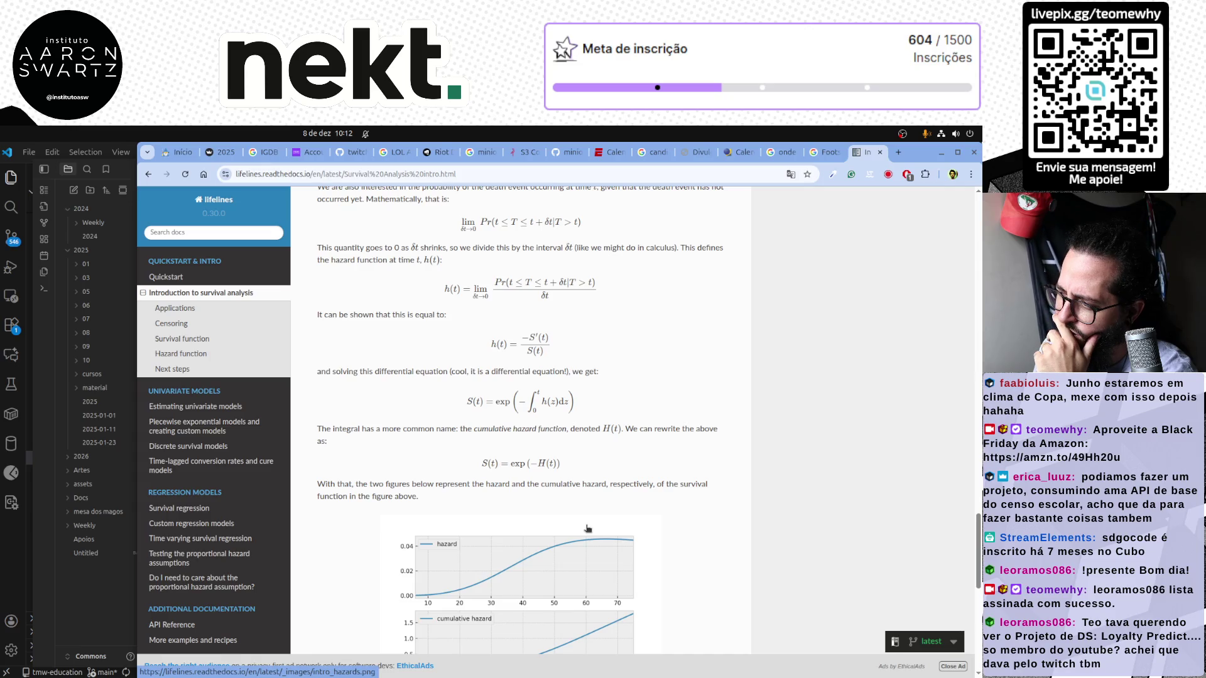
{"action": "scroll", "coordinate": [586, 528], "scroll_direction": "down", "scroll_amount": 4}
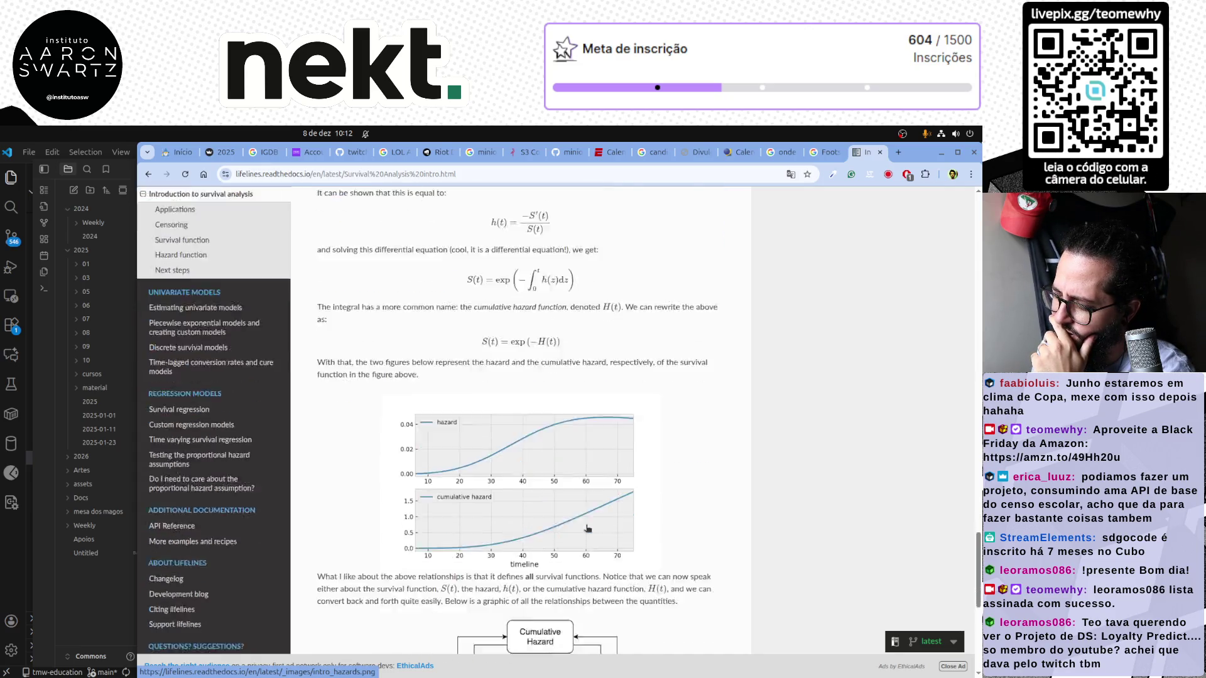
{"action": "scroll", "coordinate": [588, 529], "scroll_direction": "down", "scroll_amount": 1}
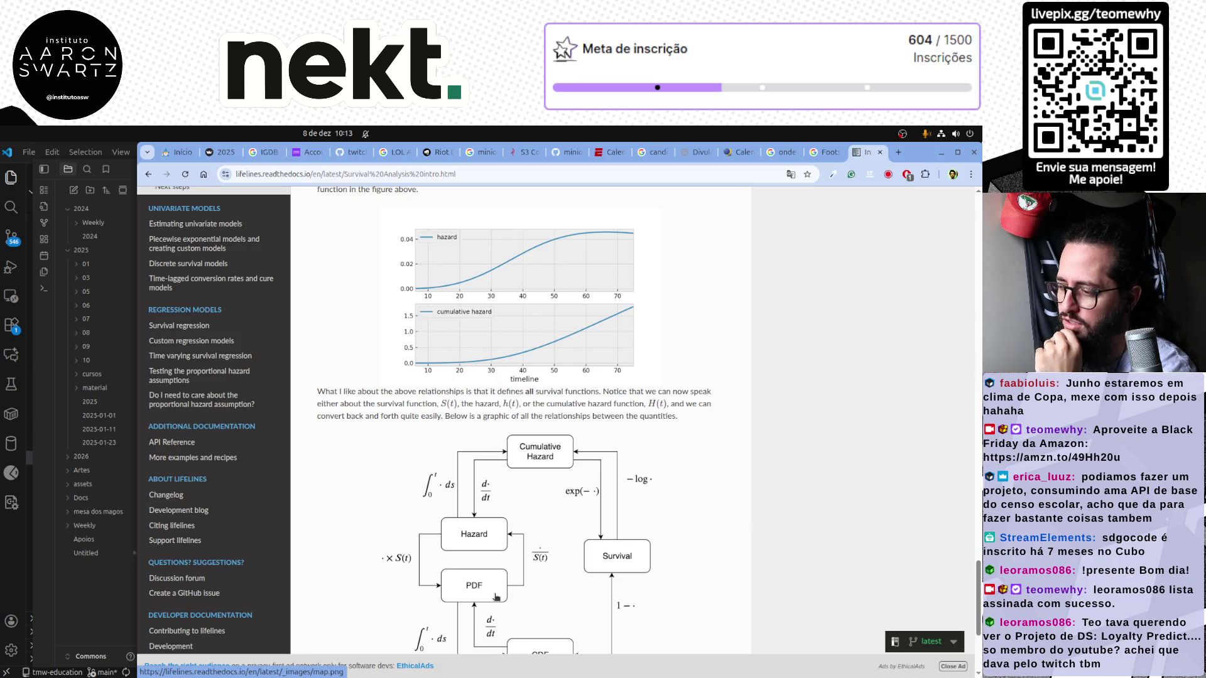
{"action": "scroll", "coordinate": [496, 597], "scroll_direction": "down", "scroll_amount": 1}
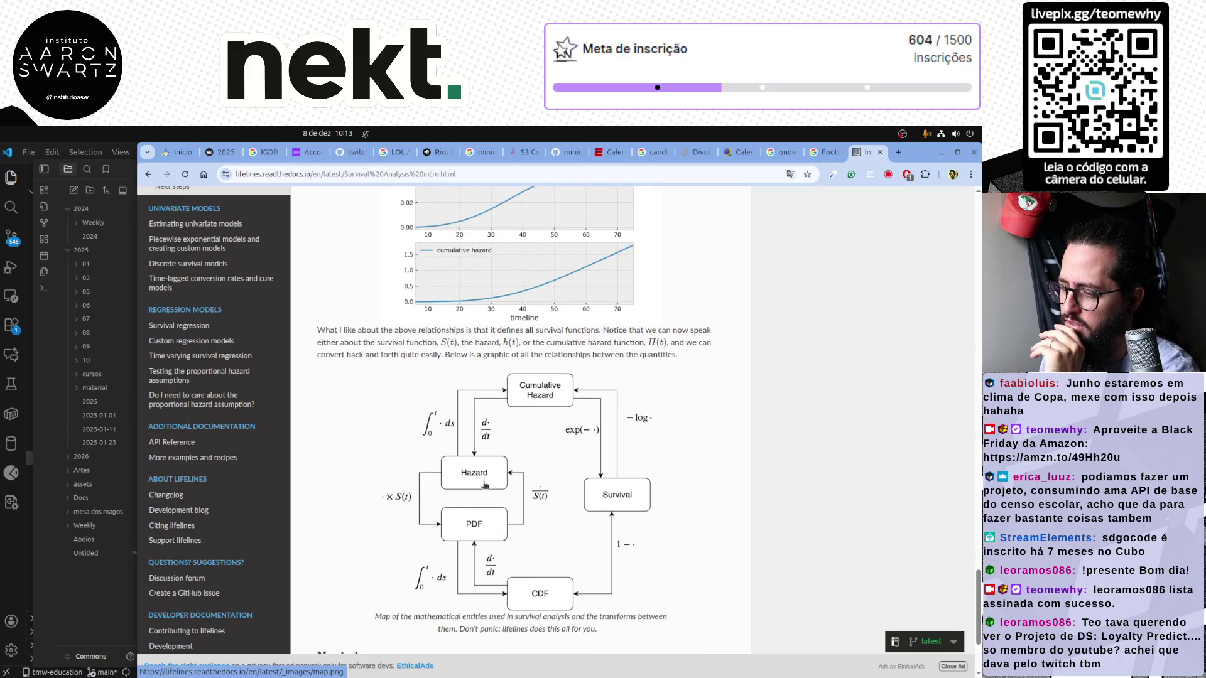
{"action": "scroll", "coordinate": [486, 483], "scroll_direction": "down", "scroll_amount": 3}
{"action": "scroll", "coordinate": [487, 482], "scroll_direction": "up", "scroll_amount": 5}
{"action": "scroll", "coordinate": [490, 481], "scroll_direction": "up", "scroll_amount": 5}
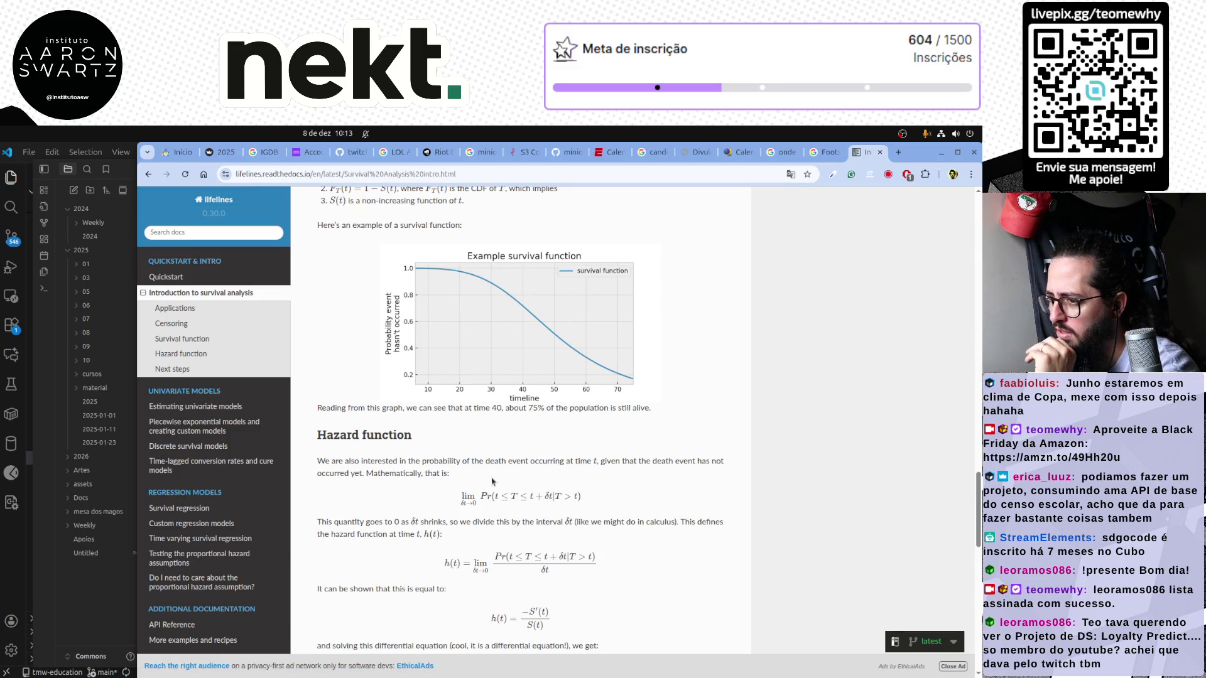
{"action": "scroll", "coordinate": [493, 481], "scroll_direction": "down", "scroll_amount": 3}
{"action": "scroll", "coordinate": [493, 478], "scroll_direction": "down", "scroll_amount": 6}
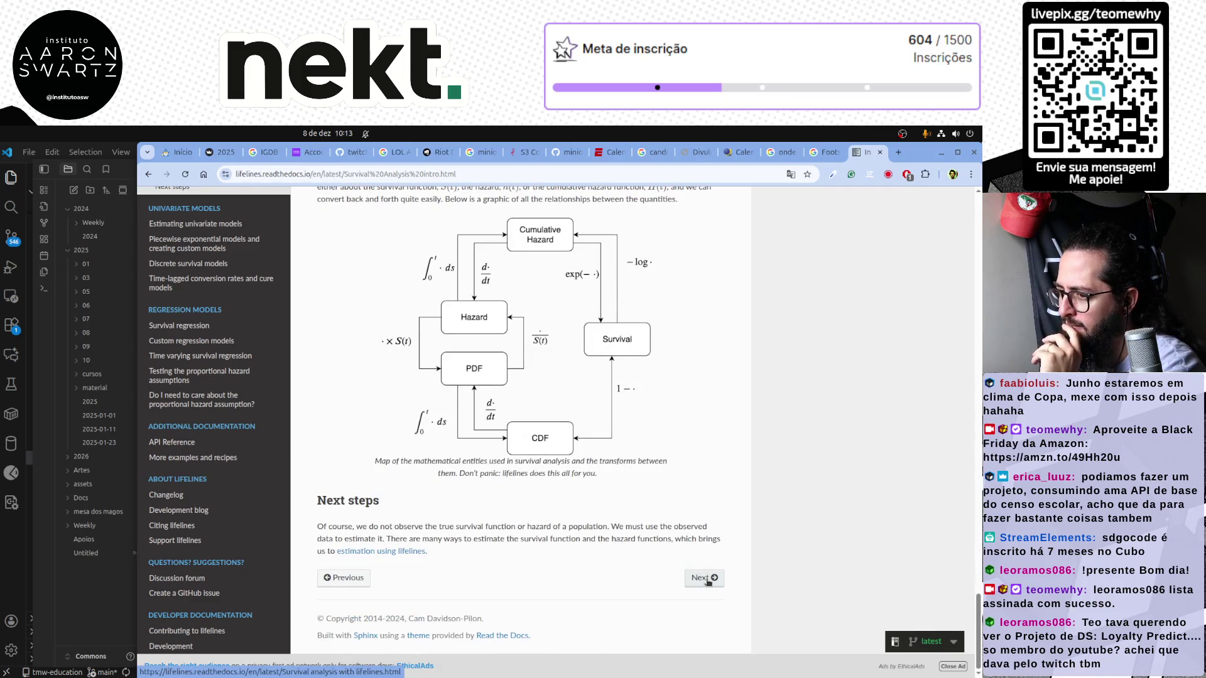
Finish reading the Next steps paragraph and advance to the Survival analysis with lifelines page
{"action": "left_click_drag", "start_coordinate": [373, 526], "coordinate": [597, 536]}
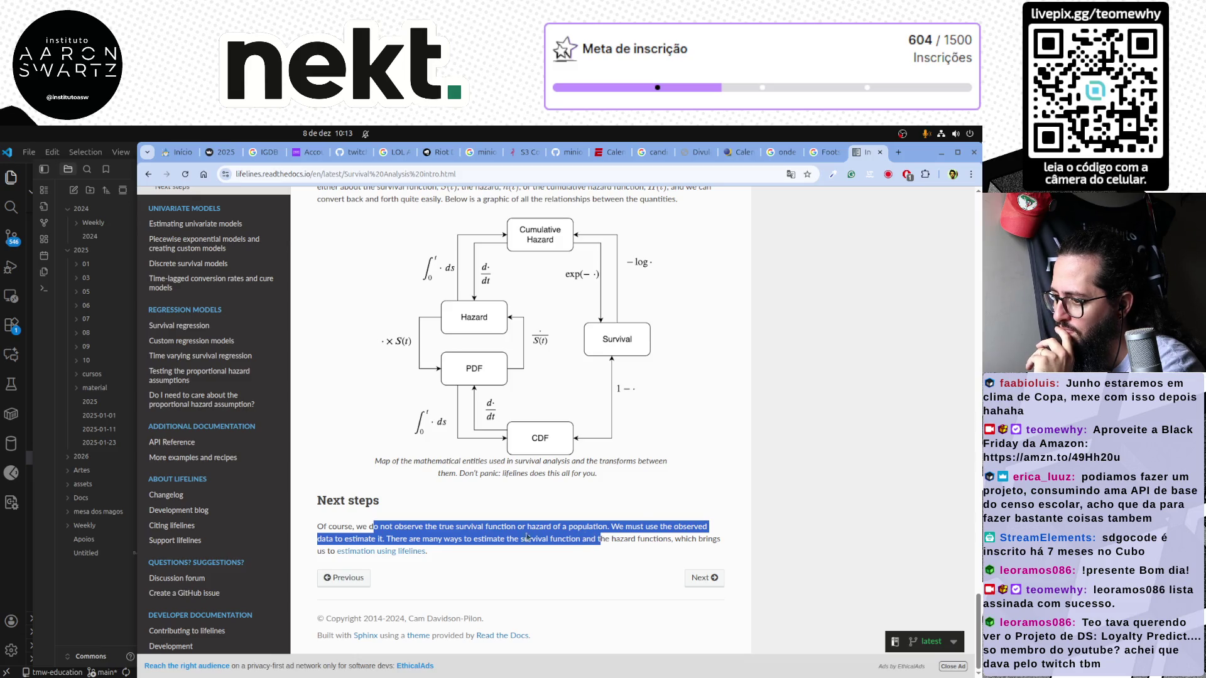
{"action": "left_click", "coordinate": [420, 536]}
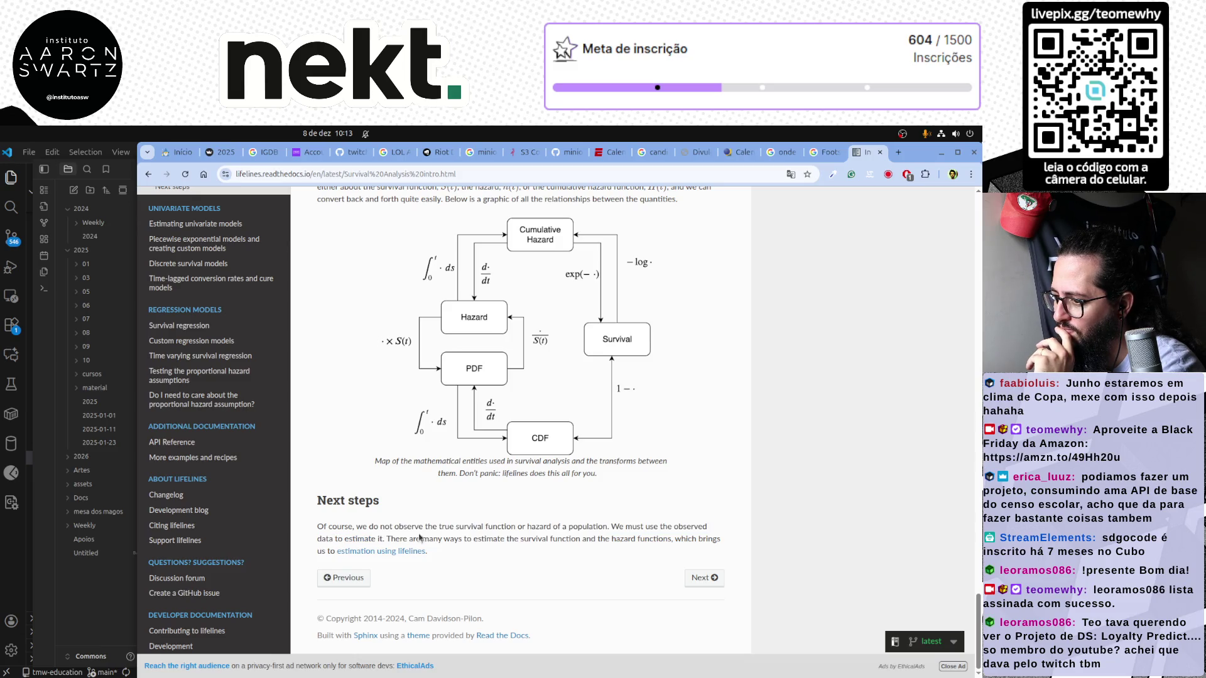
{"action": "left_click", "coordinate": [698, 578]}
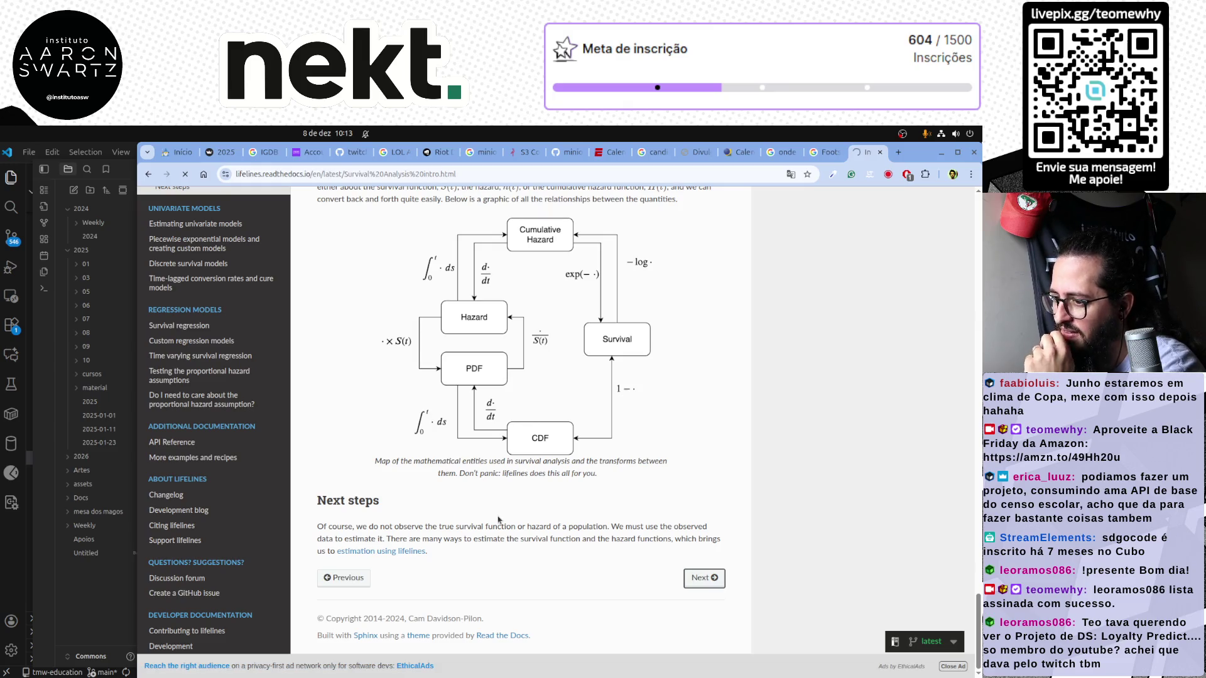
{"action": "mouse_move", "coordinate": [349, 500]}
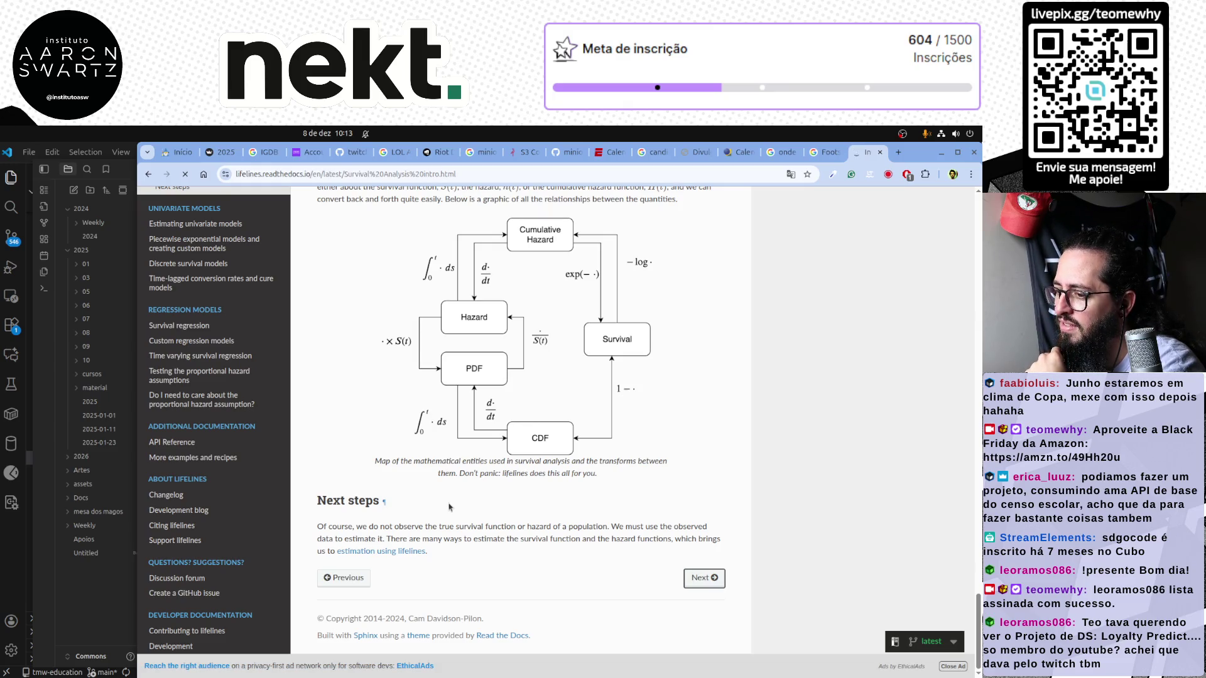
{"action": "scroll", "coordinate": [547, 498], "scroll_direction": "up", "scroll_amount": 5}
{"action": "scroll", "coordinate": [547, 498], "scroll_direction": "up", "scroll_amount": 5}
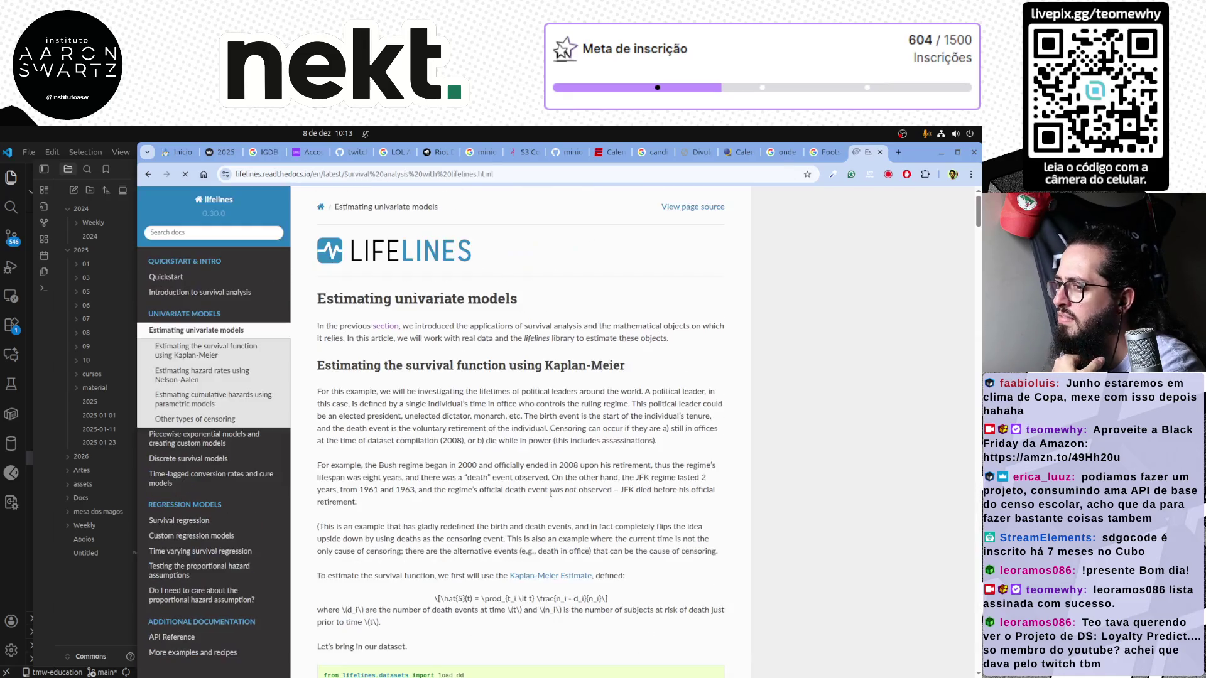
{"action": "scroll", "coordinate": [263, 390], "scroll_direction": "up", "scroll_amount": 3}
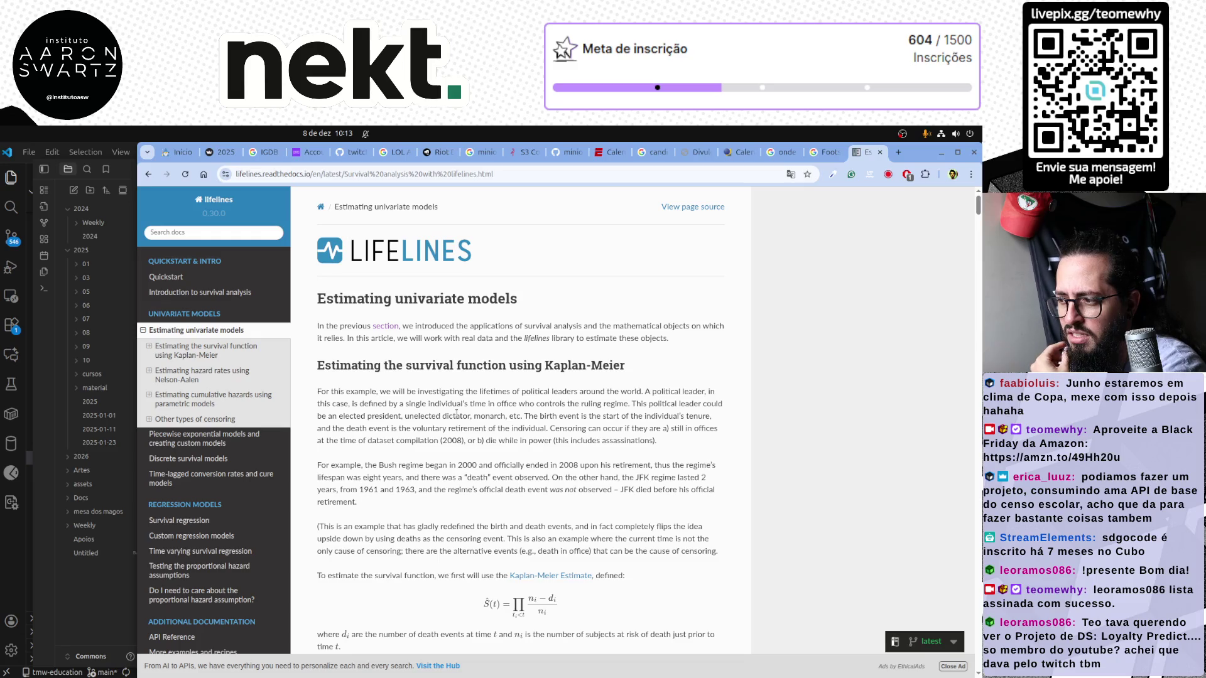
{"action": "scroll", "coordinate": [457, 413], "scroll_direction": "down", "scroll_amount": 3}
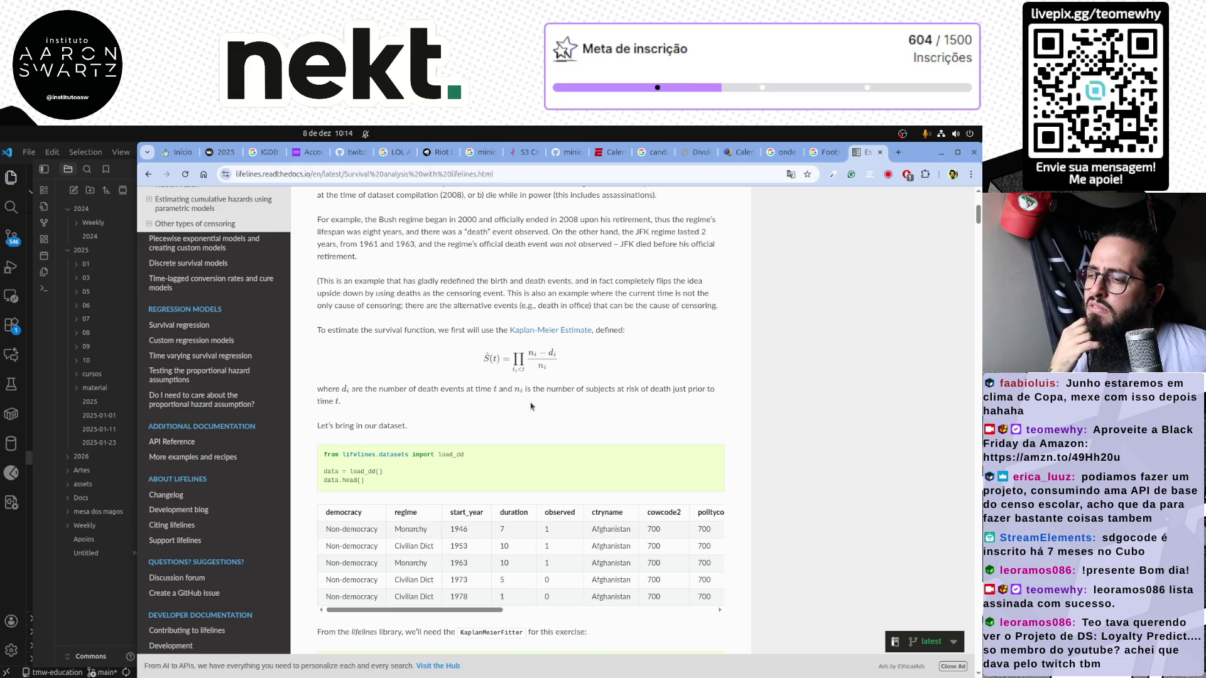
{"action": "scroll", "coordinate": [531, 406], "scroll_direction": "down", "scroll_amount": 3}
{"action": "scroll", "coordinate": [528, 406], "scroll_direction": "down", "scroll_amount": 1}
{"action": "scroll", "coordinate": [522, 404], "scroll_direction": "down", "scroll_amount": 2}
{"action": "scroll", "coordinate": [522, 408], "scroll_direction": "down", "scroll_amount": 2}
{"action": "scroll", "coordinate": [522, 408], "scroll_direction": "down", "scroll_amount": 1}
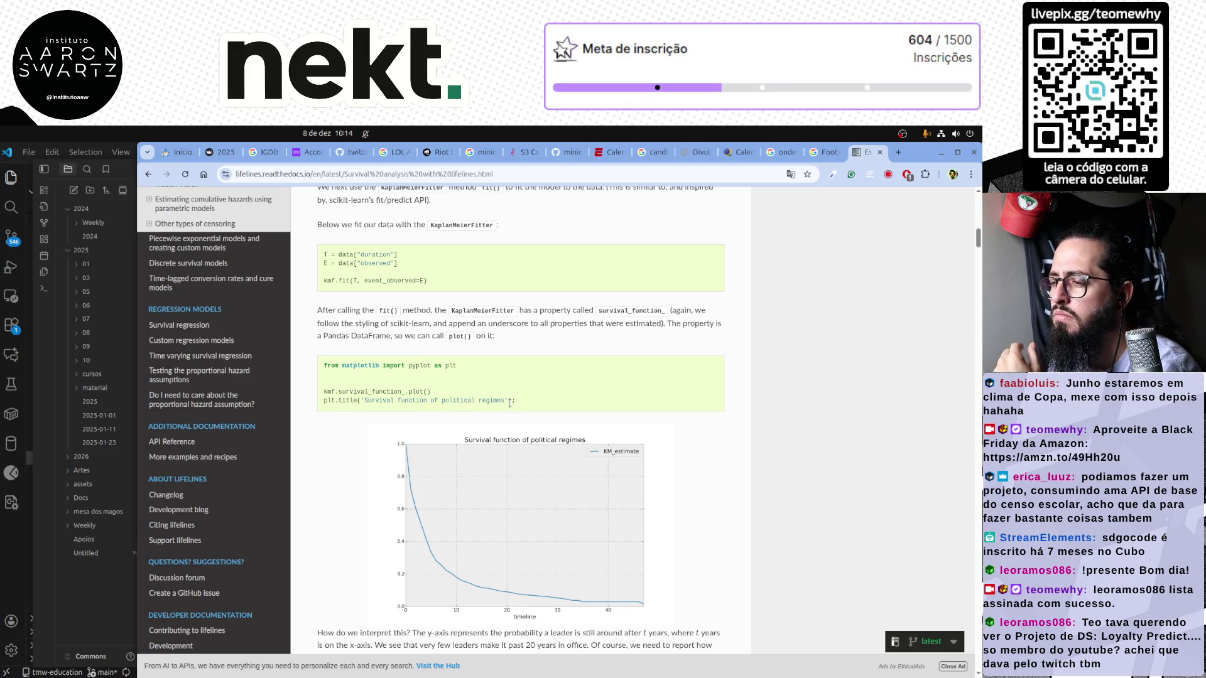
{"action": "scroll", "coordinate": [509, 402], "scroll_direction": "down", "scroll_amount": 3}
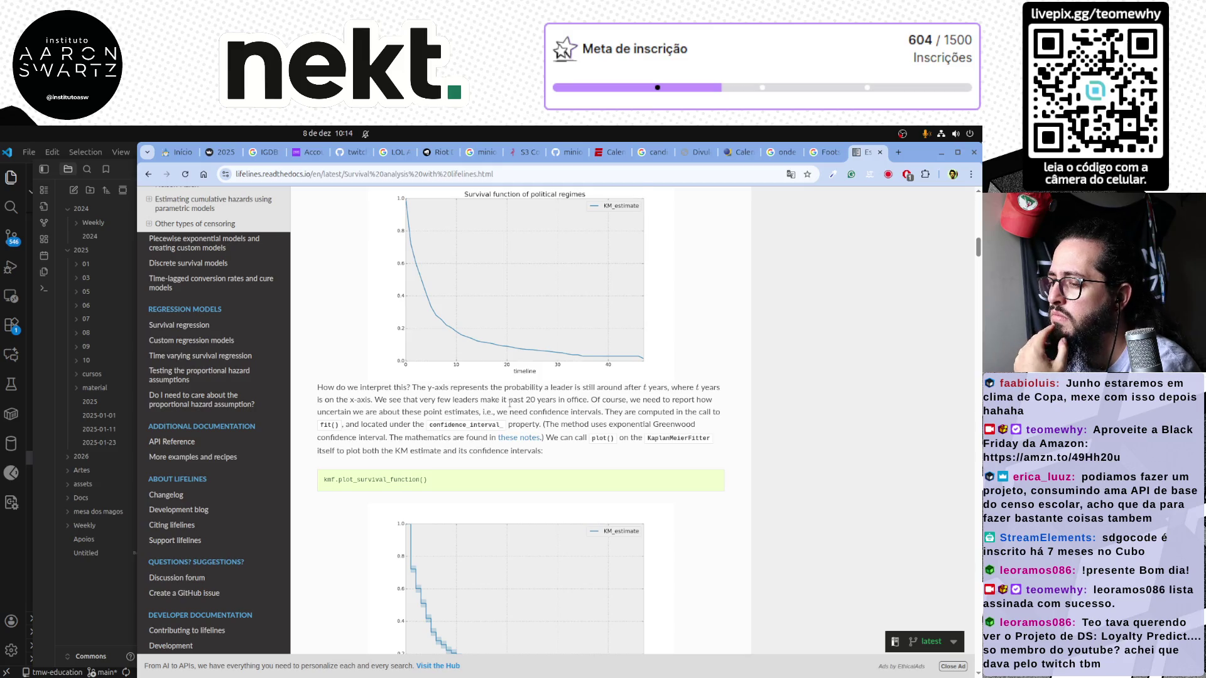
{"action": "scroll", "coordinate": [510, 402], "scroll_direction": "down", "scroll_amount": 2}
{"action": "scroll", "coordinate": [510, 402], "scroll_direction": "up", "scroll_amount": 2}
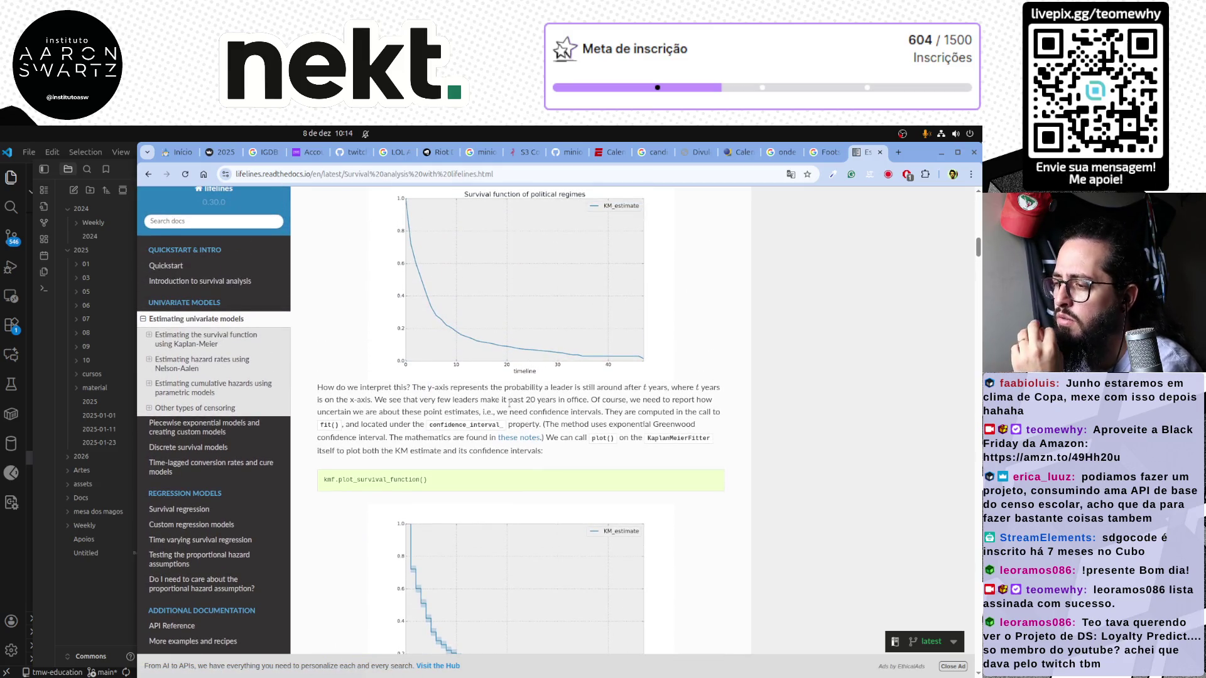
{"action": "scroll", "coordinate": [508, 403], "scroll_direction": "up", "scroll_amount": 2}
{"action": "scroll", "coordinate": [508, 405], "scroll_direction": "up", "scroll_amount": 2}
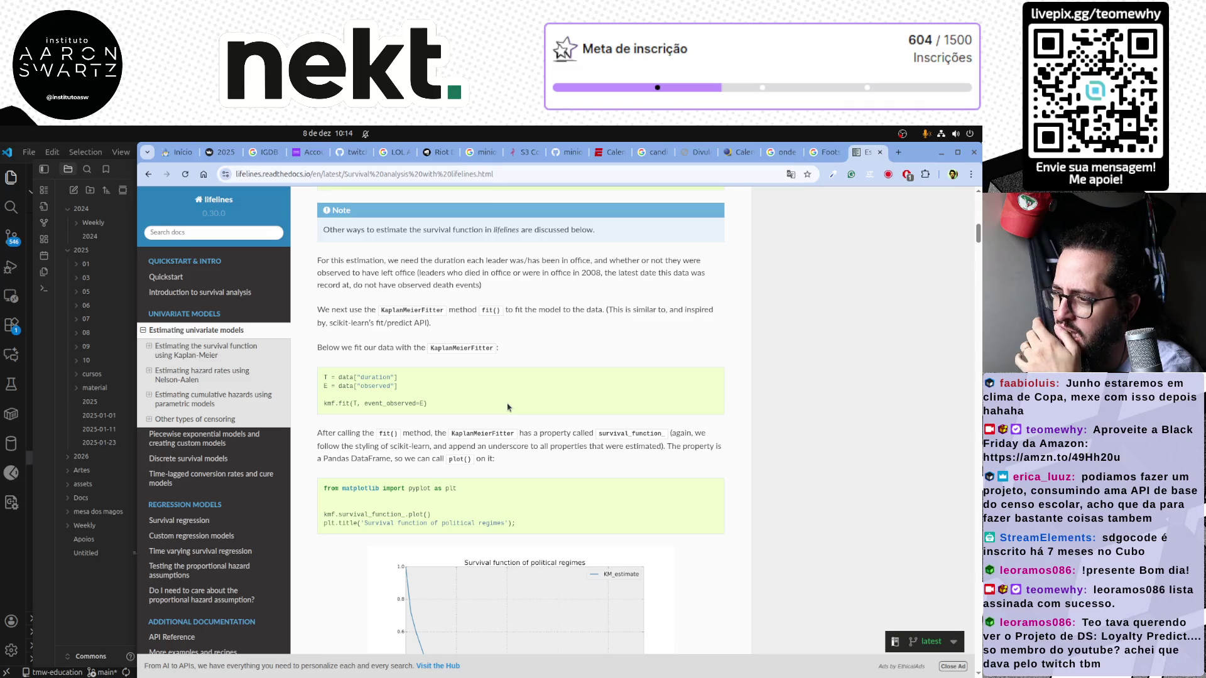
{"action": "scroll", "coordinate": [508, 407], "scroll_direction": "down", "scroll_amount": 2}
{"action": "scroll", "coordinate": [508, 407], "scroll_direction": "down", "scroll_amount": 3}
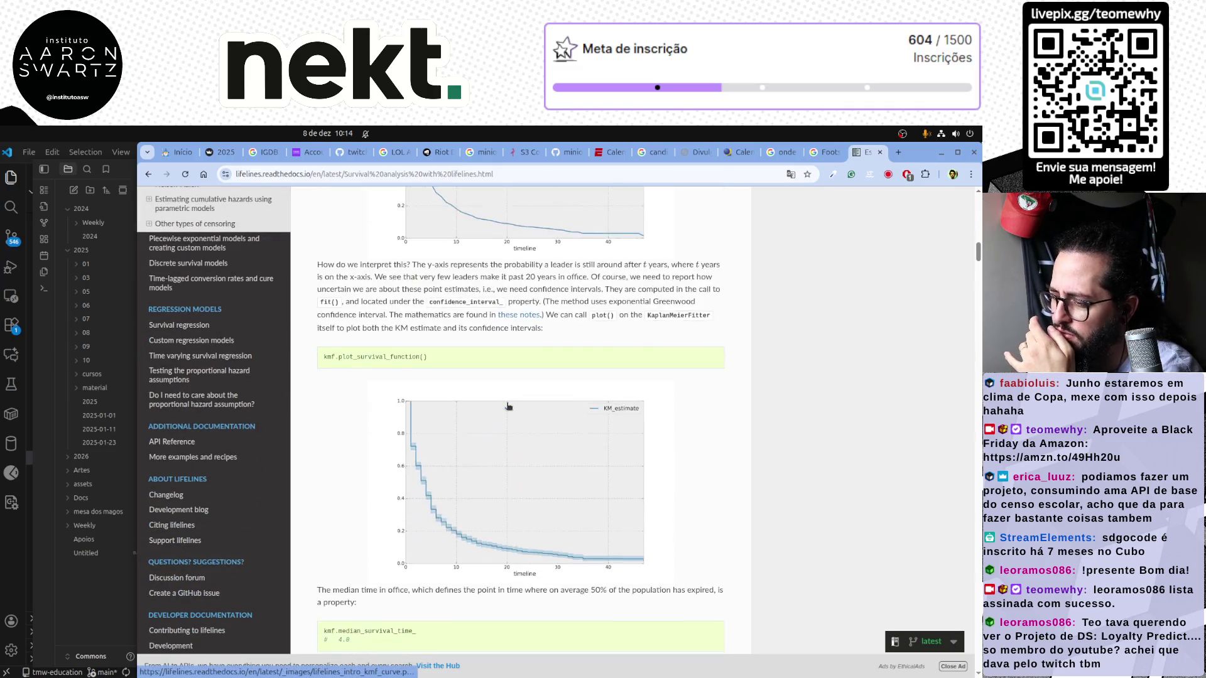
{"action": "scroll", "coordinate": [508, 407], "scroll_direction": "down", "scroll_amount": 2}
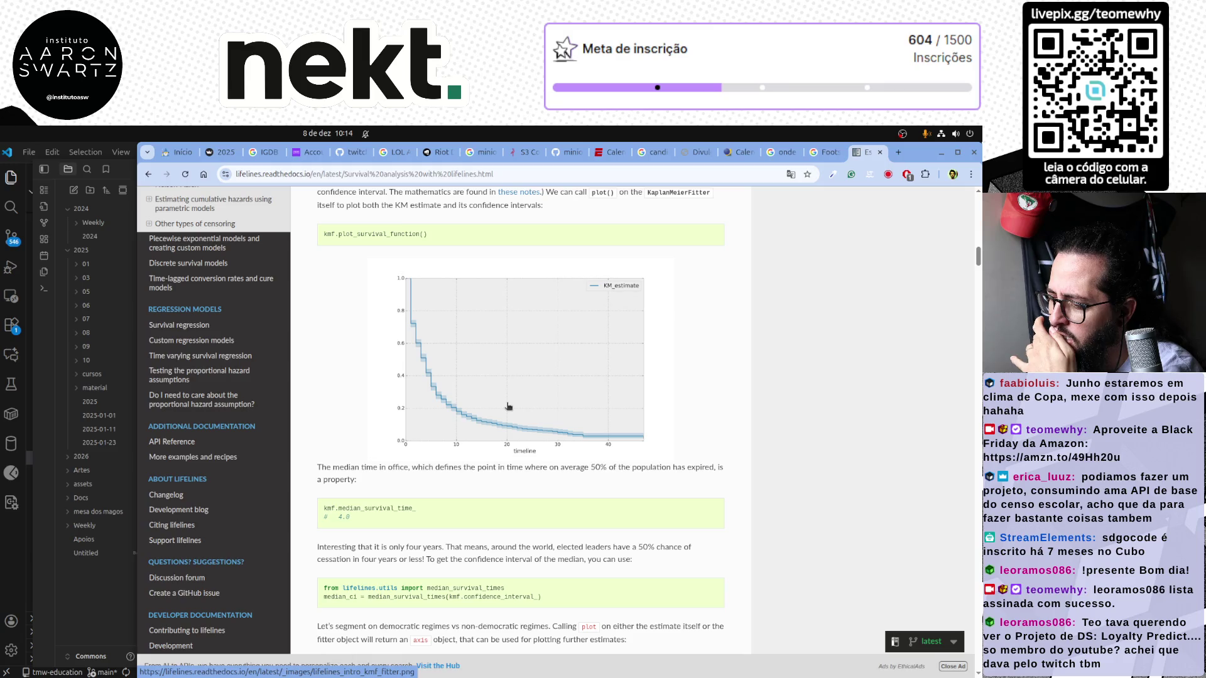
{"action": "scroll", "coordinate": [509, 406], "scroll_direction": "down", "scroll_amount": 1}
{"action": "scroll", "coordinate": [508, 407], "scroll_direction": "down", "scroll_amount": 2}
{"action": "scroll", "coordinate": [508, 407], "scroll_direction": "down", "scroll_amount": 1}
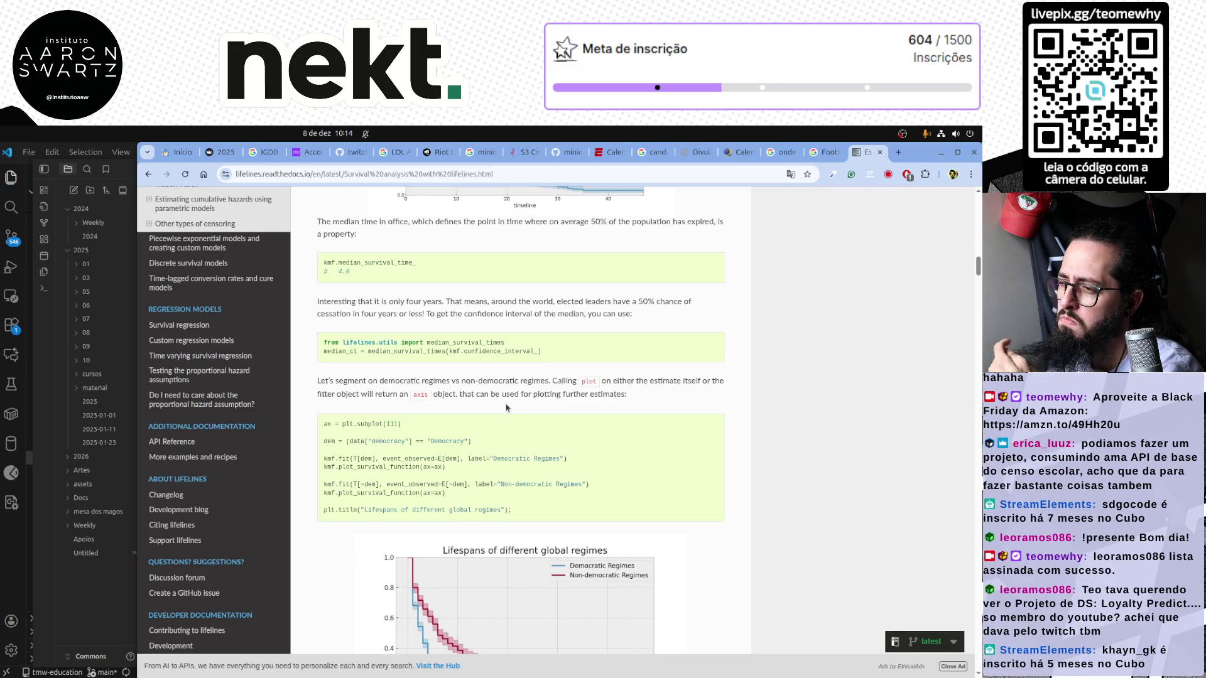
{"action": "scroll", "coordinate": [506, 407], "scroll_direction": "up", "scroll_amount": 3}
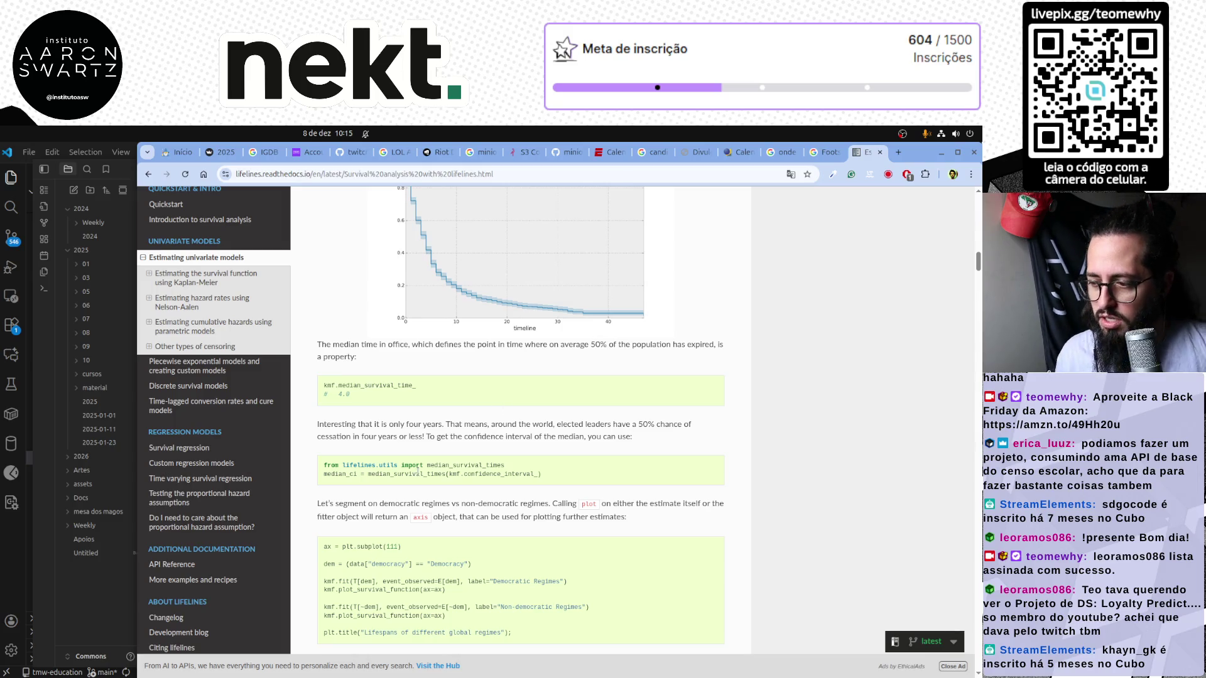
{"action": "scroll", "coordinate": [417, 465], "scroll_direction": "down", "scroll_amount": 3}
{"action": "scroll", "coordinate": [417, 465], "scroll_direction": "down", "scroll_amount": 2}
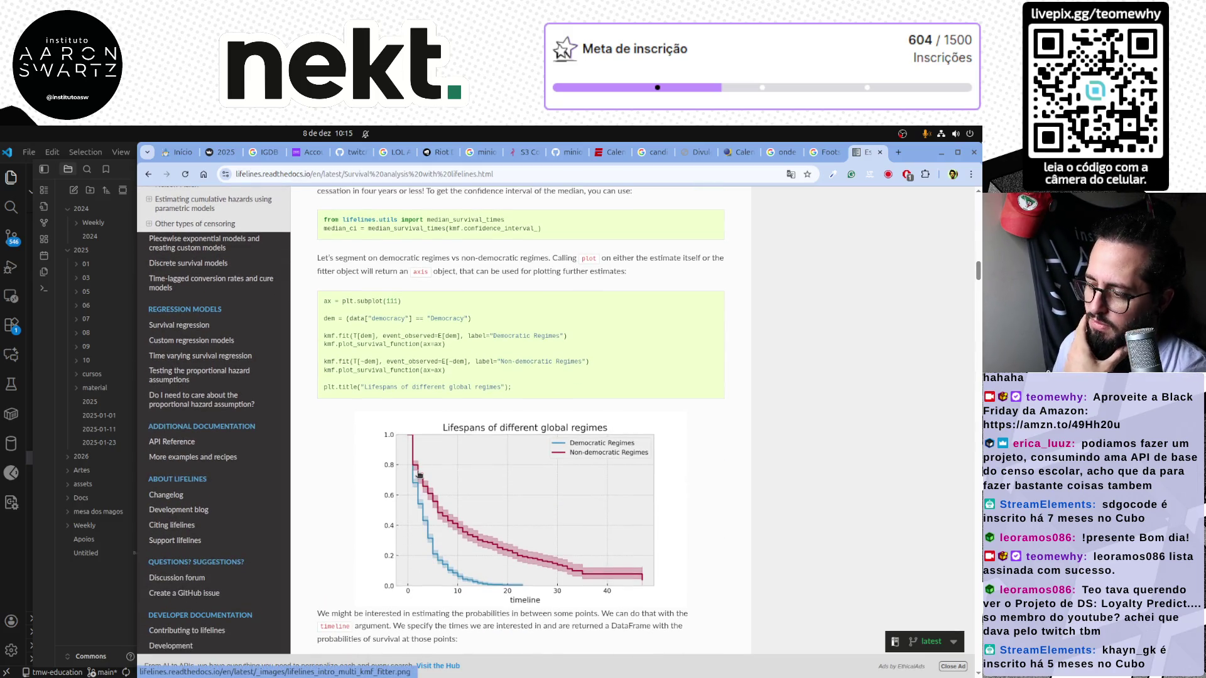
{"action": "scroll", "coordinate": [418, 477], "scroll_direction": "down", "scroll_amount": 2}
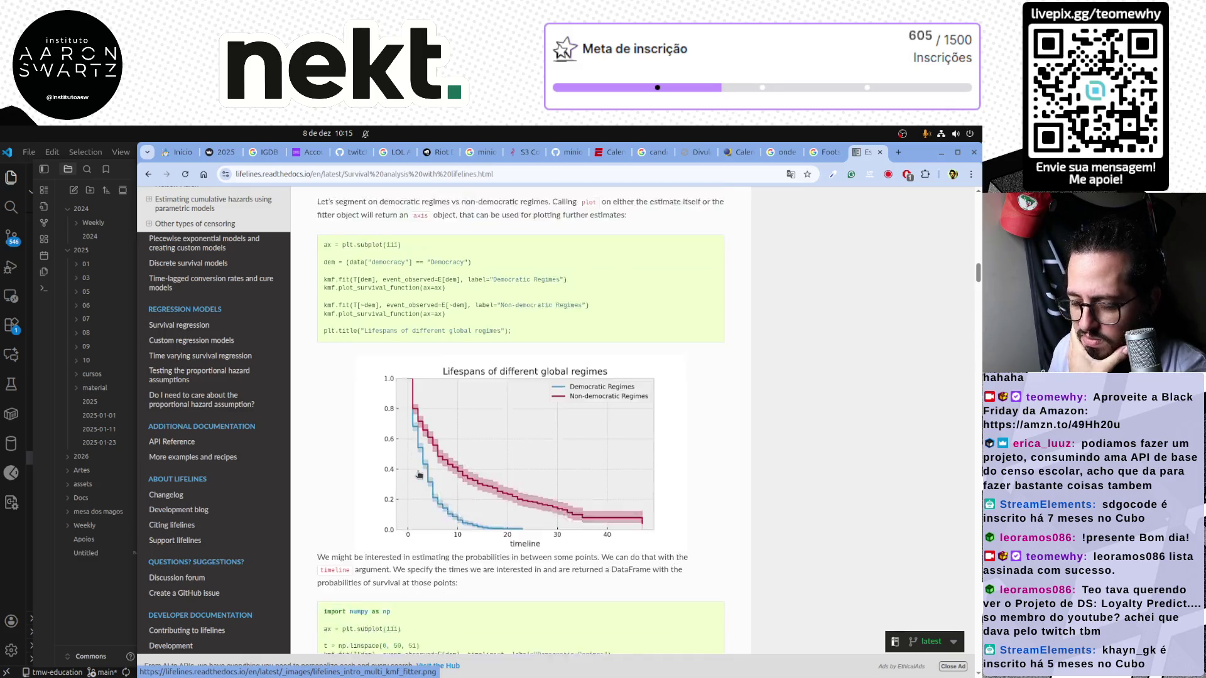
{"action": "scroll", "coordinate": [418, 474], "scroll_direction": "down", "scroll_amount": 3}
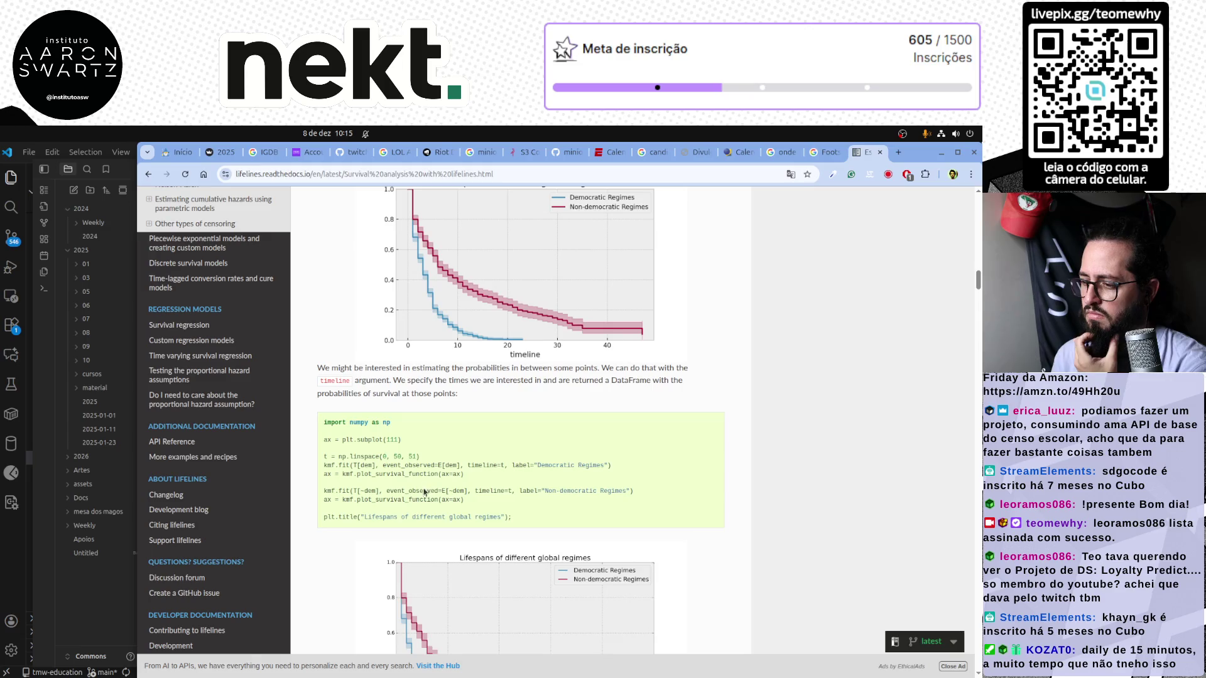
{"action": "scroll", "coordinate": [426, 491], "scroll_direction": "down", "scroll_amount": 3}
{"action": "scroll", "coordinate": [417, 502], "scroll_direction": "down", "scroll_amount": 2}
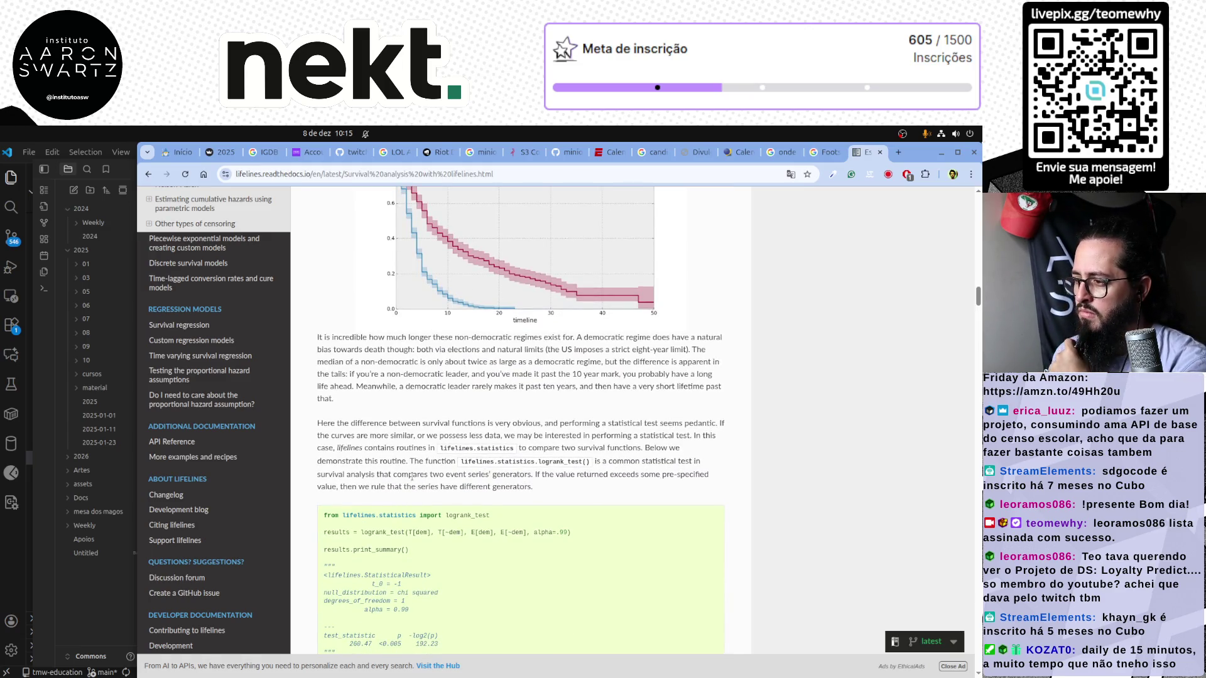
{"action": "scroll", "coordinate": [411, 479], "scroll_direction": "down", "scroll_amount": 2}
{"action": "scroll", "coordinate": [412, 479], "scroll_direction": "down", "scroll_amount": 3}
{"action": "scroll", "coordinate": [413, 480], "scroll_direction": "down", "scroll_amount": 1}
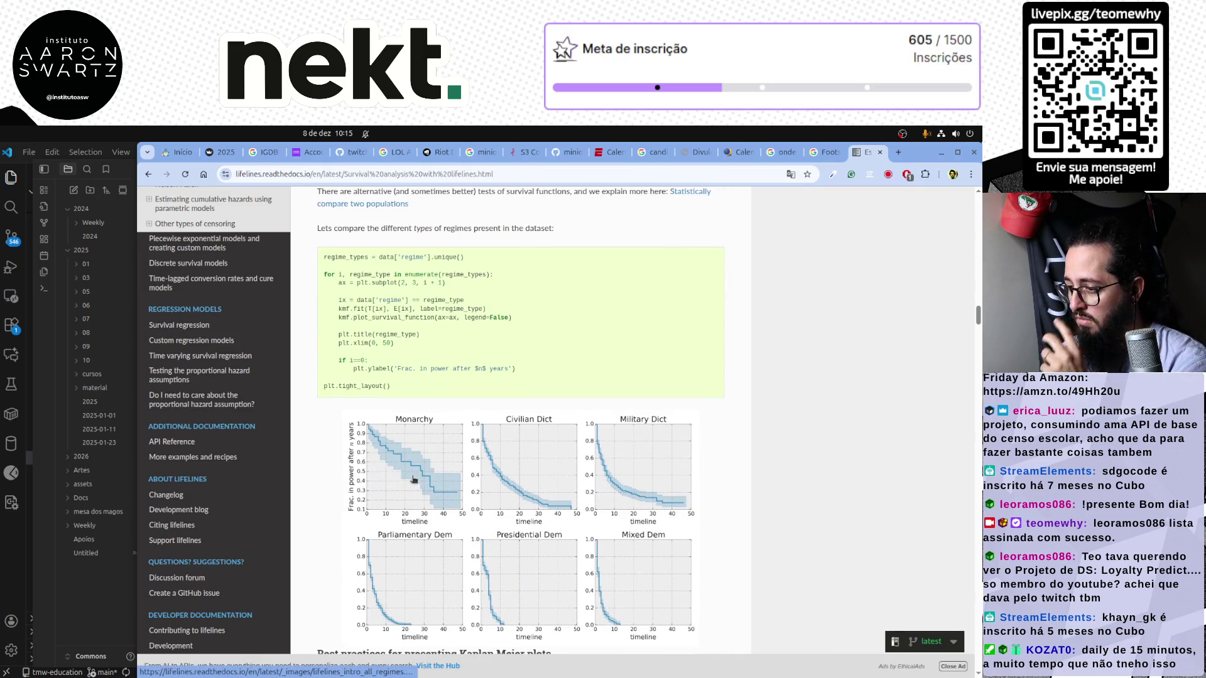
{"action": "scroll", "coordinate": [413, 480], "scroll_direction": "down", "scroll_amount": 2}
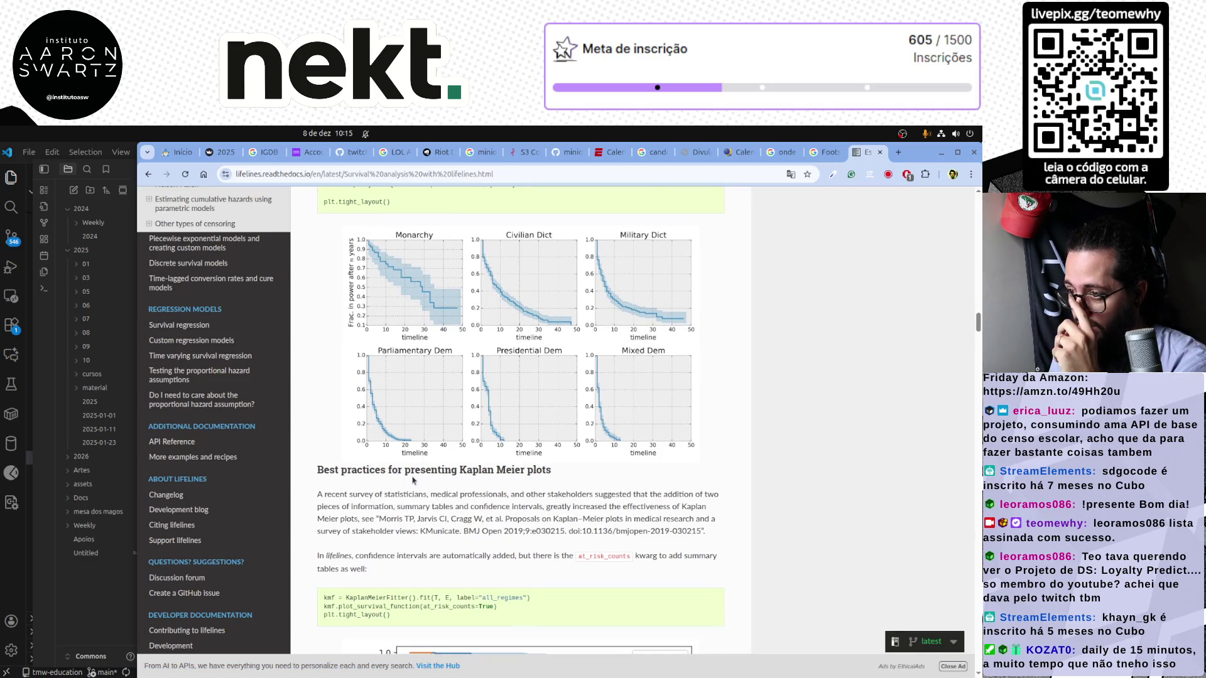
{"action": "scroll", "coordinate": [413, 480], "scroll_direction": "down", "scroll_amount": 2}
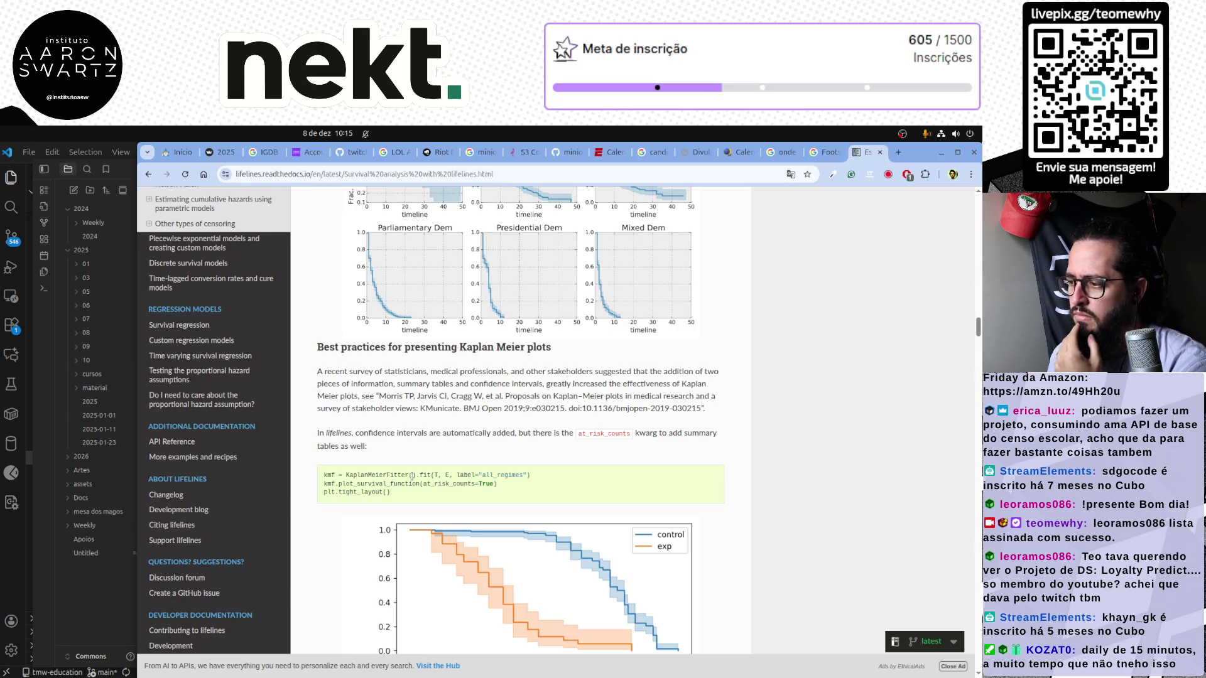
Highlight the sentence about summary tables and confidence intervals while reading
{"action": "mouse_move", "coordinate": [351, 372]}
{"action": "left_mouse_down"}
{"action": "mouse_move", "coordinate": [716, 373]}
{"action": "mouse_move", "coordinate": [705, 383]}
{"action": "left_mouse_up"}
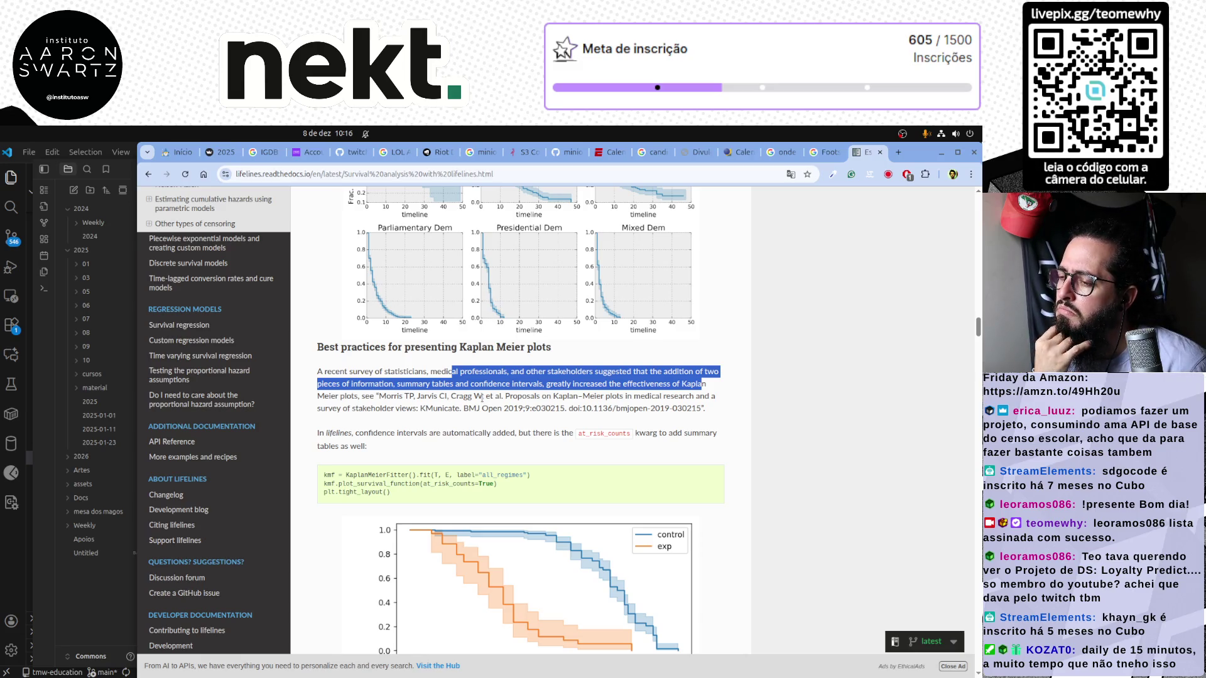
{"action": "scroll", "coordinate": [482, 395], "scroll_direction": "down", "scroll_amount": 3}
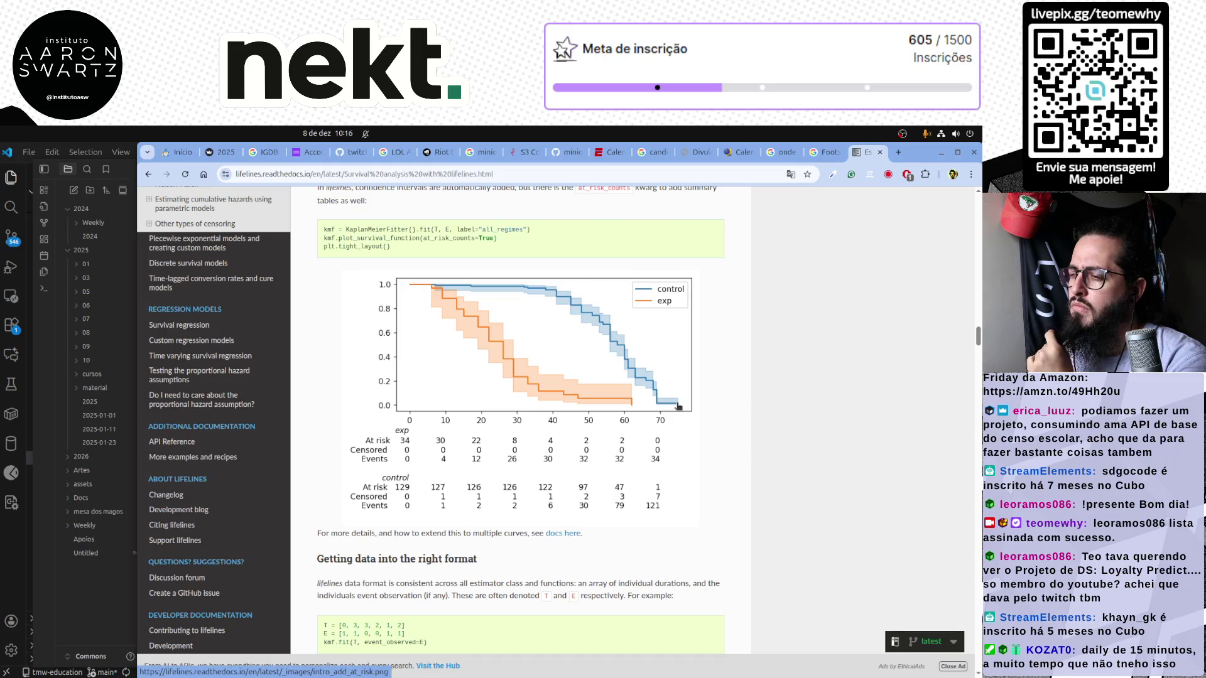
{"action": "scroll", "coordinate": [678, 407], "scroll_direction": "up", "scroll_amount": 1}
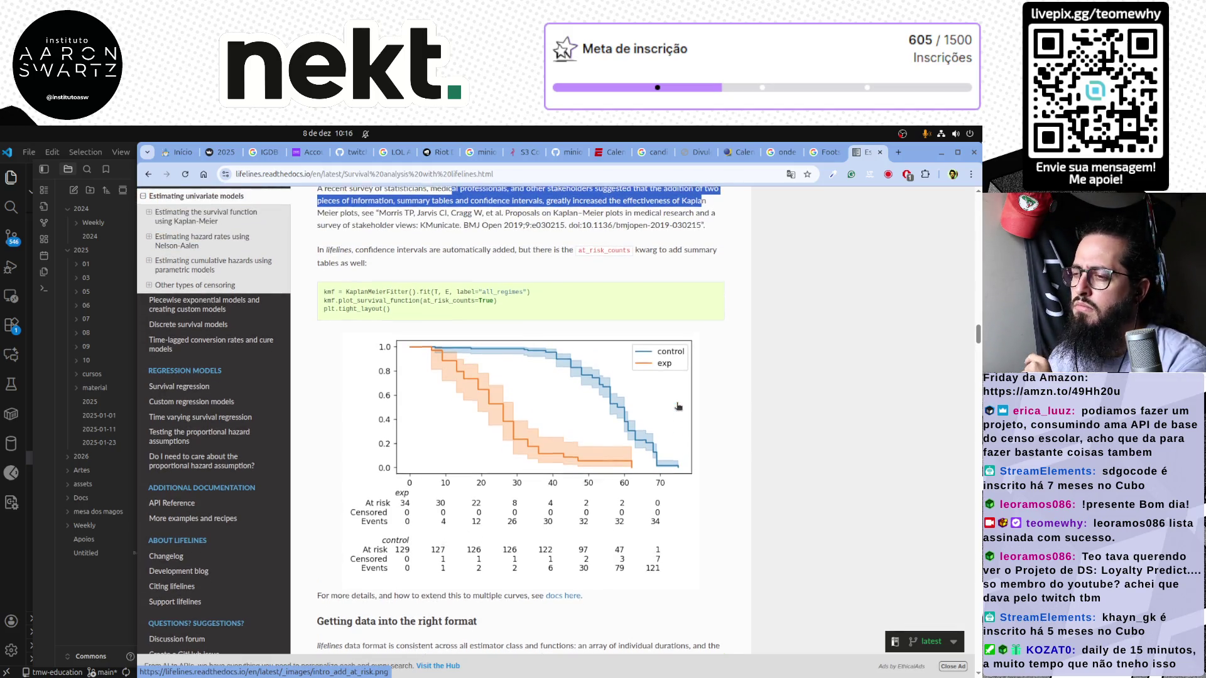
{"action": "scroll", "coordinate": [678, 408], "scroll_direction": "up", "scroll_amount": 3}
{"action": "scroll", "coordinate": [678, 408], "scroll_direction": "up", "scroll_amount": 3}
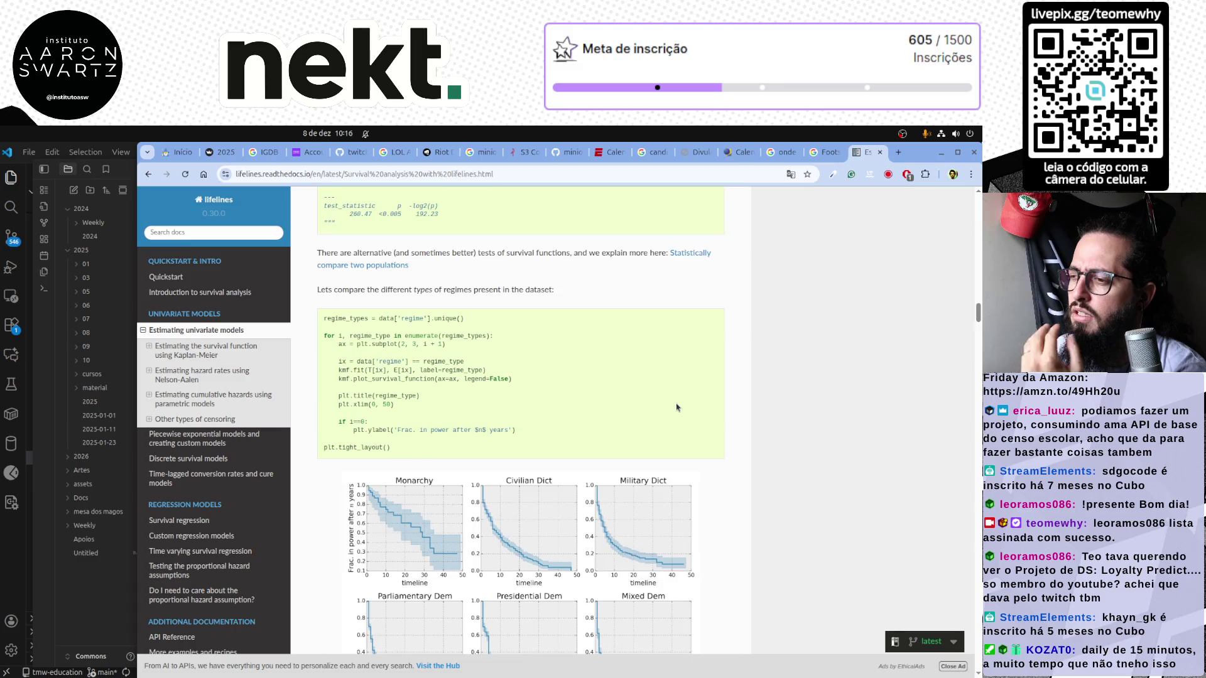
{"action": "scroll", "coordinate": [677, 407], "scroll_direction": "up", "scroll_amount": 2}
{"action": "scroll", "coordinate": [678, 407], "scroll_direction": "up", "scroll_amount": 3}
{"action": "scroll", "coordinate": [678, 407], "scroll_direction": "up", "scroll_amount": 2}
{"action": "scroll", "coordinate": [677, 407], "scroll_direction": "up", "scroll_amount": 2}
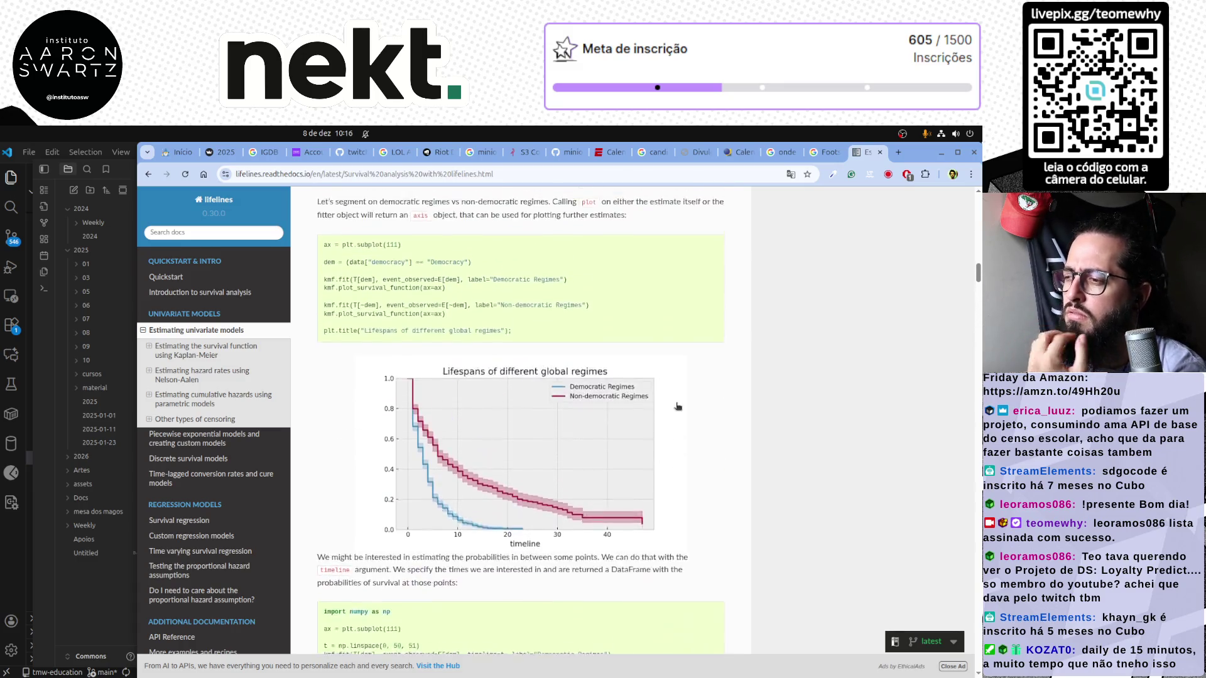